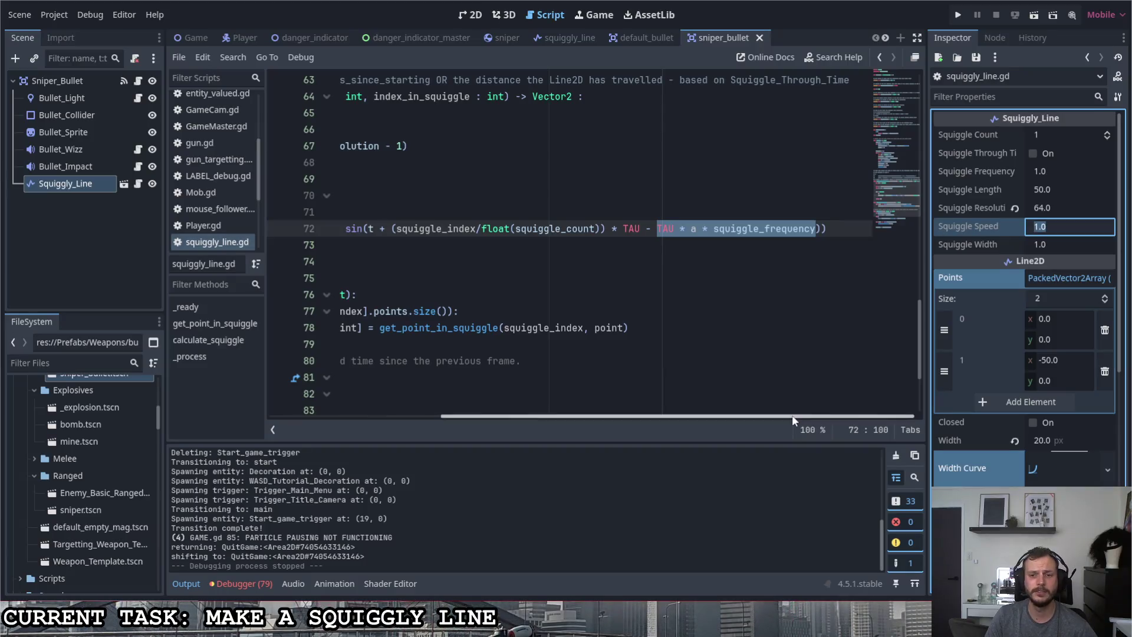
On line 72 of squiggly_line.gd, replace the a term with x
{"action": "mouse_move", "coordinate": [795, 419]}
{"action": "left_mouse_down"}
{"action": "mouse_move", "coordinate": [553, 431]}
{"action": "mouse_move", "coordinate": [707, 415]}
{"action": "mouse_move", "coordinate": [808, 428]}
{"action": "left_mouse_up"}
{"action": "left_click", "coordinate": [729, 230]}
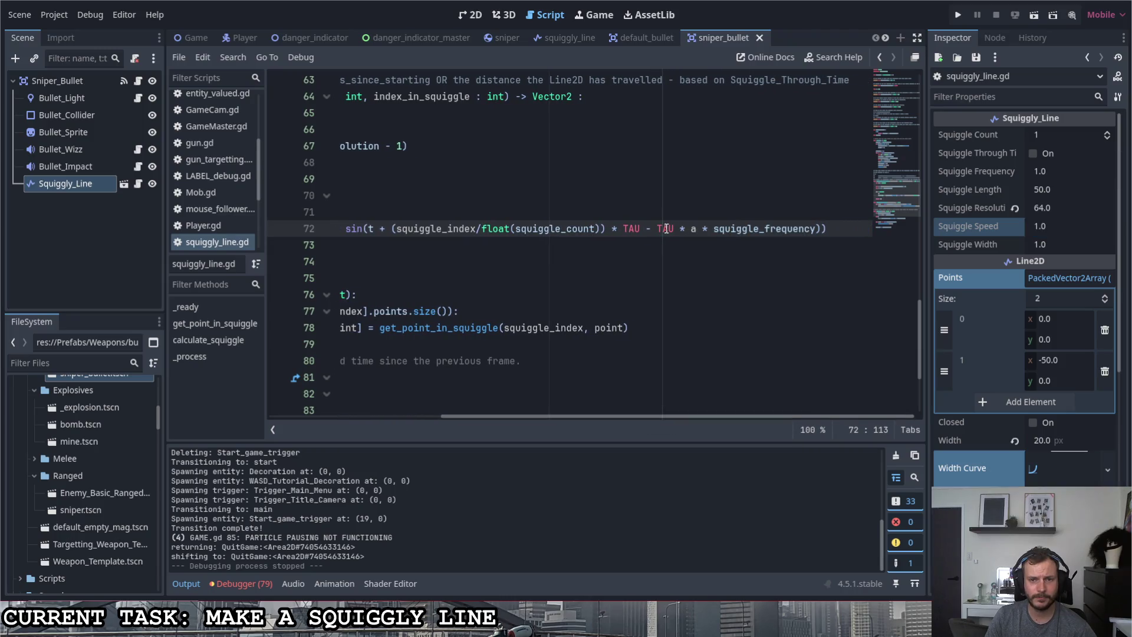
{"action": "mouse_move", "coordinate": [590, 416]}
{"action": "left_mouse_down"}
{"action": "mouse_move", "coordinate": [448, 411]}
{"action": "mouse_move", "coordinate": [637, 412]}
{"action": "left_mouse_up"}
{"action": "left_click", "coordinate": [701, 228]}
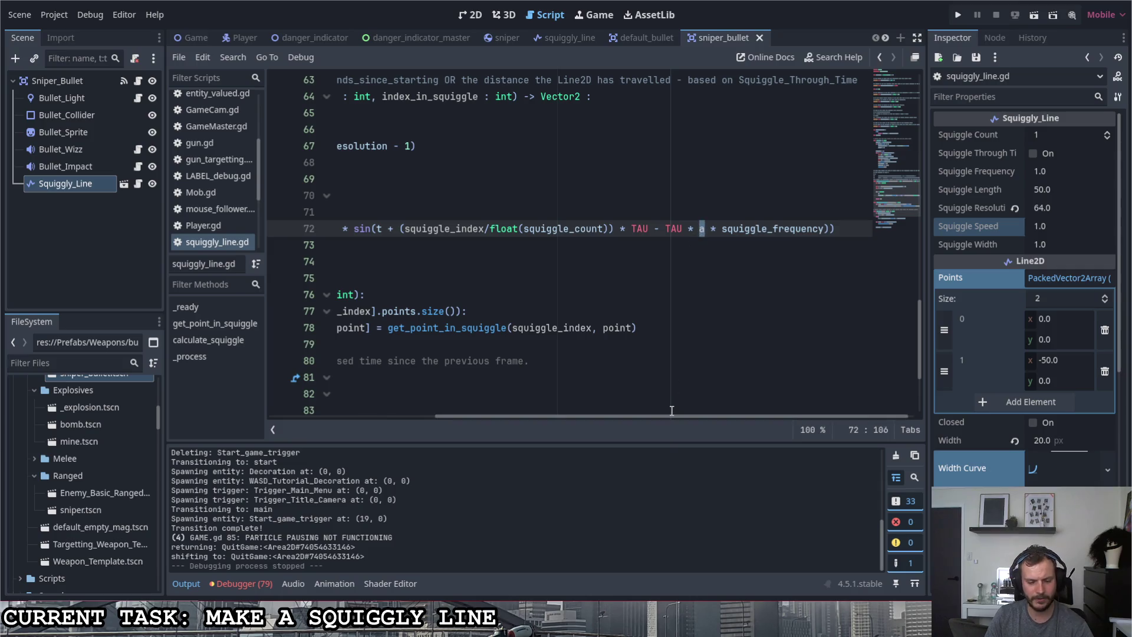
Save and run the game with F5, then bring up the in-game pause menu
{"action": "left_click", "coordinate": [774, 229]}
{"action": "key", "text": "F5"}
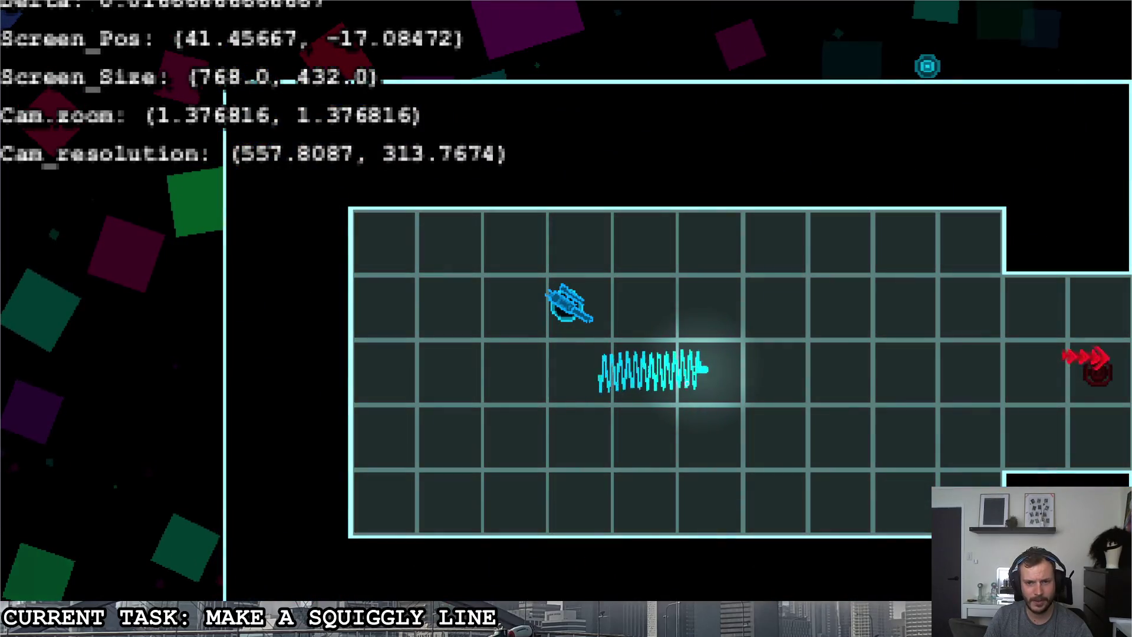
{"action": "key", "text": "Escape"}
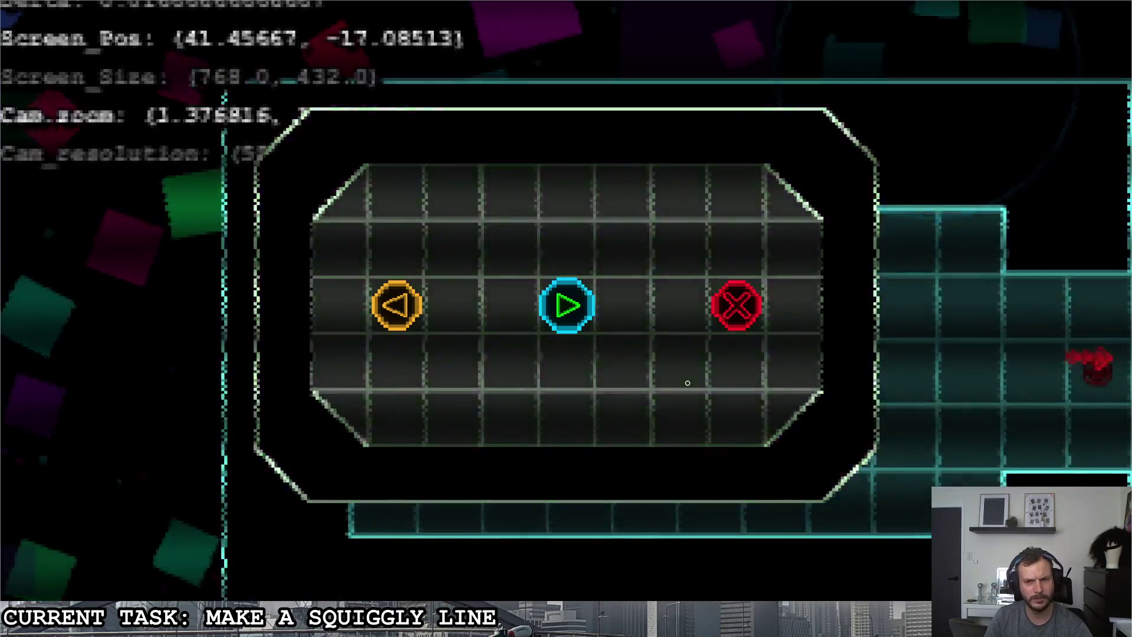
Quit the running game and scroll through the squiggly_line.gd code
{"action": "key", "text": "F8"}
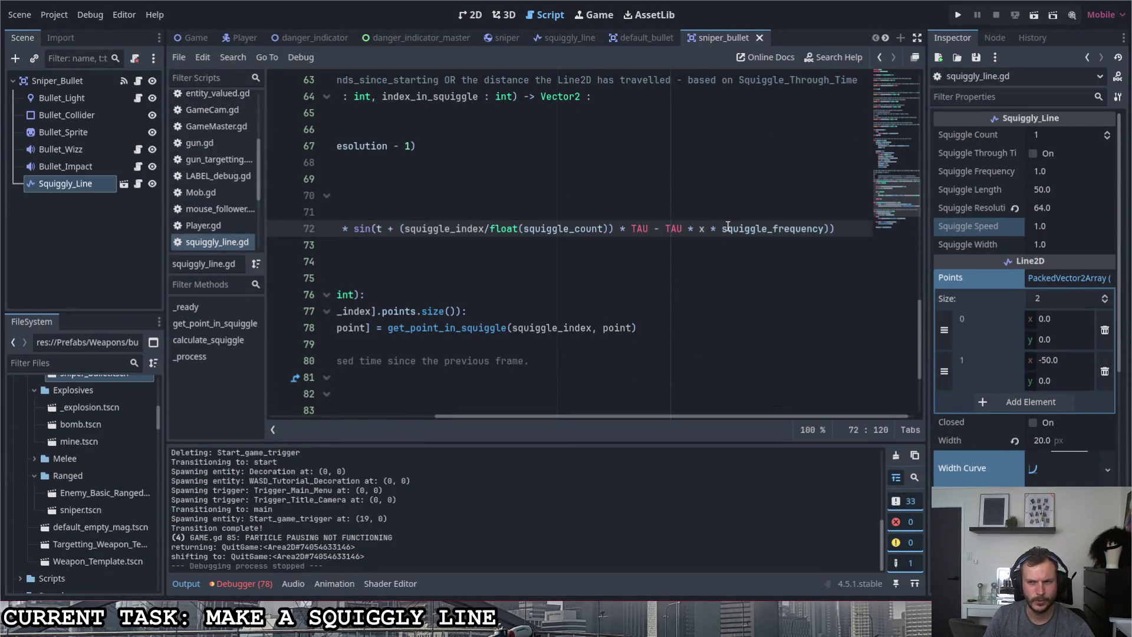
{"action": "left_click_drag", "start_coordinate": [595, 416], "coordinate": [448, 400]}
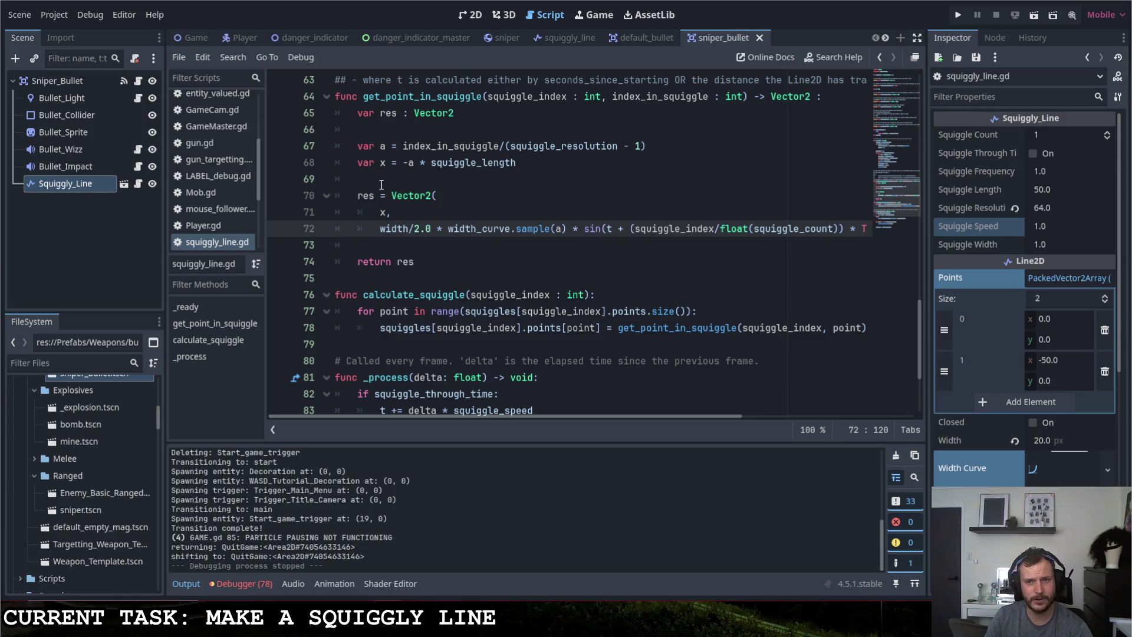
{"action": "scroll", "coordinate": [679, 415], "scroll_direction": "right", "scroll_amount": 5}
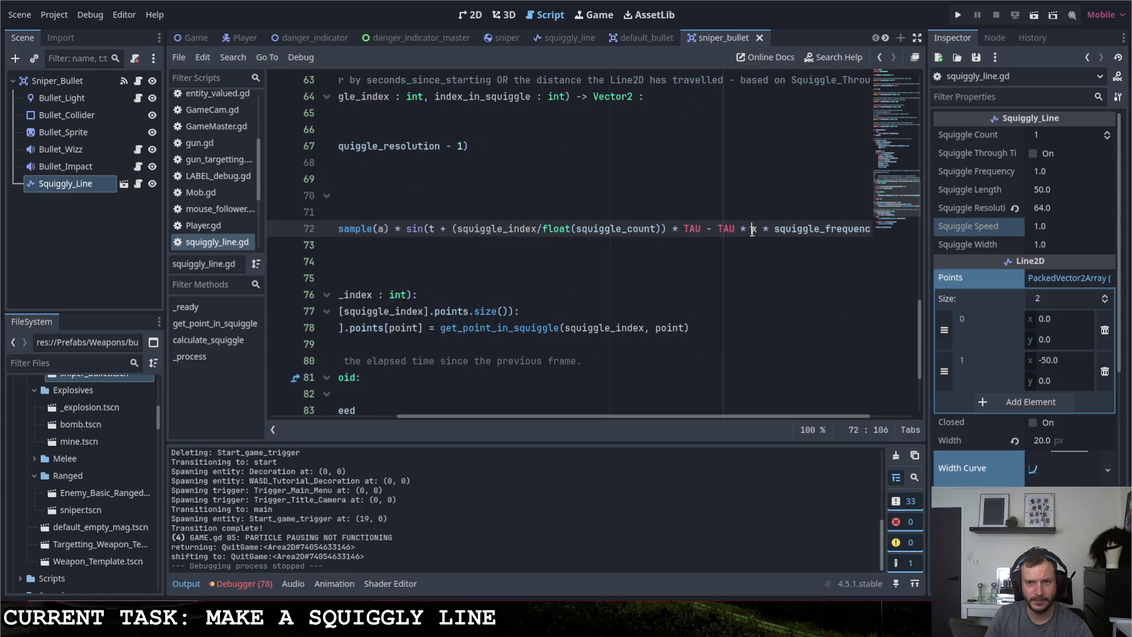
Relaunch the game to view the dense zigzag trail, then quit back to the editor
{"action": "key", "text": "Up"}
{"action": "key", "text": "F5"}
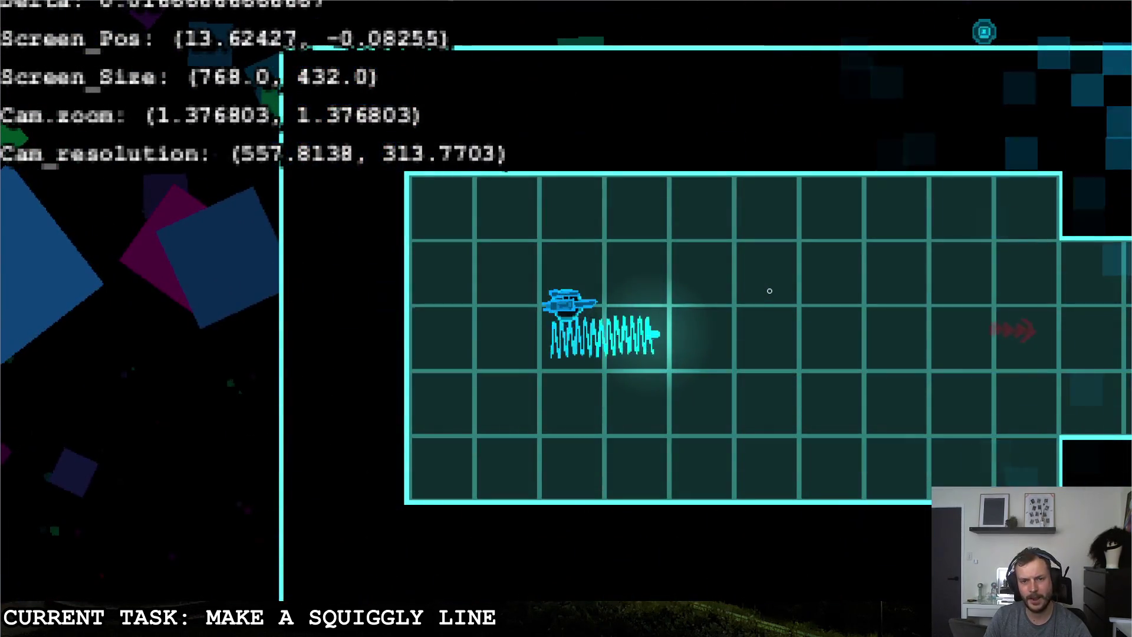
{"action": "key", "text": "Escape"}
{"action": "left_click", "coordinate": [735, 303]}
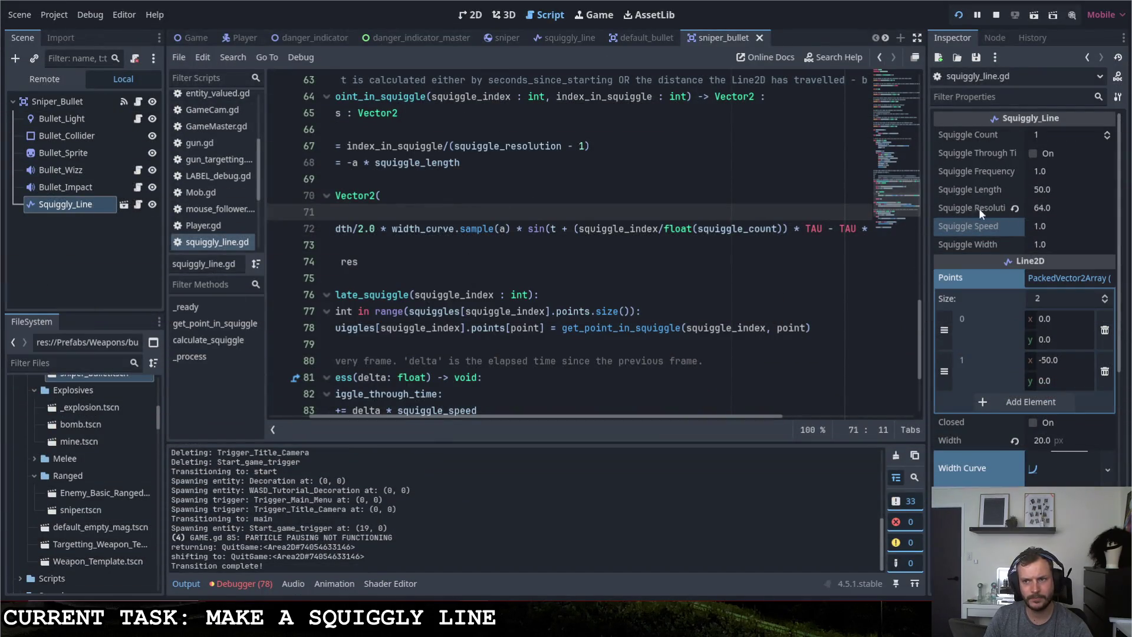
Set the Squiggly_Line's Squiggle Frequency to 0.2 and run the game
{"action": "left_click", "coordinate": [1046, 171]}
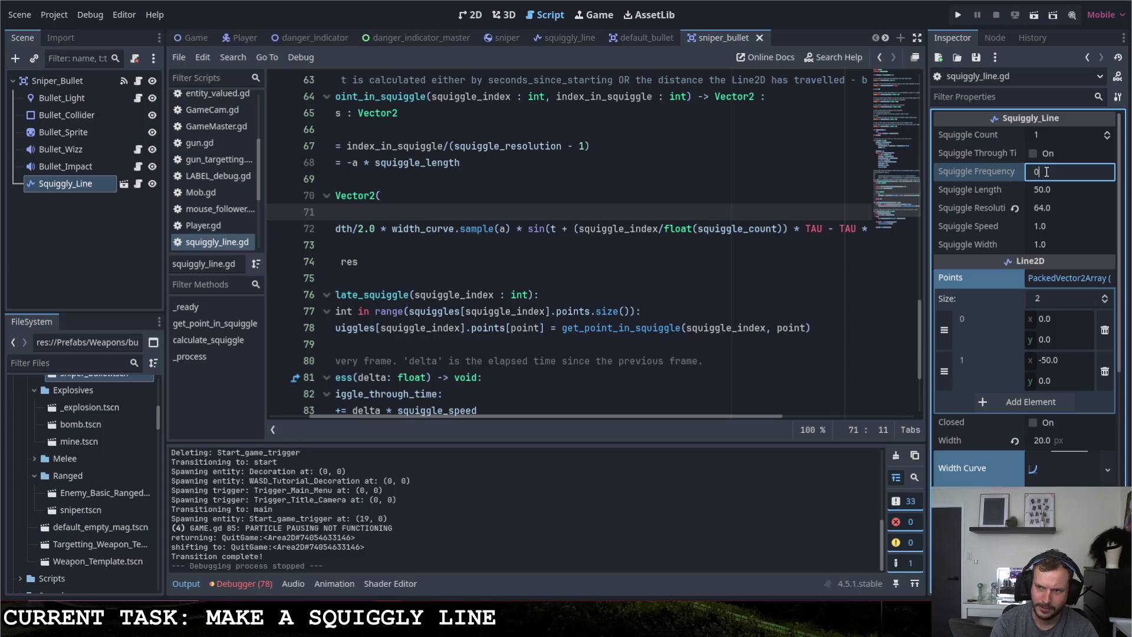
{"action": "type", "text": ".2"}
{"action": "key", "text": "F5"}
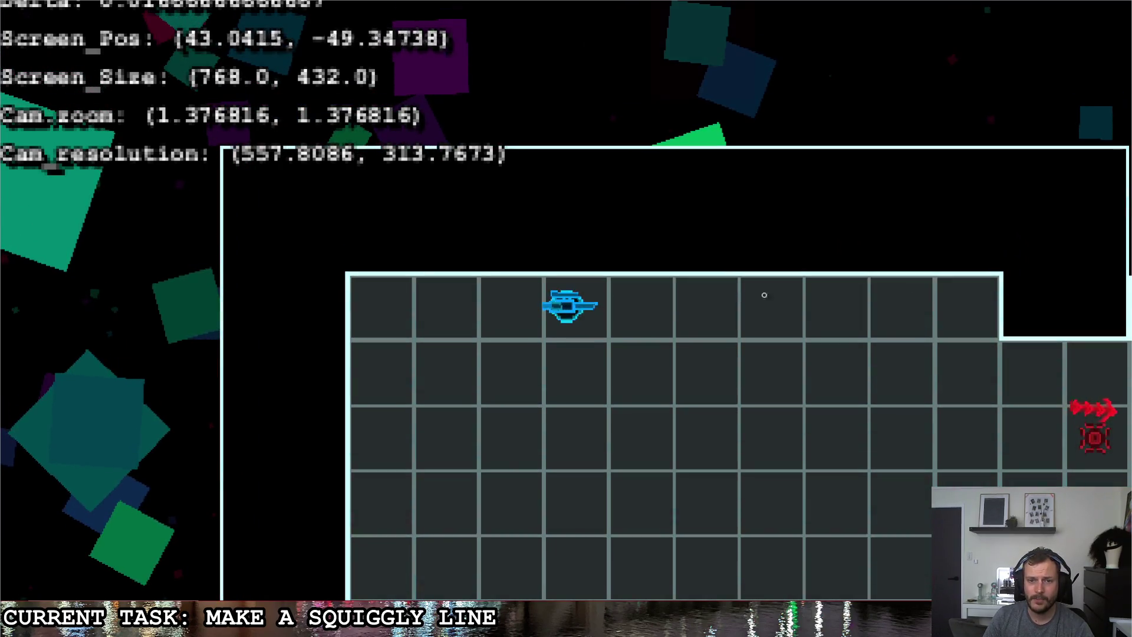
Fire two bullets to check their zigzag trails, then quit back to the editor
{"action": "left_click", "coordinate": [642, 285]}
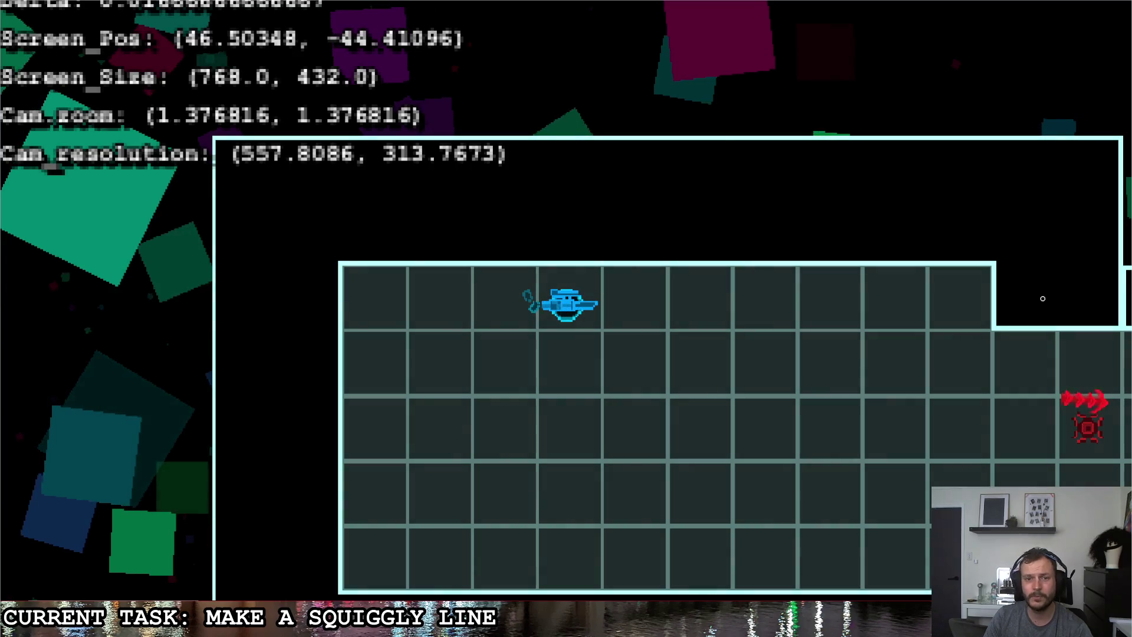
{"action": "left_click", "coordinate": [1042, 298]}
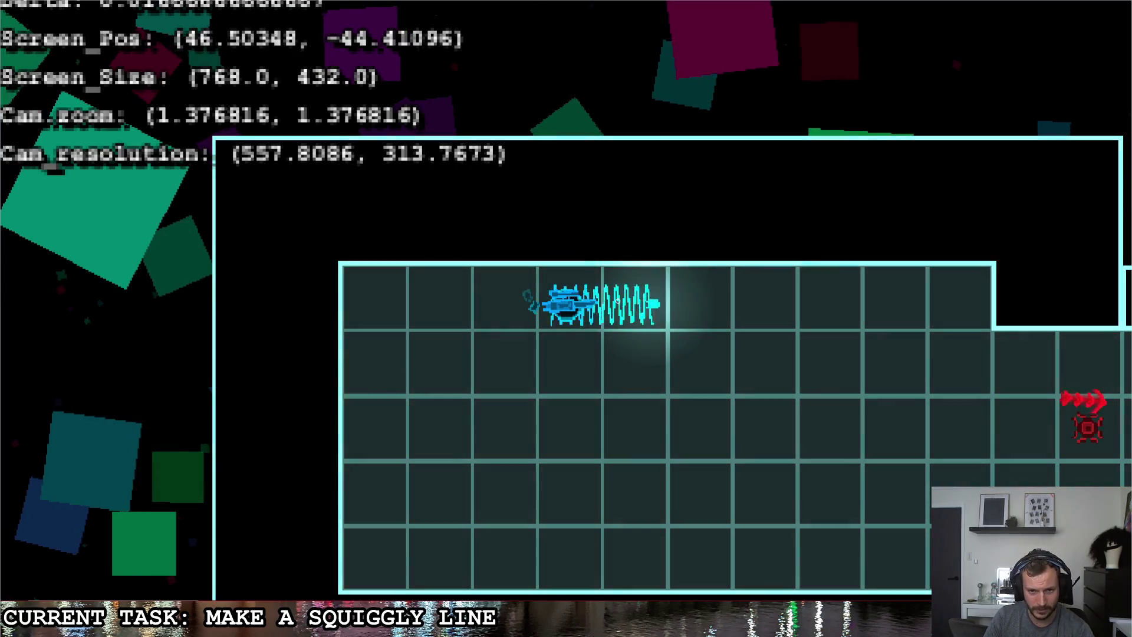
{"action": "key", "text": "Escape"}
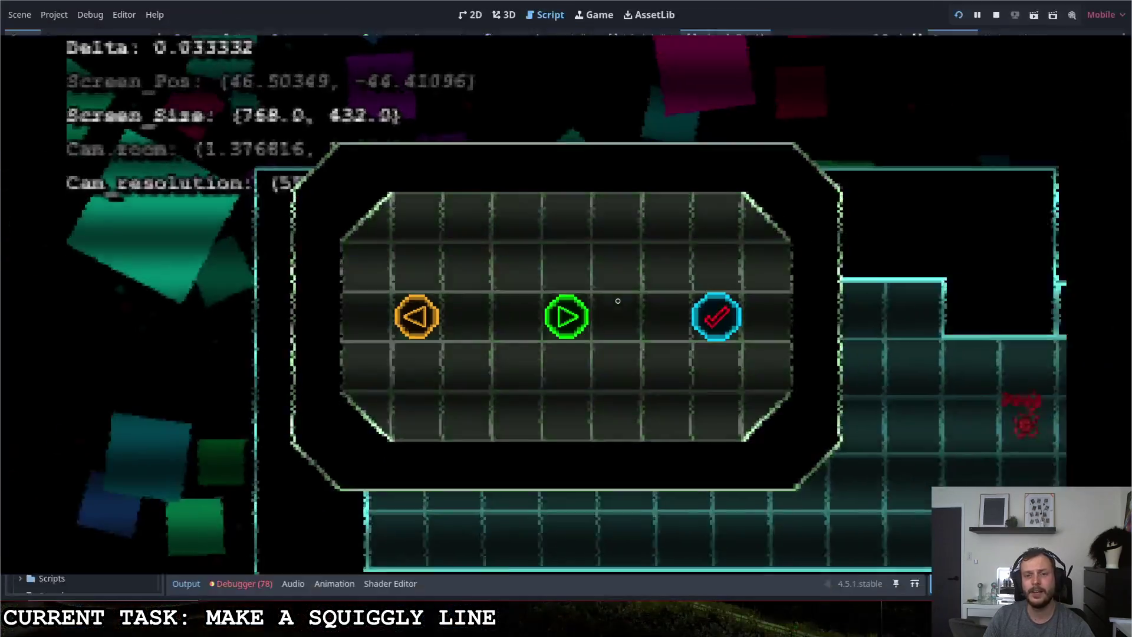
{"action": "left_click", "coordinate": [716, 316]}
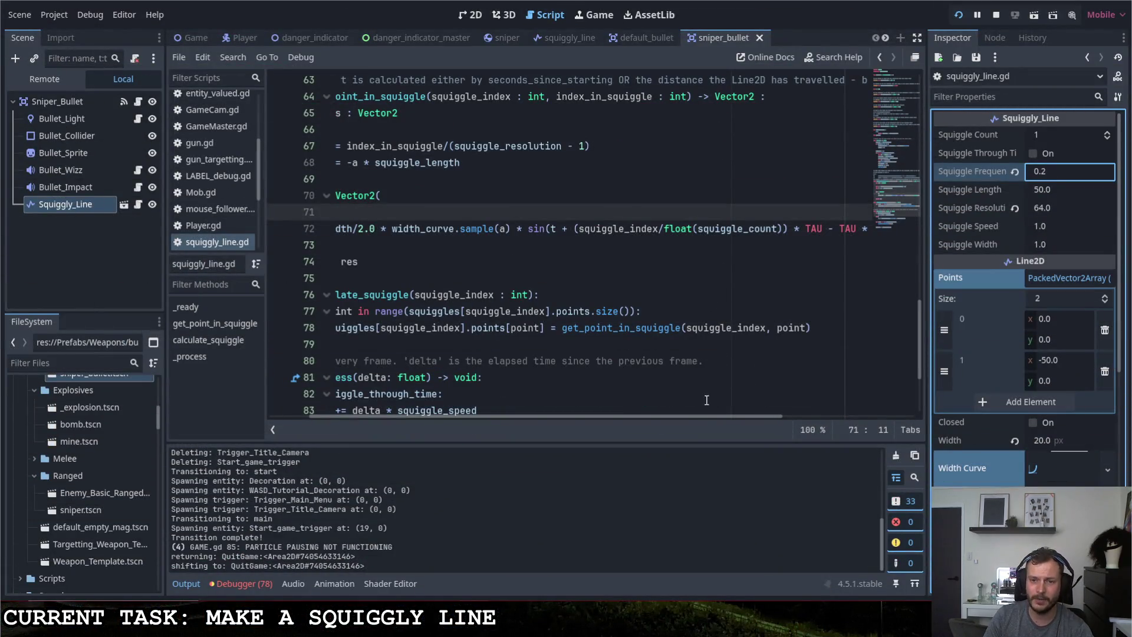
{"action": "left_click_drag", "start_coordinate": [708, 414], "coordinate": [804, 417]}
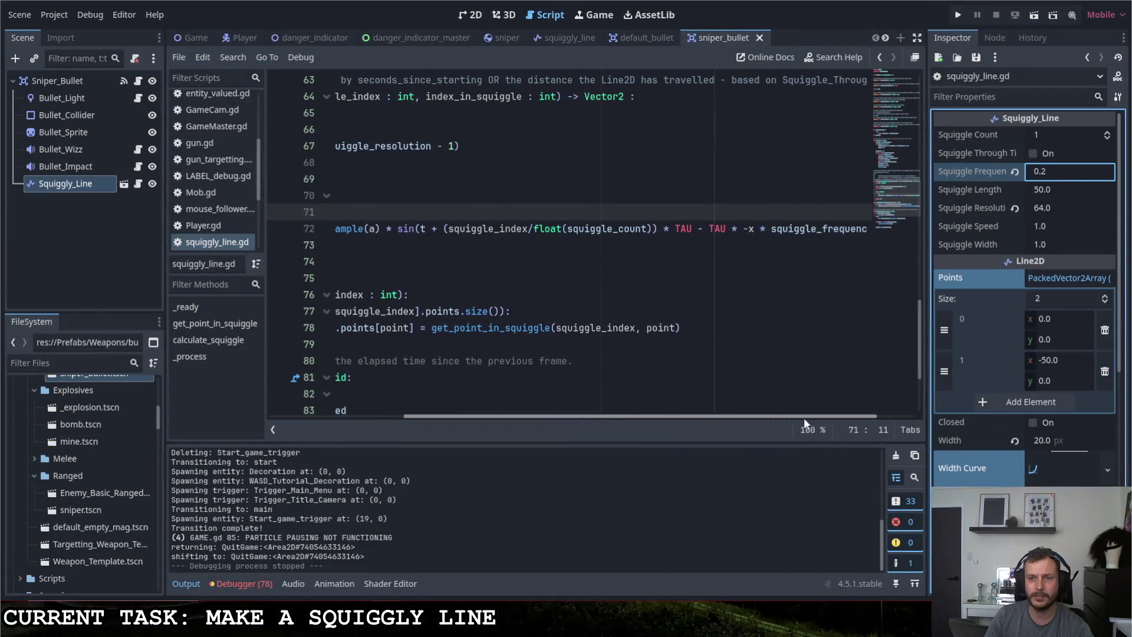
On line 72, change x back to a and multiply it by squiggle_length
{"action": "double_click", "coordinate": [748, 230]}
{"action": "type", "text": "a"}
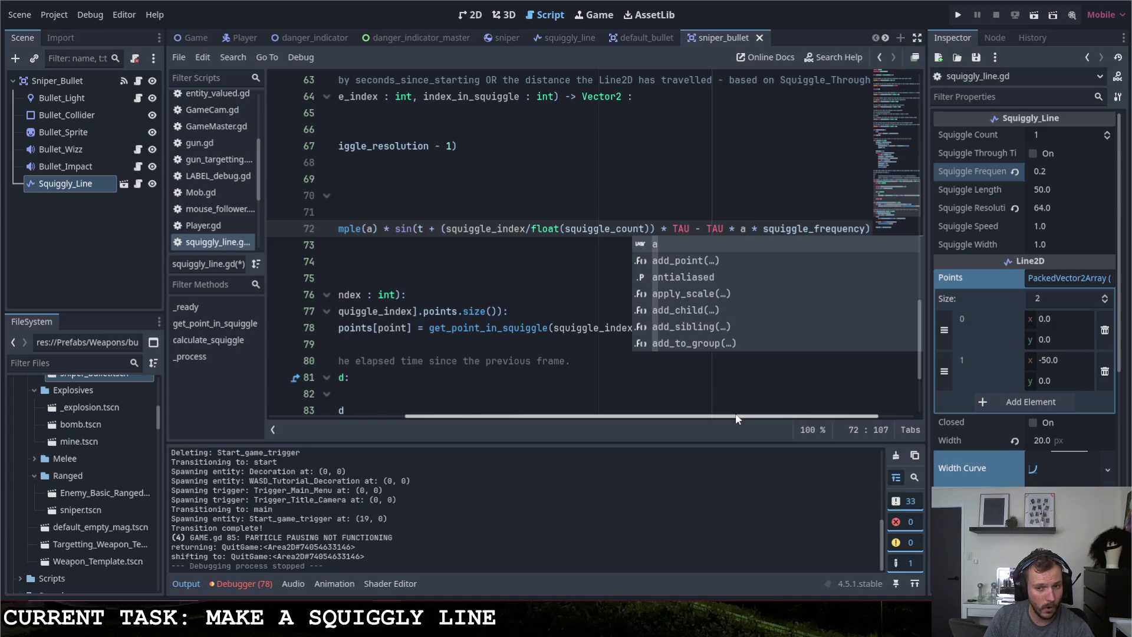
{"action": "left_click", "coordinate": [762, 228]}
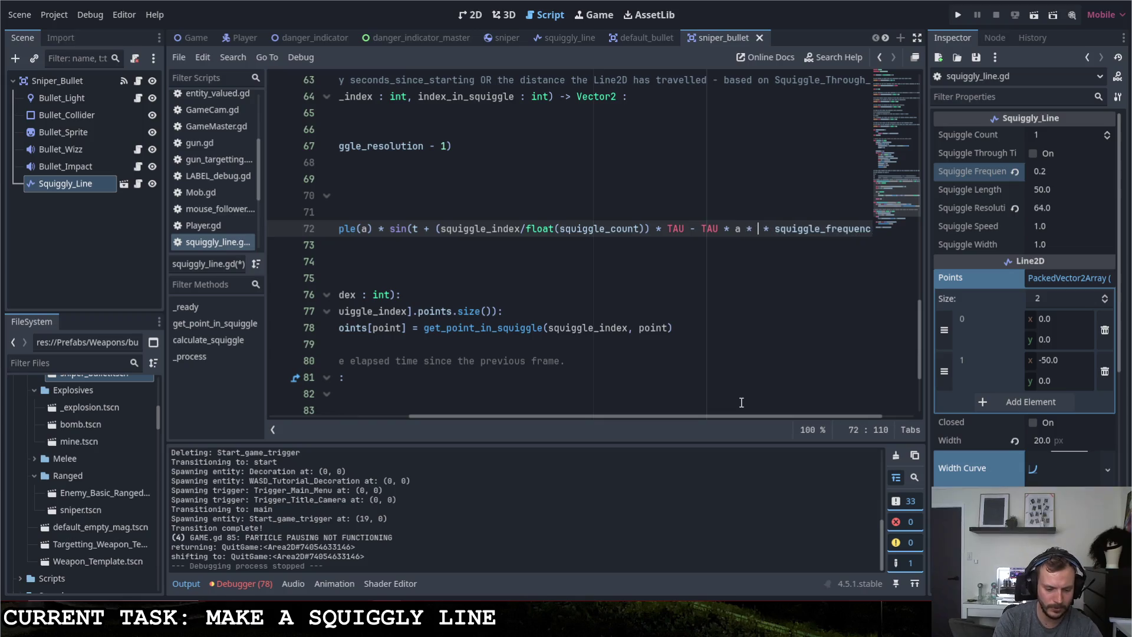
{"action": "type", "text": "squig"}
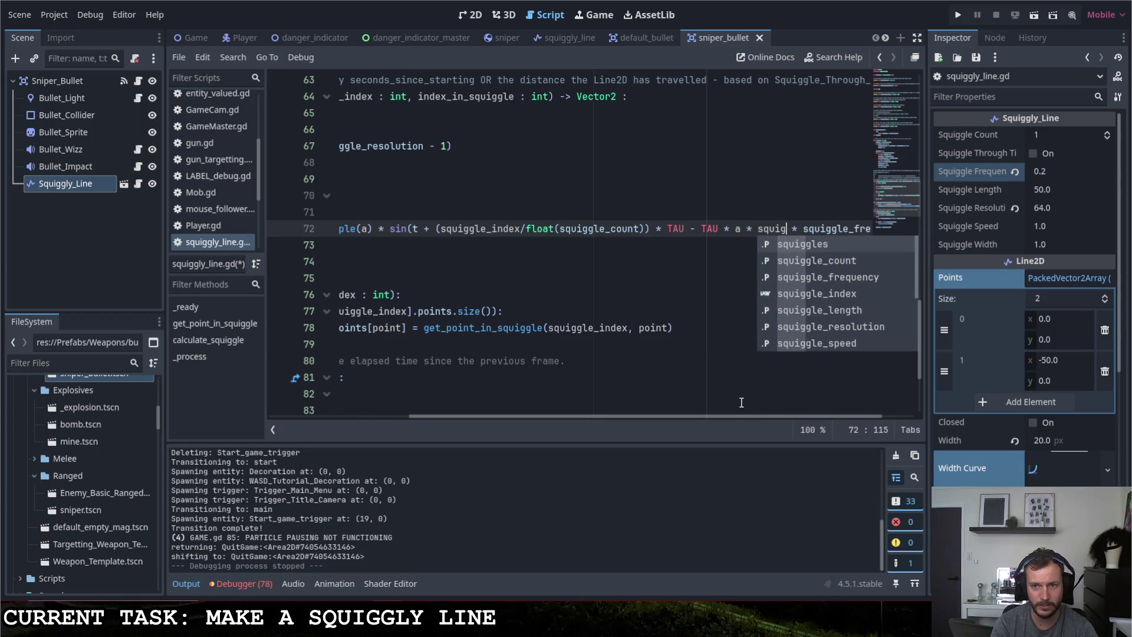
{"action": "key", "text": "Down"}
{"action": "key", "text": "Down"}
{"action": "key", "text": "Down"}
{"action": "key", "text": "Return"}
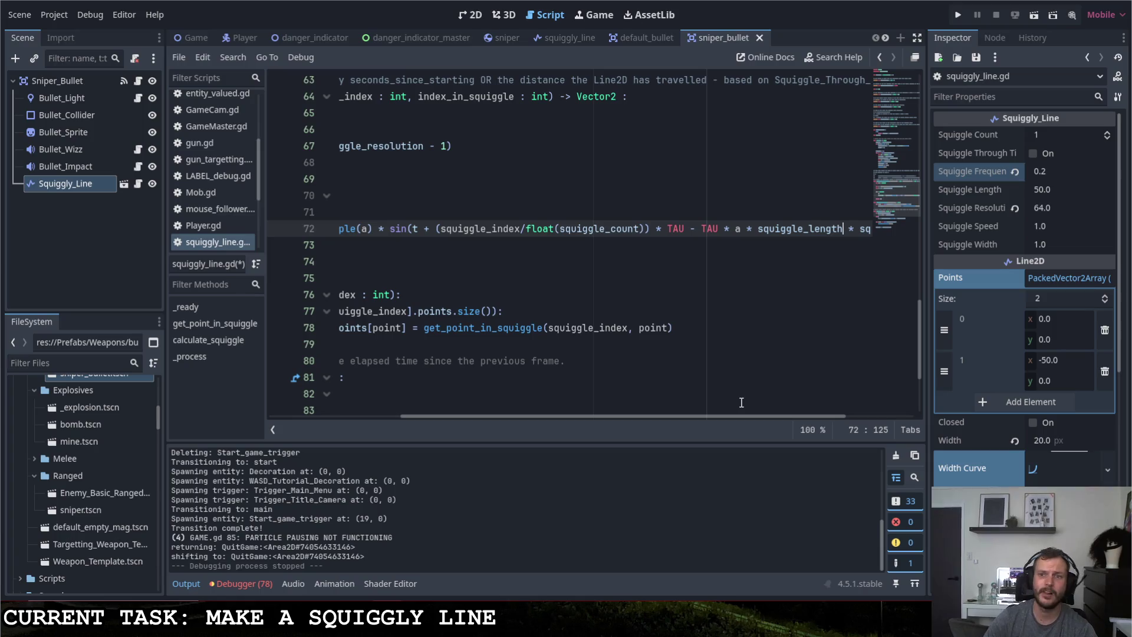
Delete the extra TAU factor, save the script, and run the game to test the sine trail
{"action": "scroll", "coordinate": [809, 415], "scroll_direction": "right", "scroll_amount": 3}
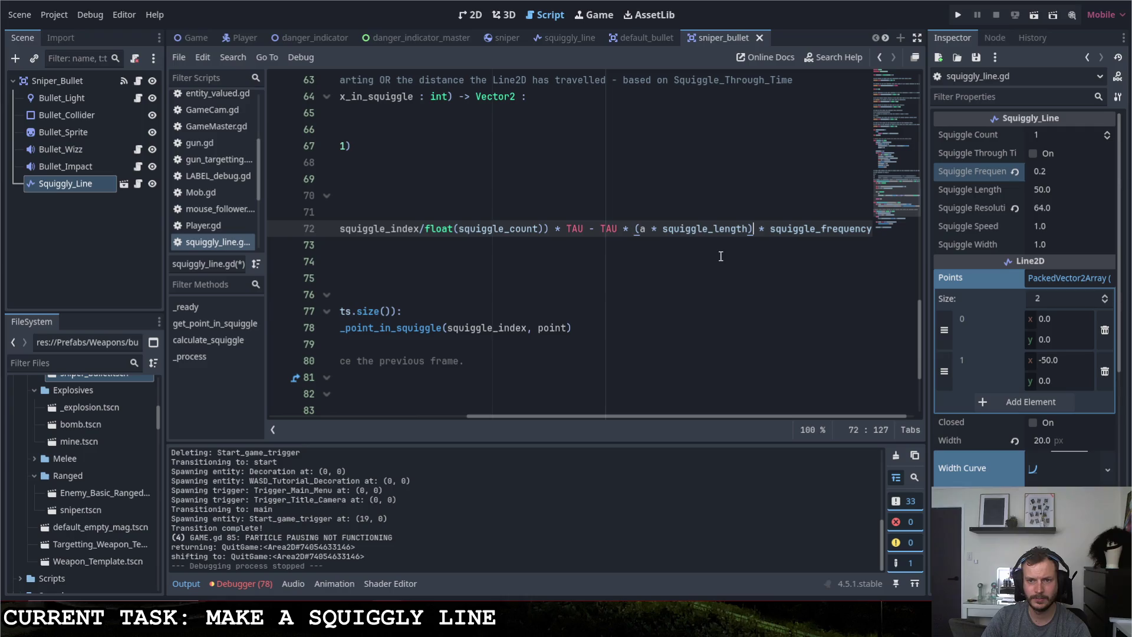
{"action": "key", "text": "BackSpace"}
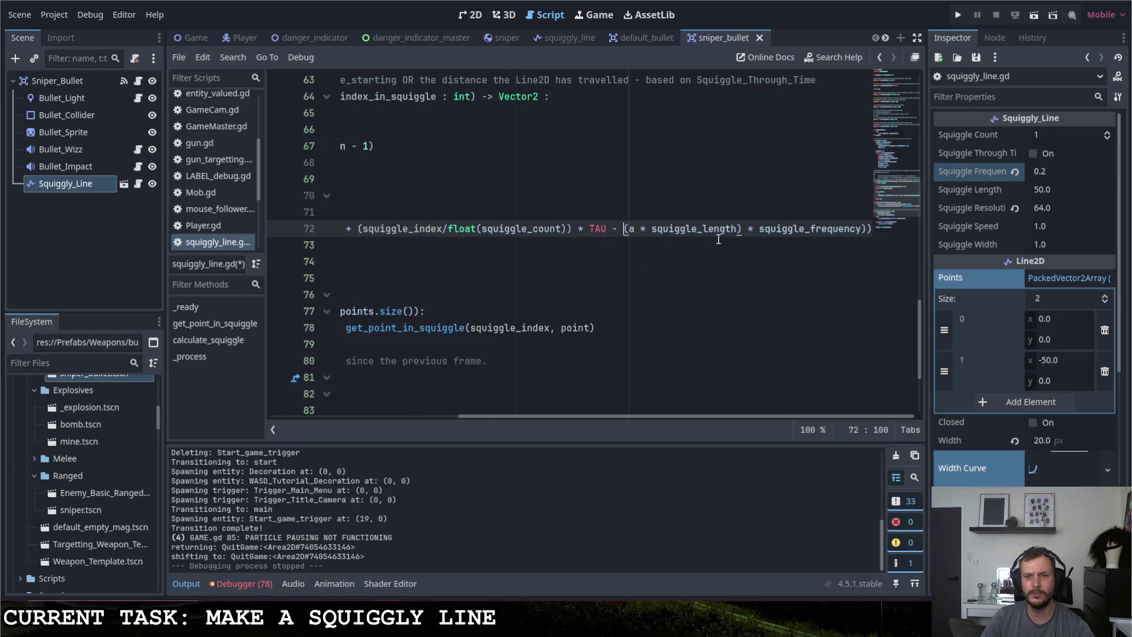
{"action": "key", "text": "ctrl+s"}
{"action": "left_click", "coordinate": [963, 9]}
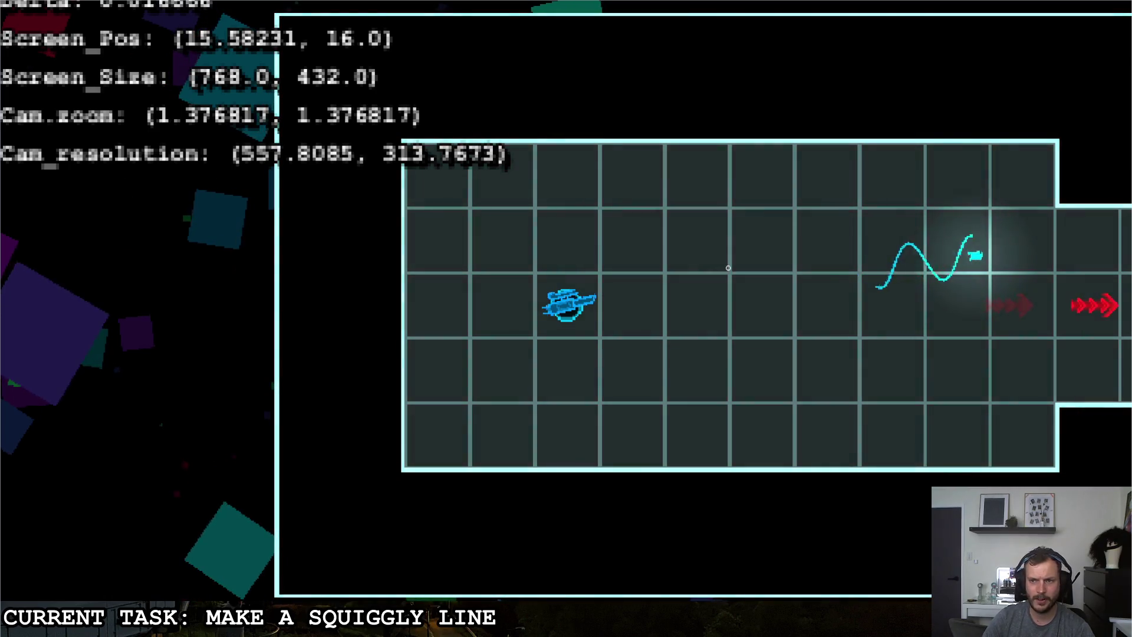
Move the ship up and right, fire a bullet to view the wave trail, then quit the game
{"action": "key", "text": "w"}
{"action": "key", "text": "d"}
{"action": "key", "text": "w"}
{"action": "left_click", "coordinate": [614, 161]}
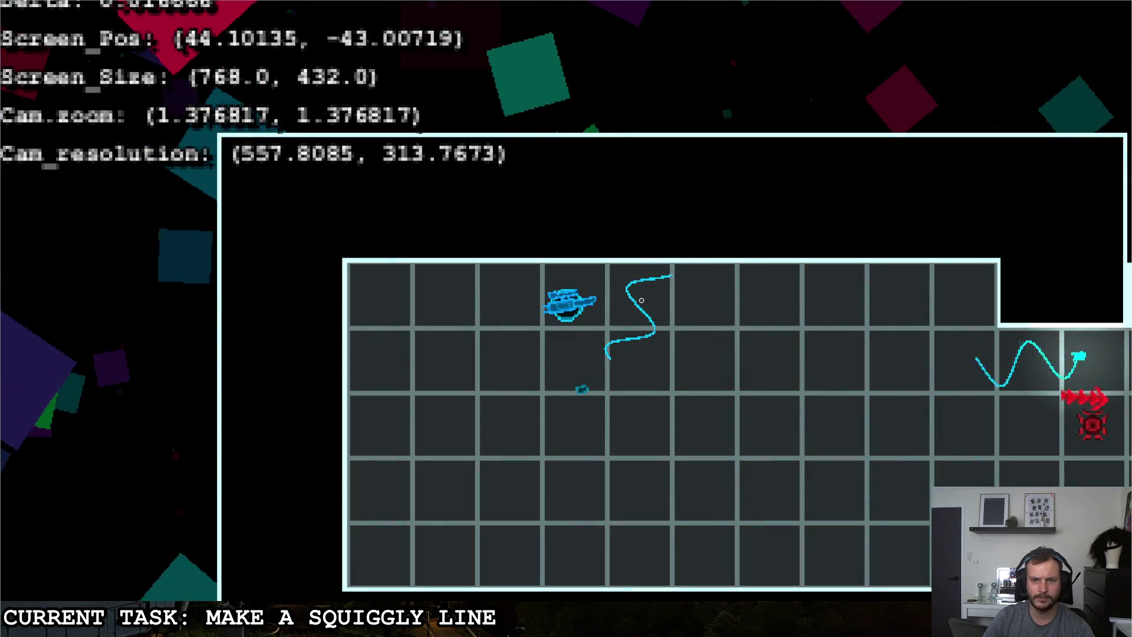
{"action": "key", "text": "Escape"}
{"action": "key", "text": "ctrl+F3"}
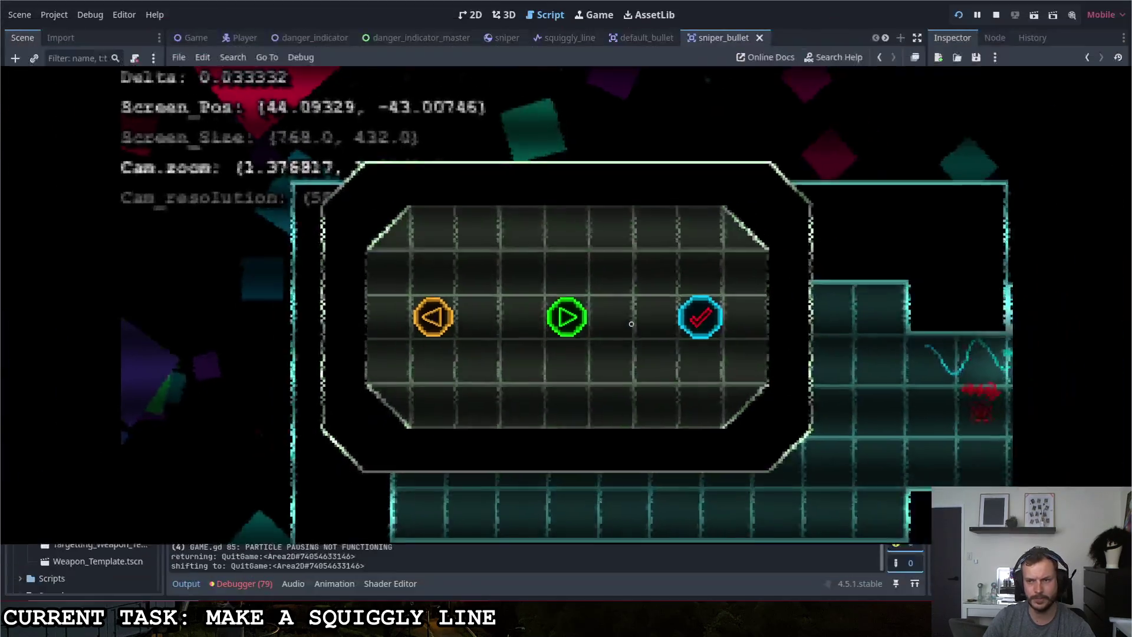
Set Squiggle Frequency back to 1.0 and run the game again
{"action": "left_click", "coordinate": [1041, 174]}
{"action": "key", "text": "Return"}
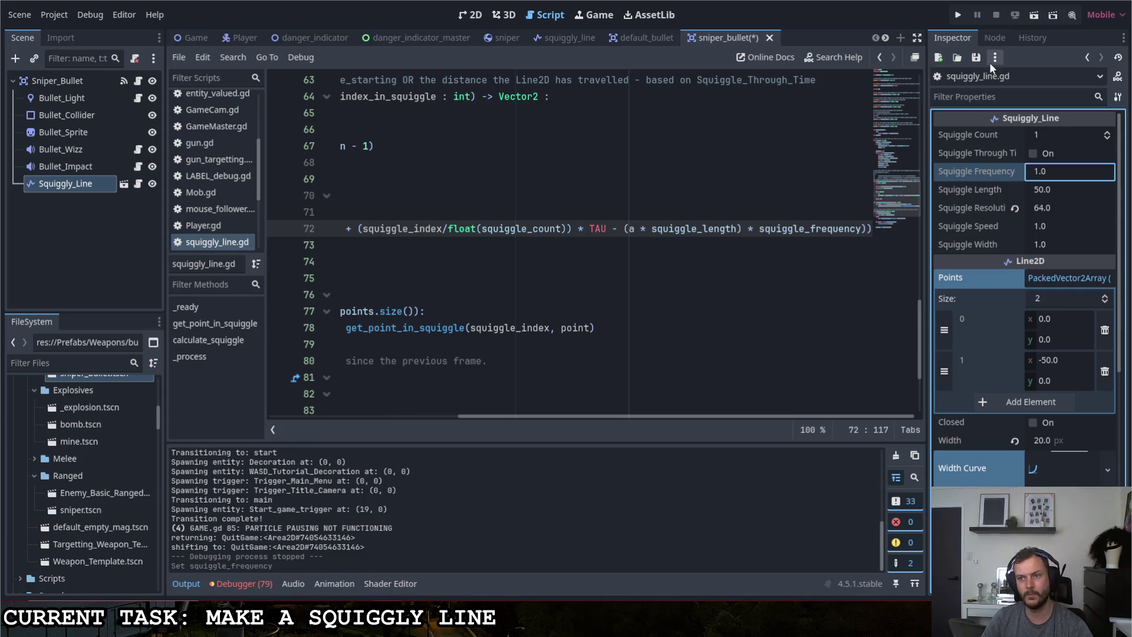
{"action": "left_click", "coordinate": [958, 15]}
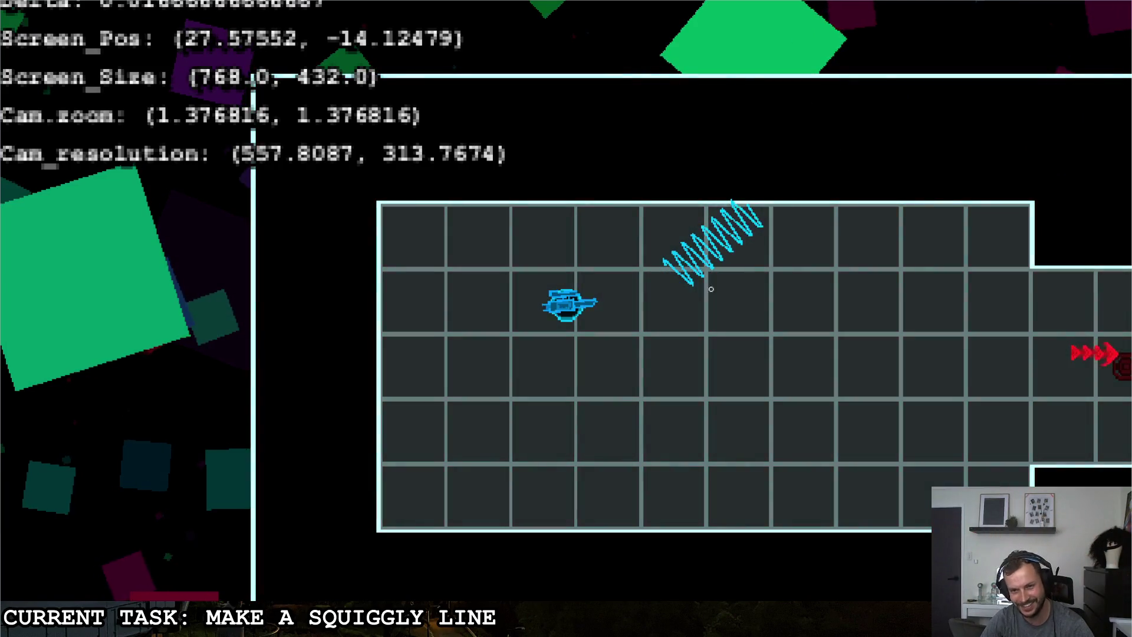
Move the ship around, fire two test bullets, close the game, and return to line 72's formula
{"action": "key", "text": "d"}
{"action": "key", "text": "w"}
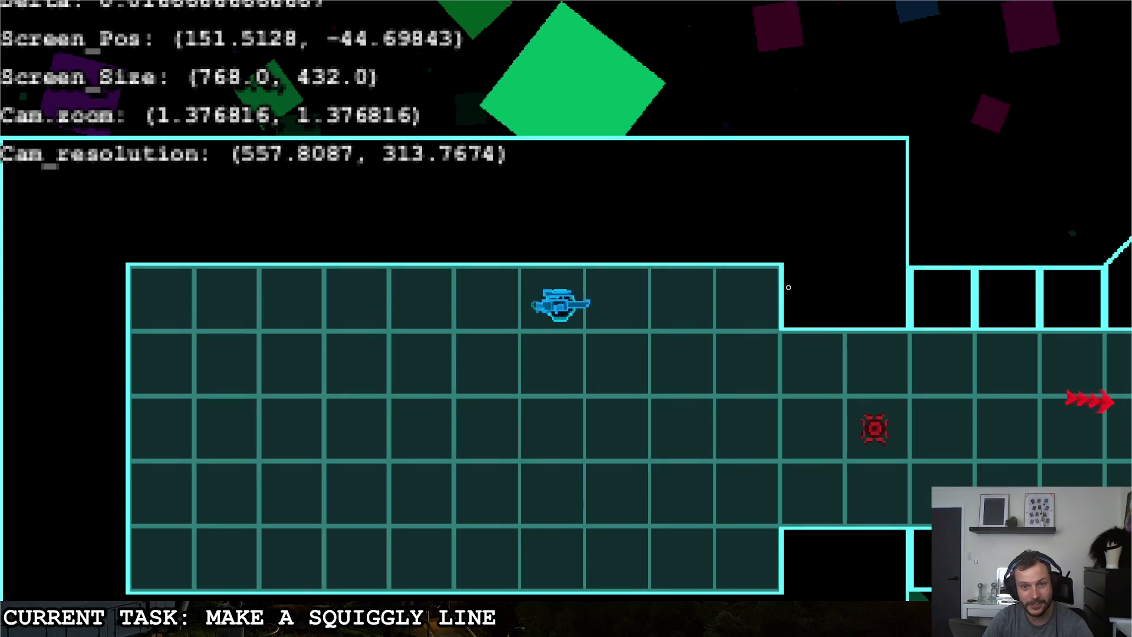
{"action": "key", "text": "a"}
{"action": "left_click", "coordinate": [679, 286]}
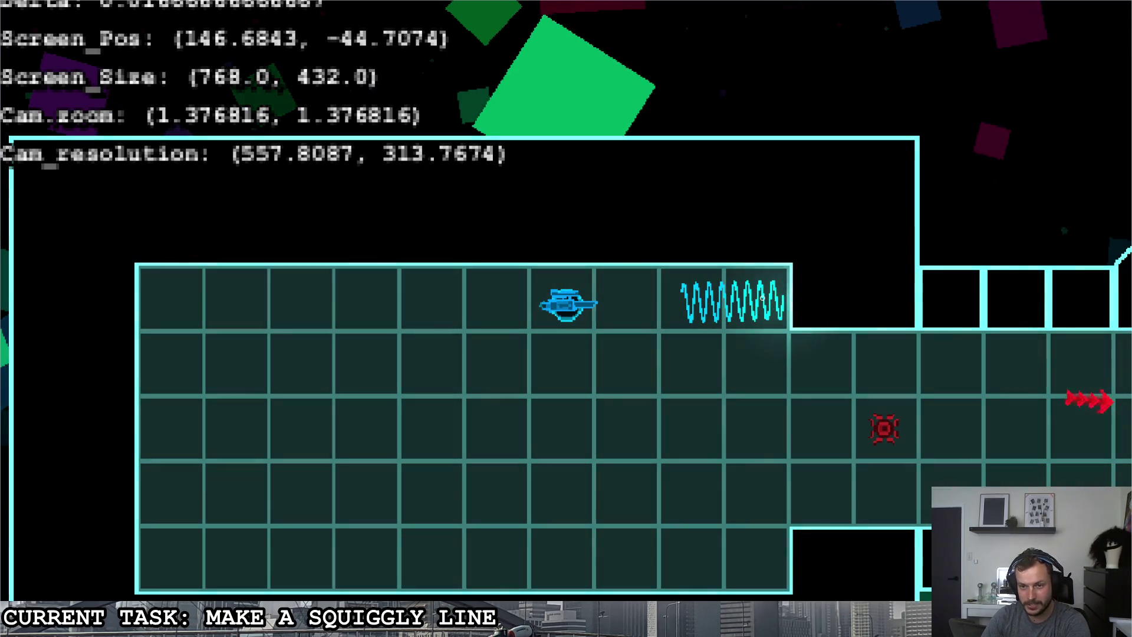
{"action": "key", "text": "a"}
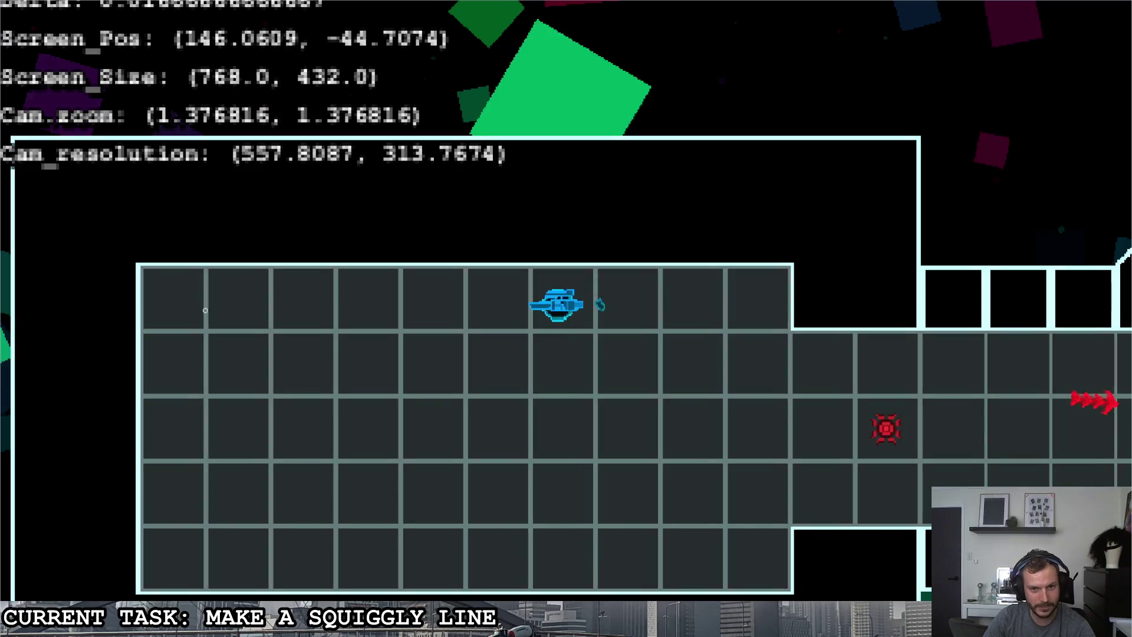
{"action": "left_click", "coordinate": [199, 308]}
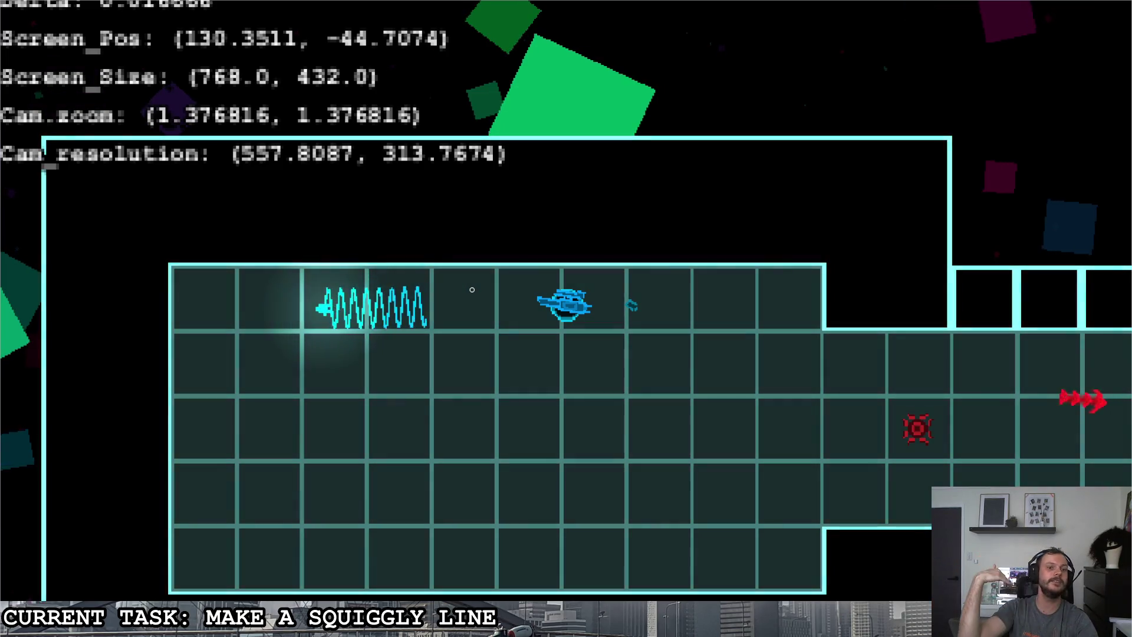
{"action": "key", "text": "F8"}
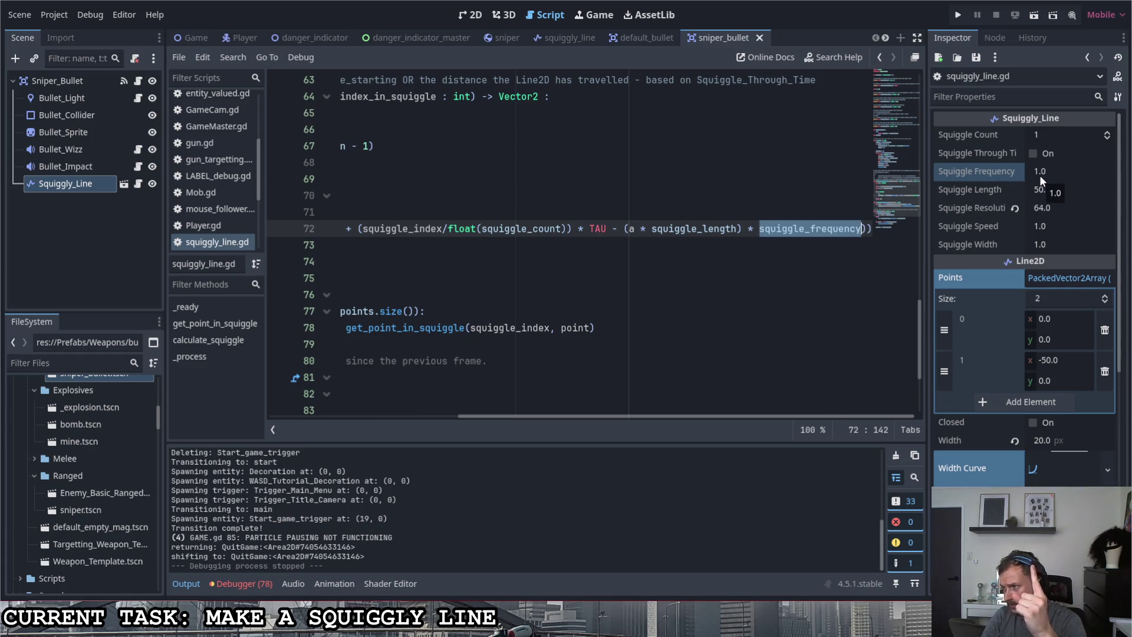
{"action": "left_click", "coordinate": [741, 231]}
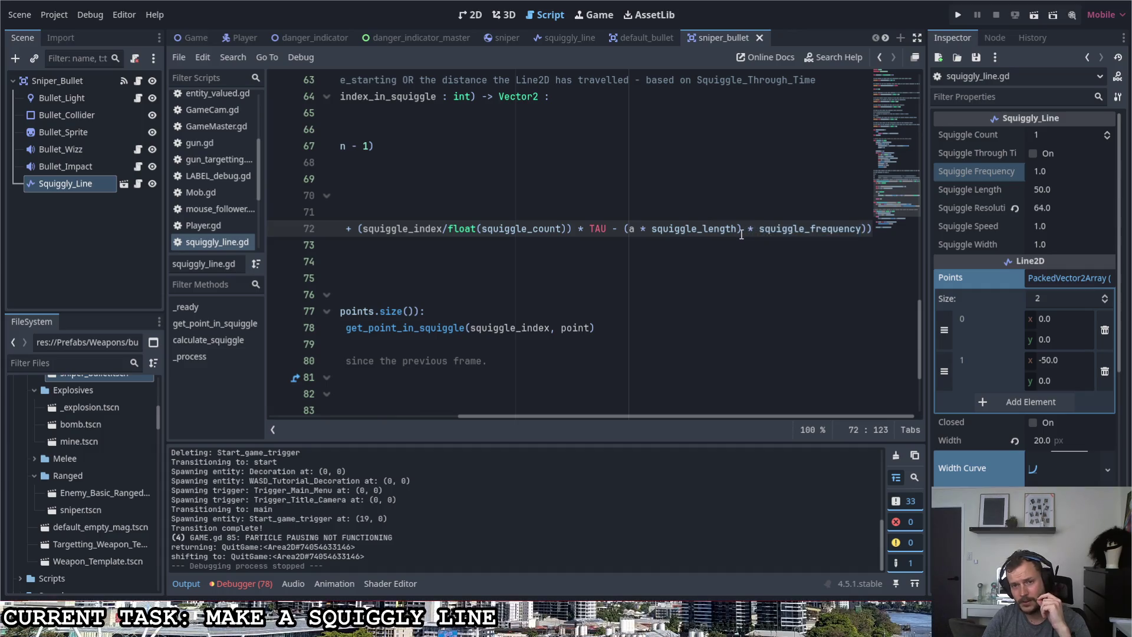
{"action": "left_click", "coordinate": [957, 15]}
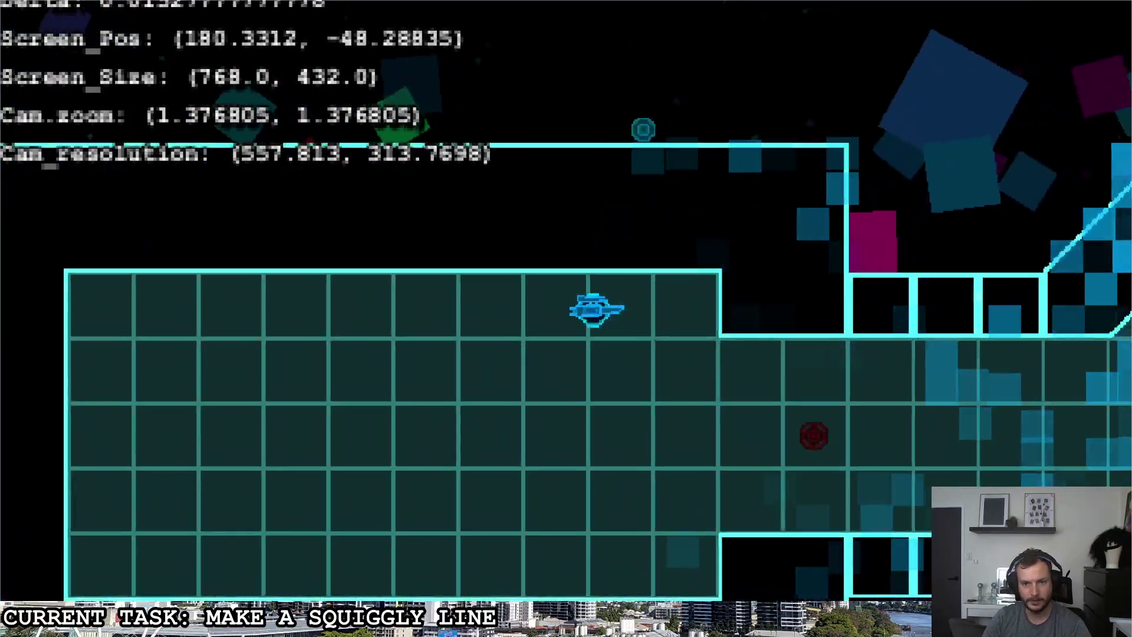
{"action": "left_click", "coordinate": [979, 290]}
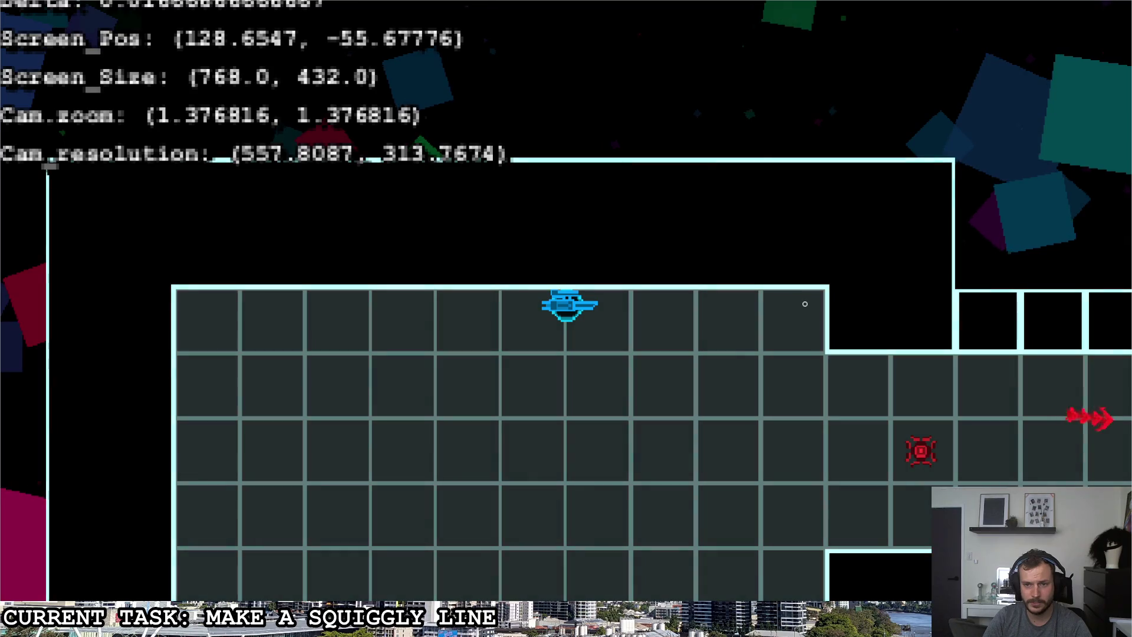
{"action": "key", "text": "d"}
{"action": "key", "text": "d"}
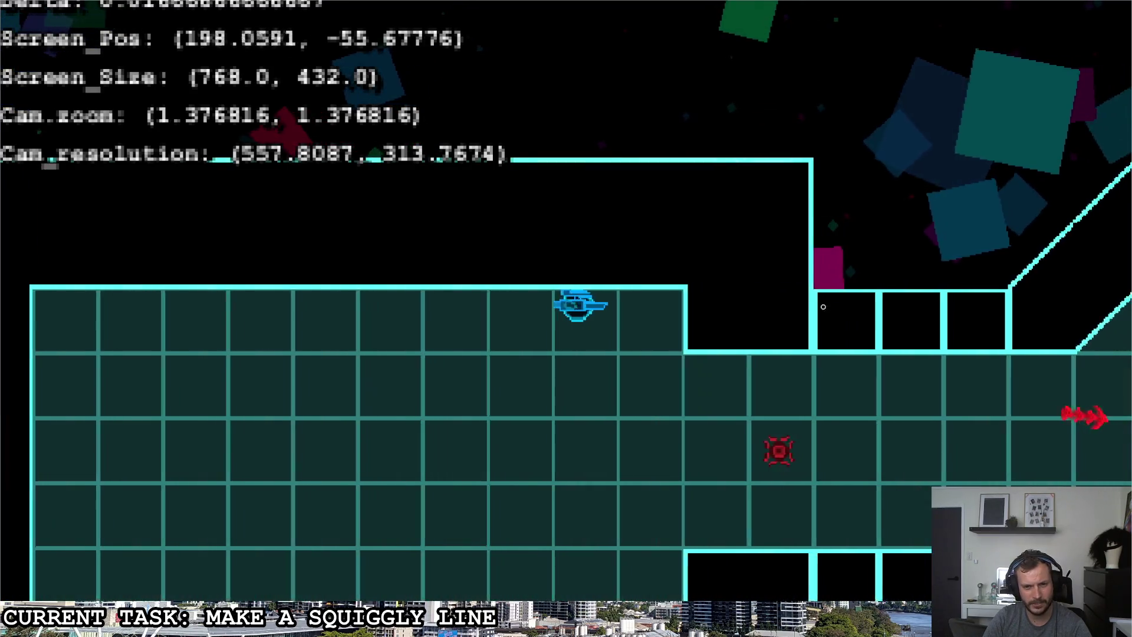
{"action": "key", "text": "a"}
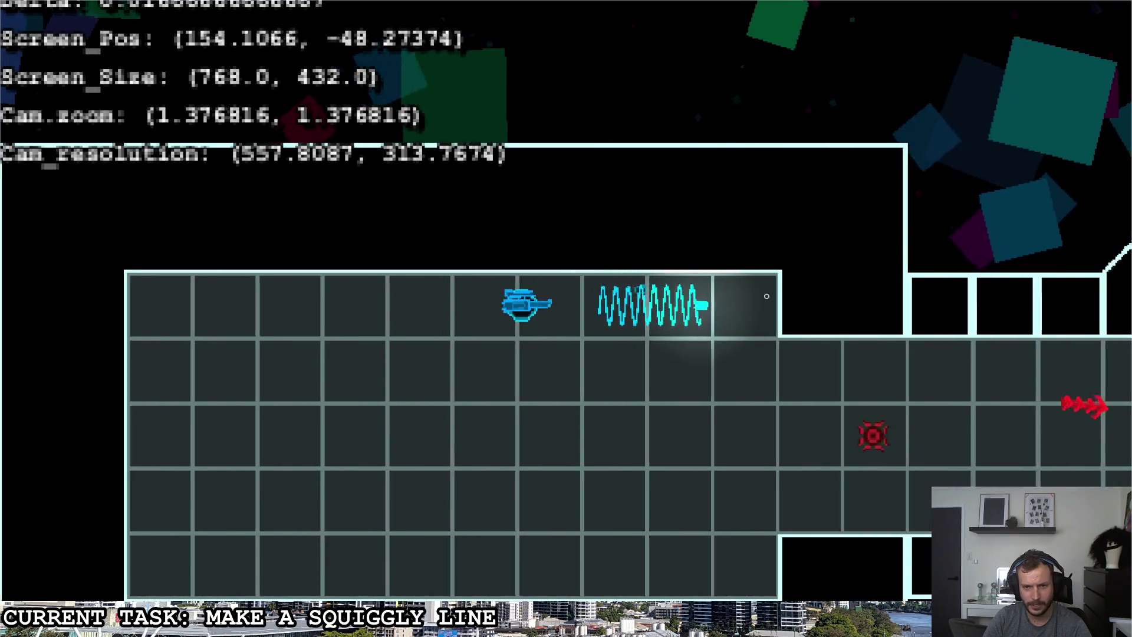
{"action": "key", "text": "d"}
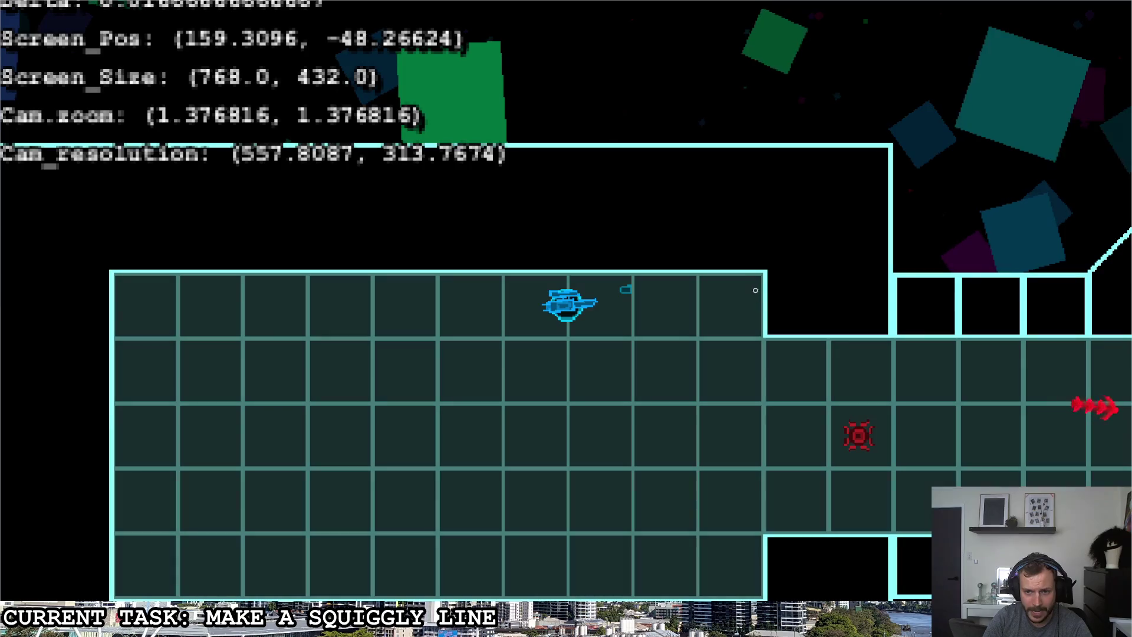
{"action": "key", "text": "Escape"}
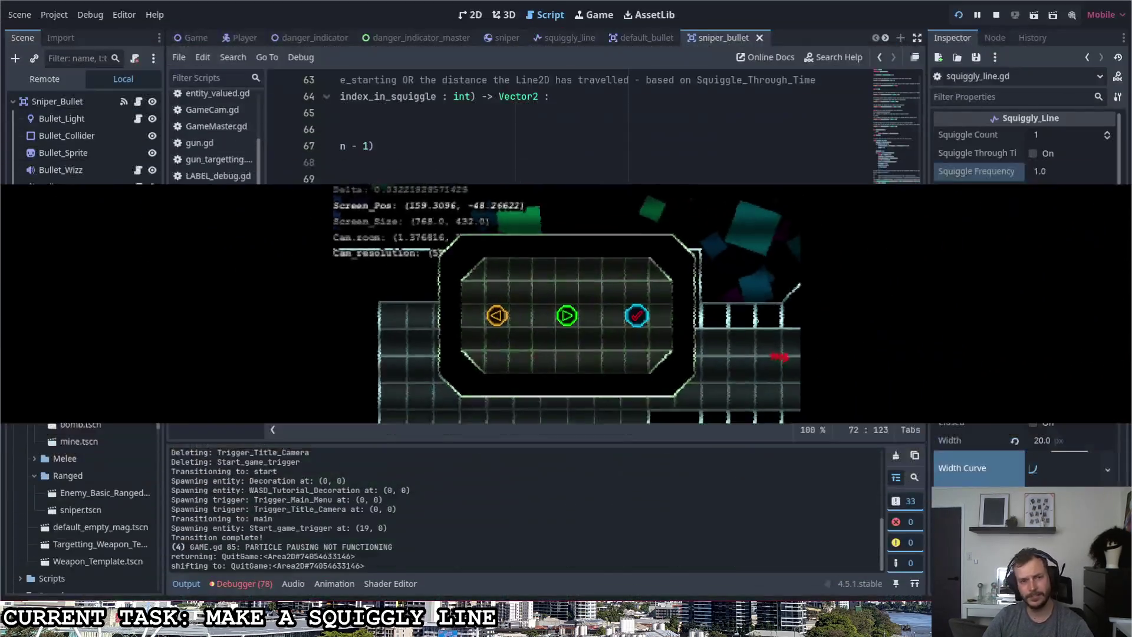
Quit the game, append /8.0 after squiggle_frequency on line 72, and run it
{"action": "left_click", "coordinate": [736, 311]}
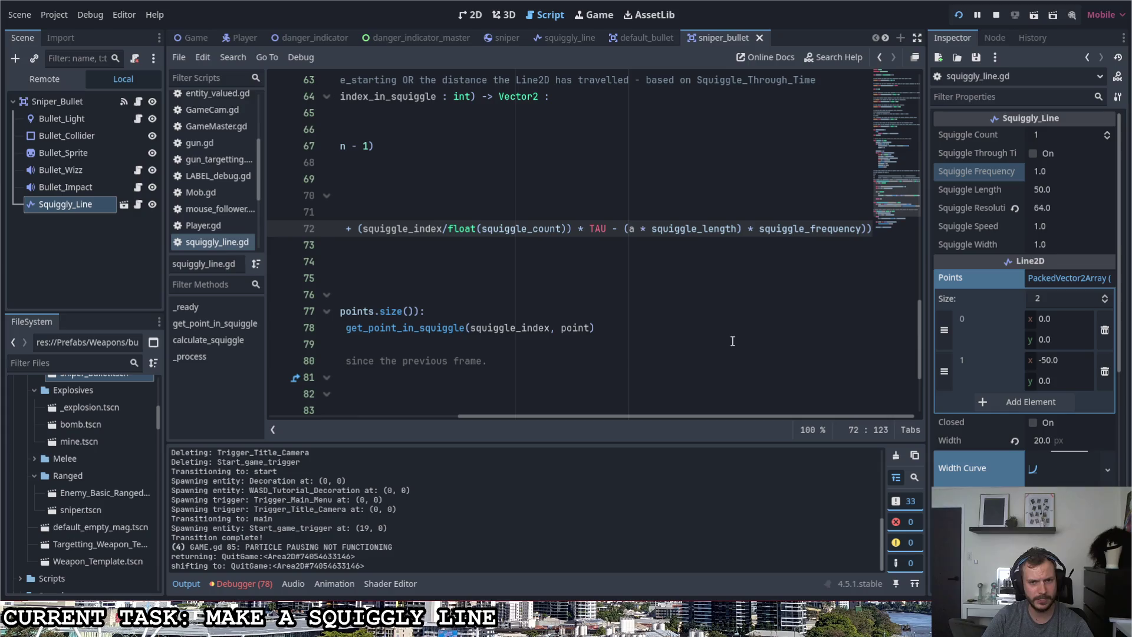
{"action": "mouse_move", "coordinate": [613, 414]}
{"action": "left_mouse_down"}
{"action": "mouse_move", "coordinate": [414, 399]}
{"action": "mouse_move", "coordinate": [418, 415]}
{"action": "mouse_move", "coordinate": [618, 411]}
{"action": "left_mouse_up"}
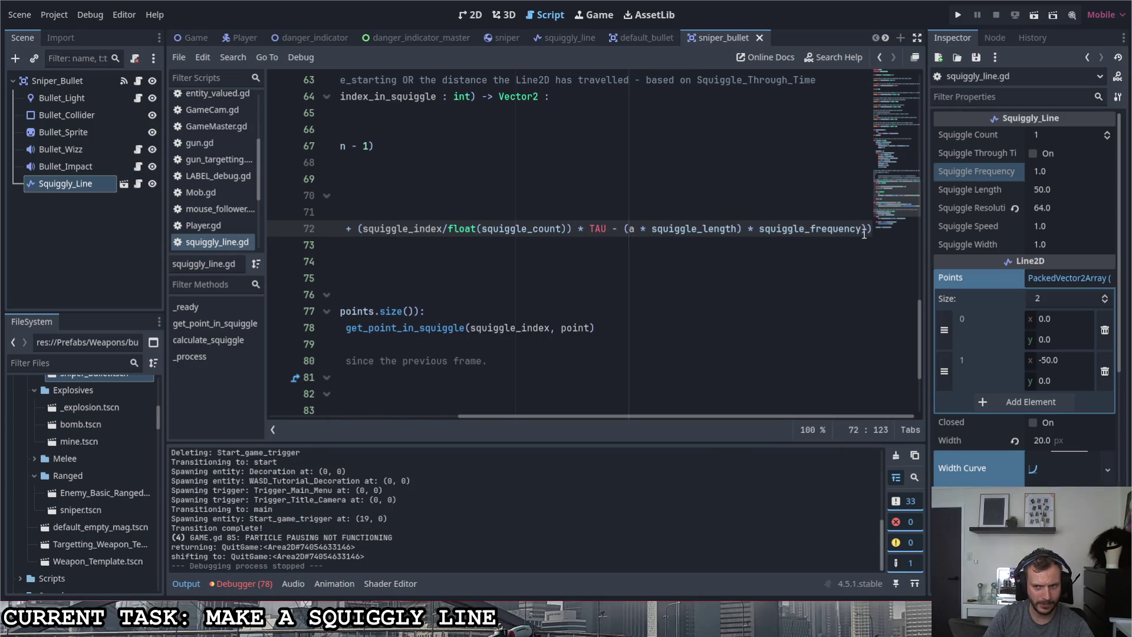
{"action": "type", "text": "/8.0"}
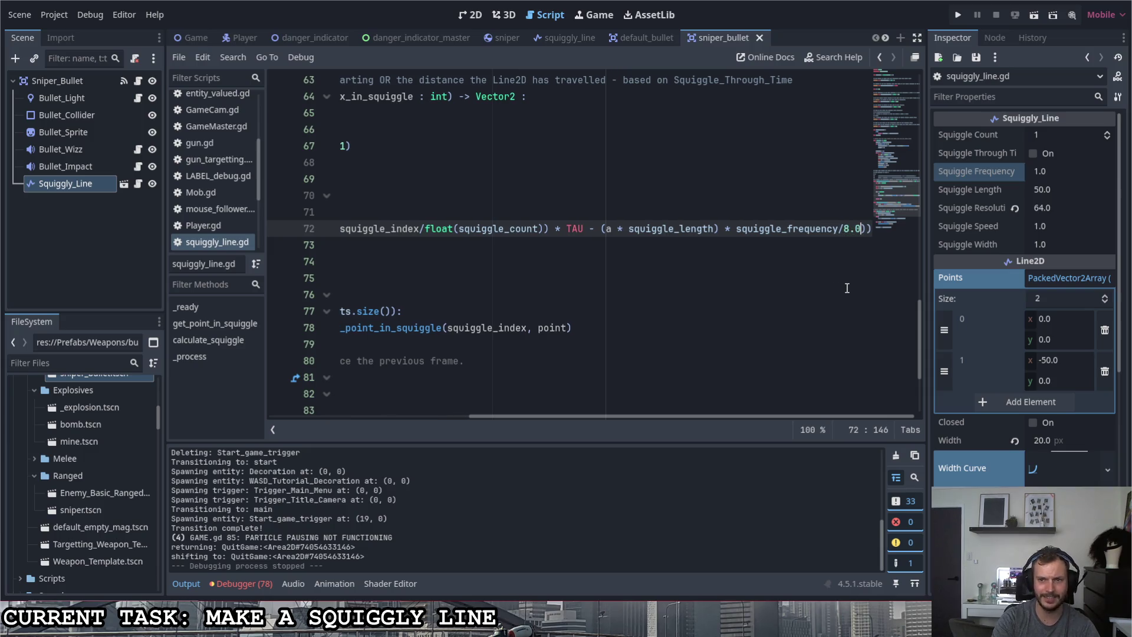
{"action": "key", "text": "F5"}
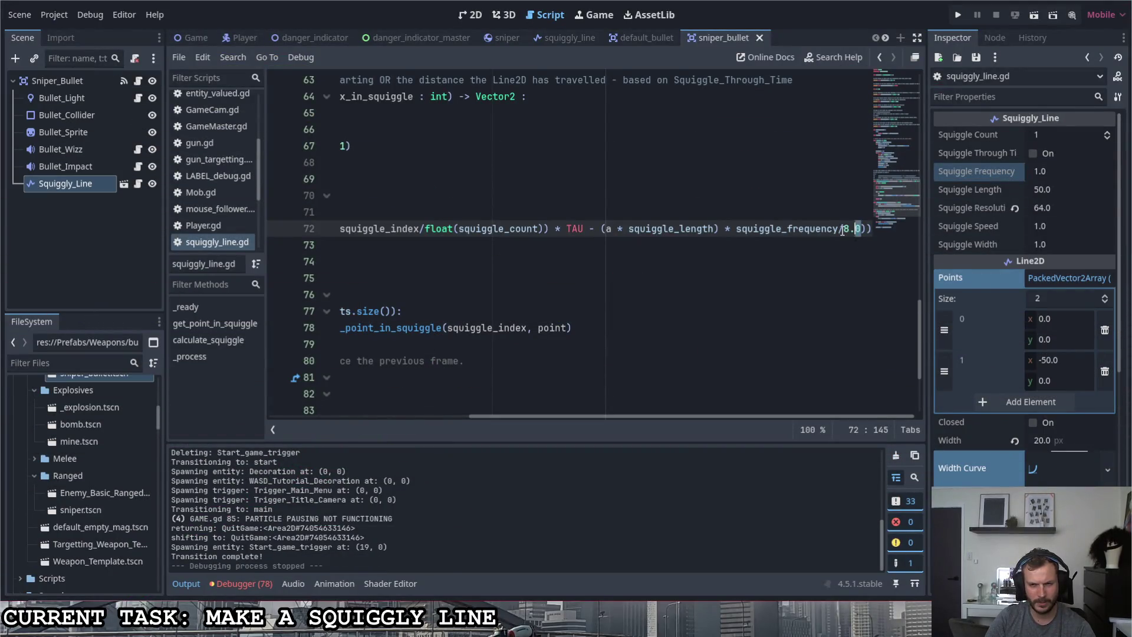
Move the /8.0 inside the sine after sin(t, save the script, and run the game
{"action": "key", "text": "BackSpace"}
{"action": "left_click_drag", "start_coordinate": [557, 416], "coordinate": [494, 415]}
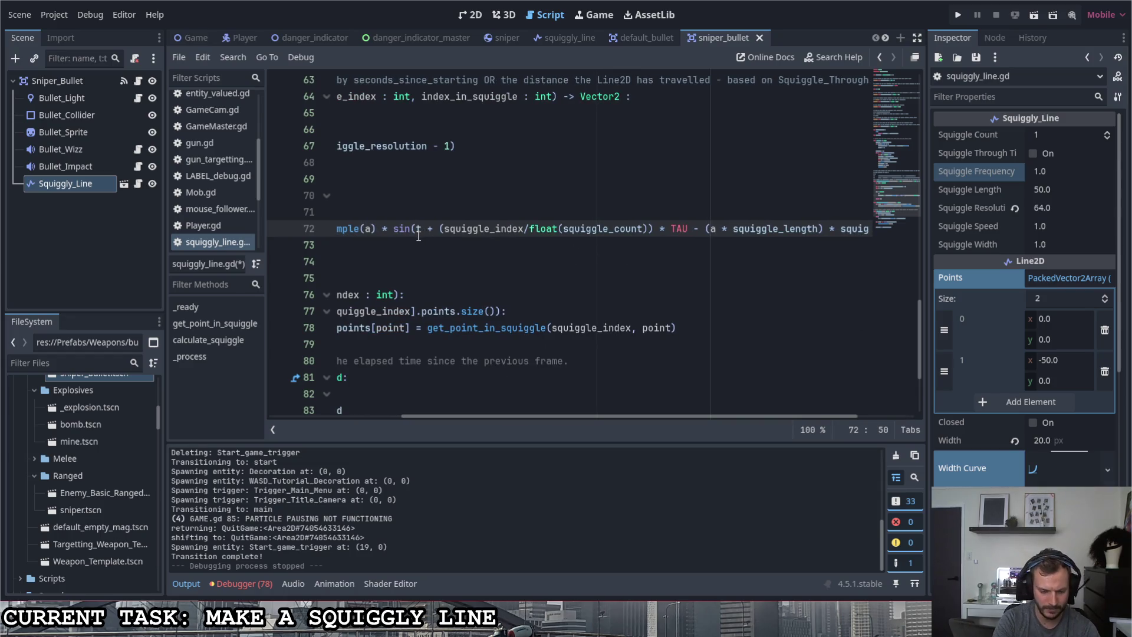
{"action": "type", "text": "/8.0"}
{"action": "key", "text": "ctrl+s"}
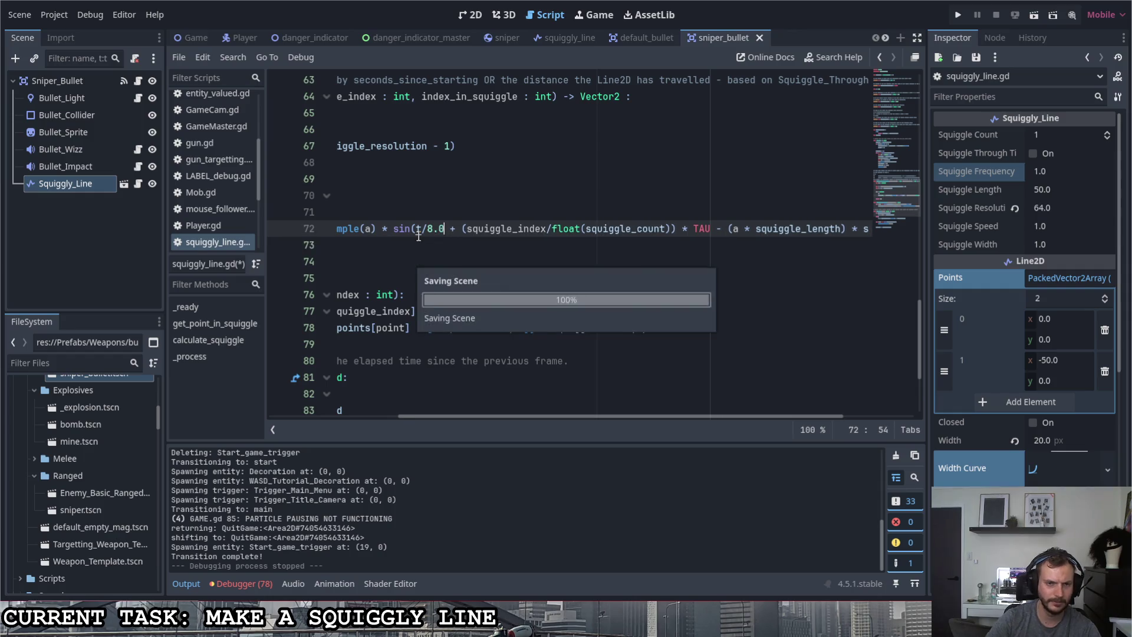
{"action": "left_click", "coordinate": [958, 15]}
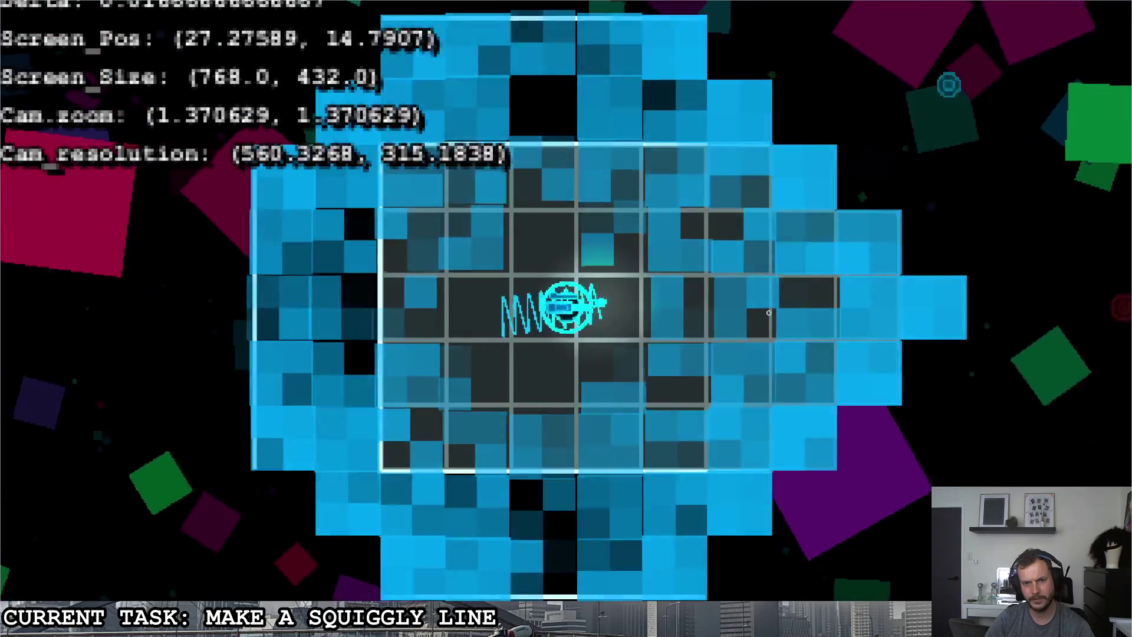
Quit the game and append /8.0 after squiggle_frequency on line 72
{"action": "key", "text": "Escape"}
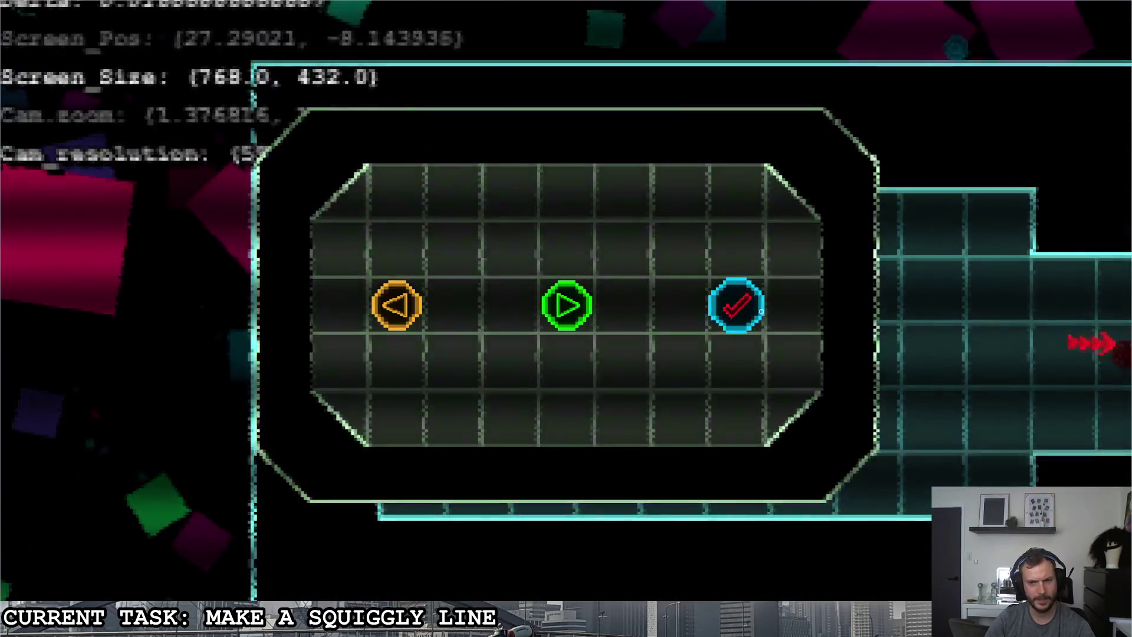
{"action": "left_click", "coordinate": [760, 311]}
{"action": "left_click_drag", "start_coordinate": [523, 421], "coordinate": [616, 420]}
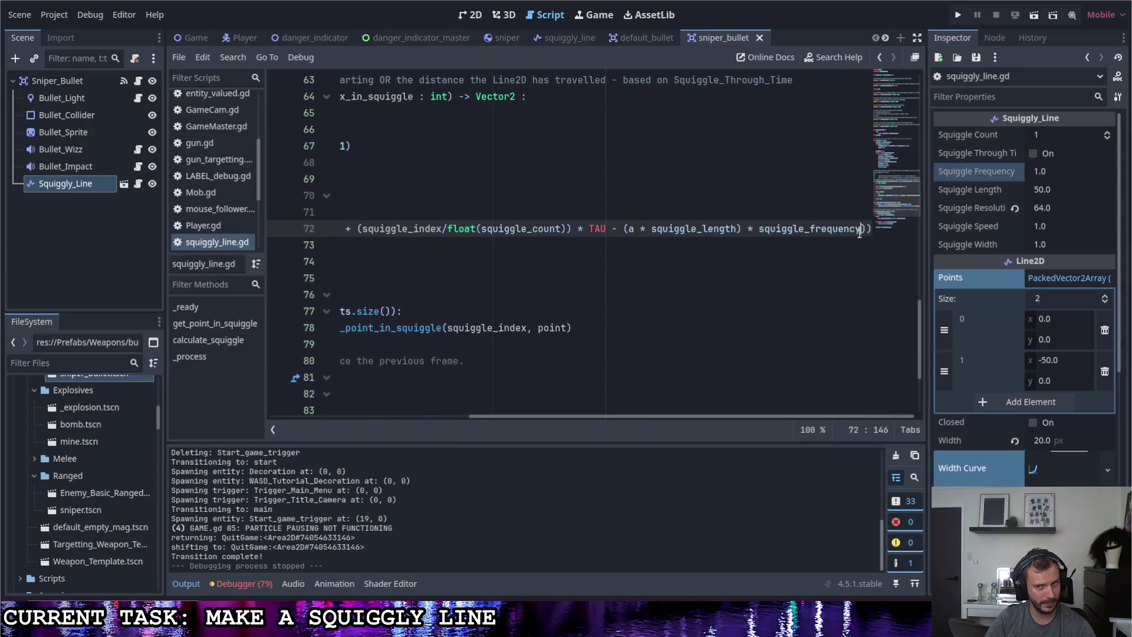
{"action": "type", "text": "/"}
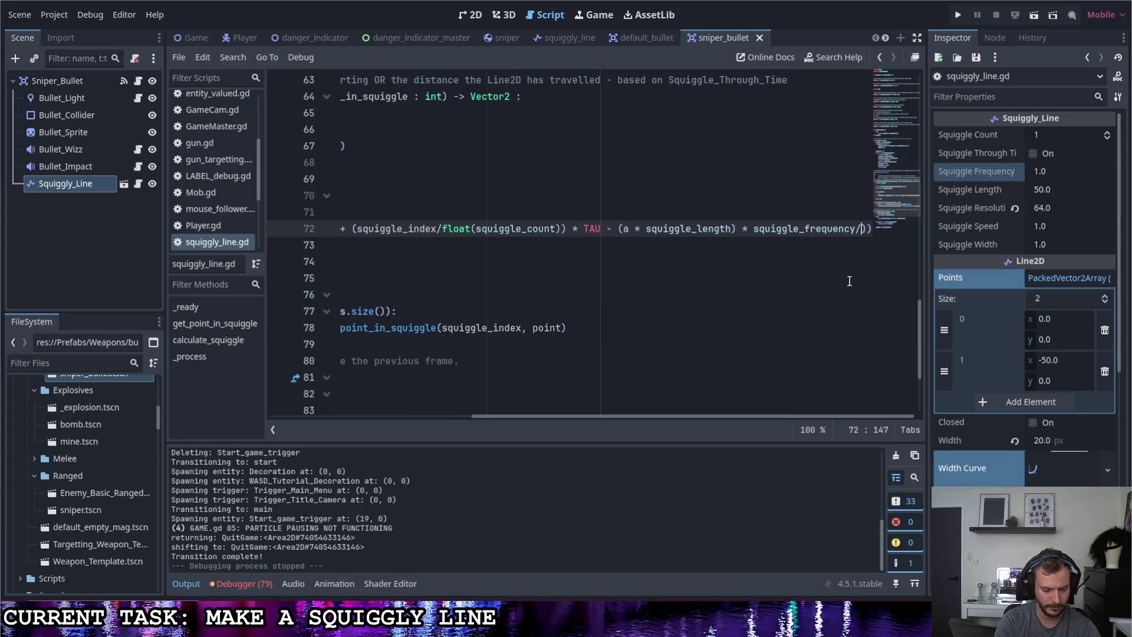
{"action": "type", "text": "8.0"}
Run the game to test the smooth sine trail, then quit back to the editor
{"action": "key", "text": "F5"}
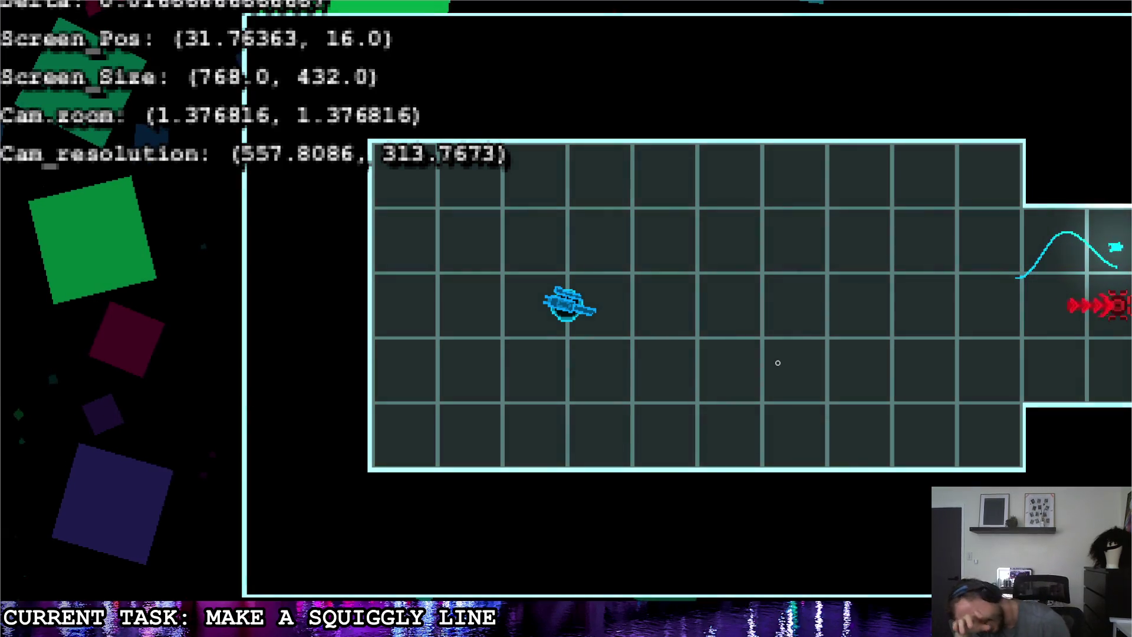
{"action": "key", "text": "Escape"}
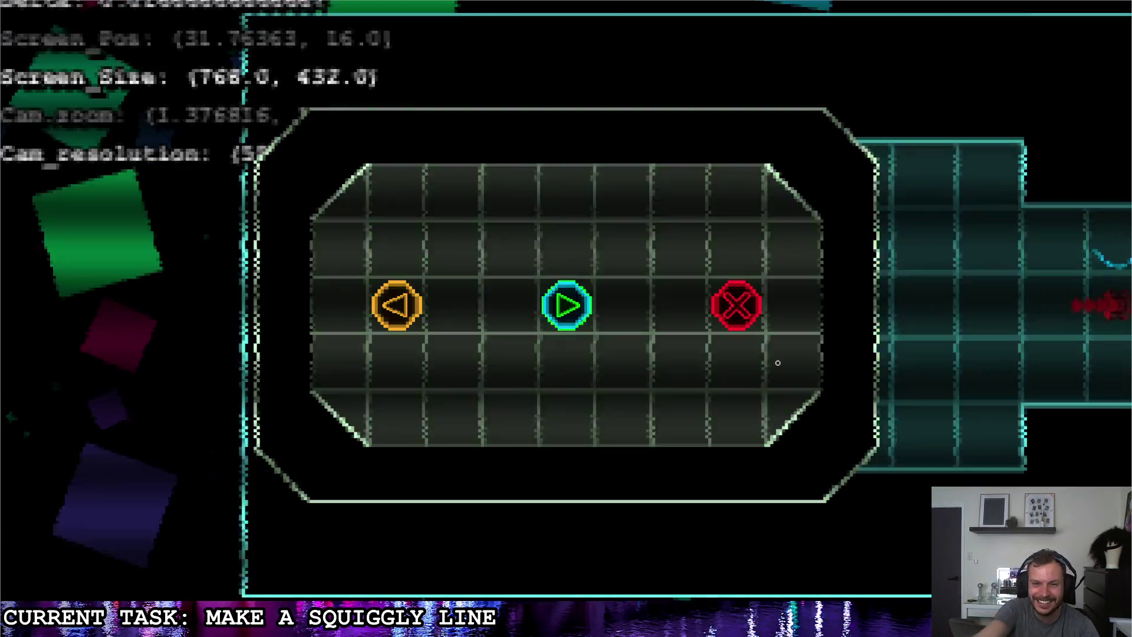
{"action": "left_click", "coordinate": [736, 305]}
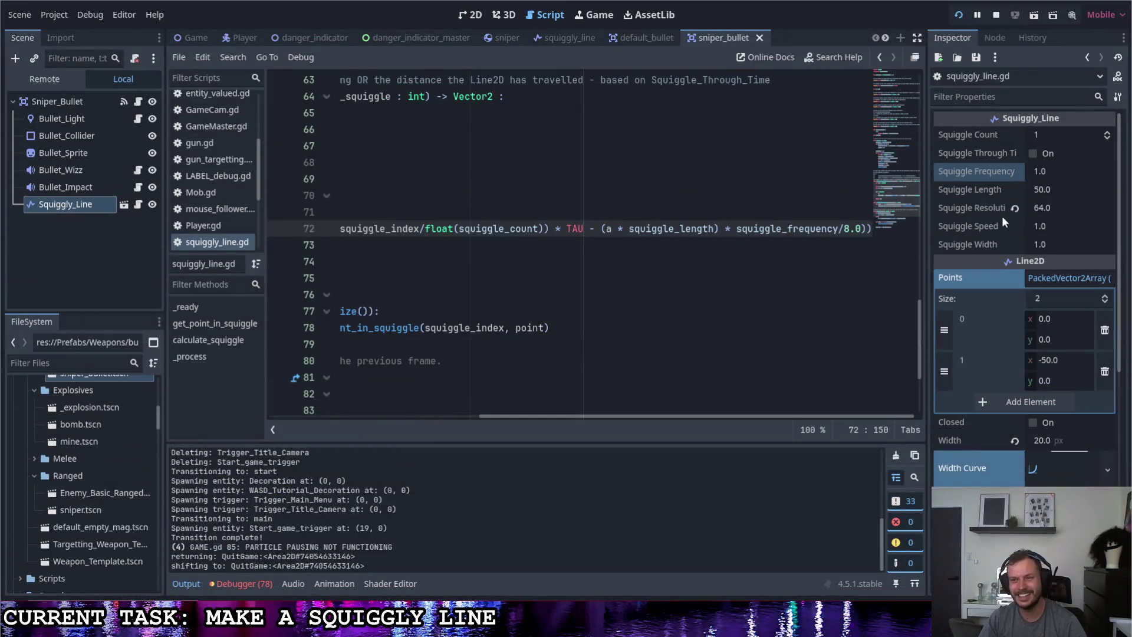
Set the second point's x in Points to -20.0 and run the game
{"action": "left_click", "coordinate": [1066, 358]}
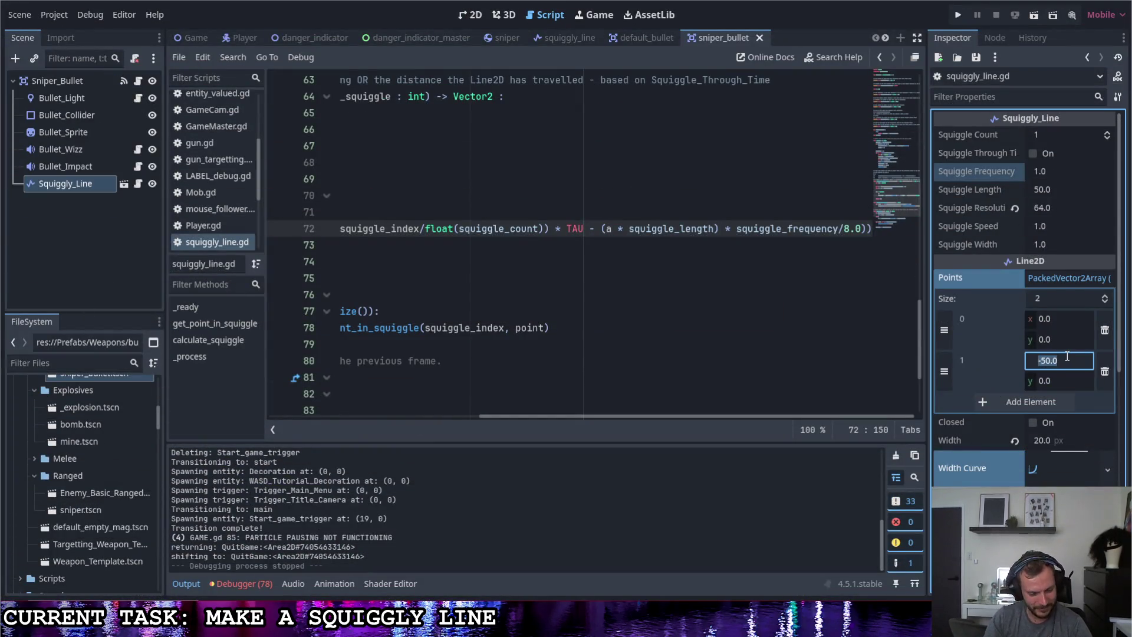
{"action": "type", "text": "20"}
{"action": "key", "text": "F5"}
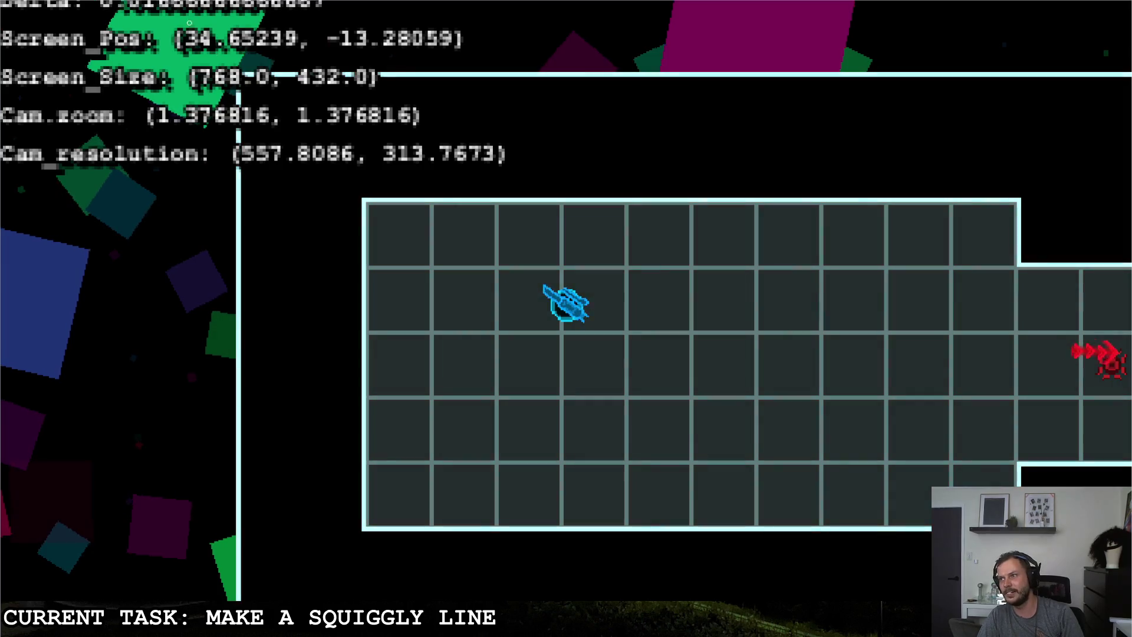
Pause the game and quit through the pause menu after viewing the short curved trail
{"action": "key", "text": "Escape"}
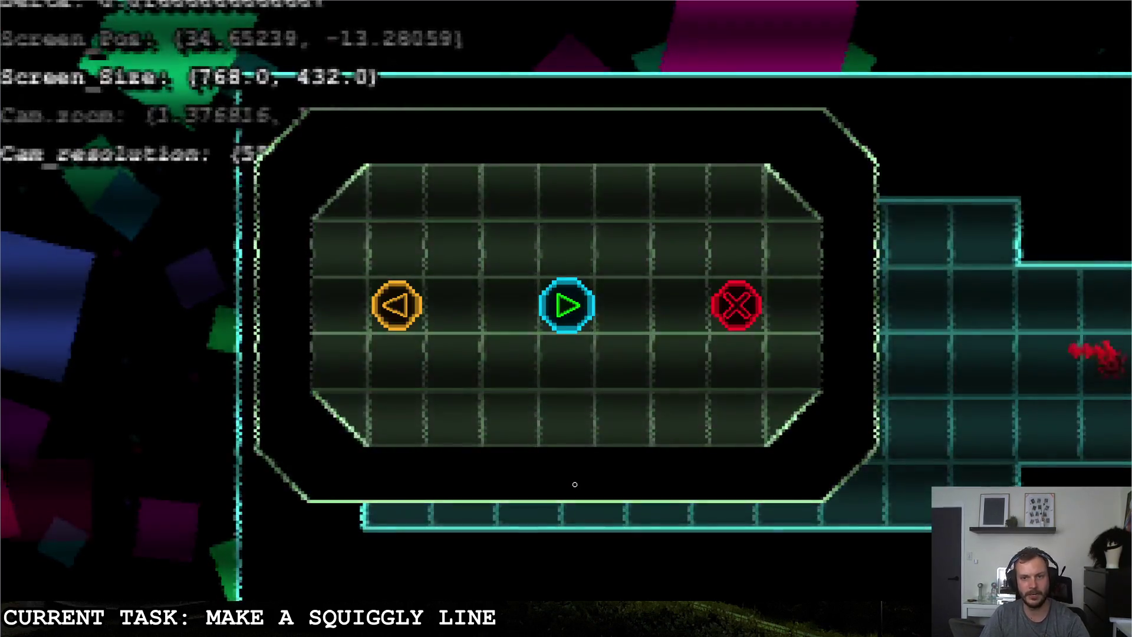
{"action": "key", "text": "Escape"}
{"action": "key", "text": "Escape"}
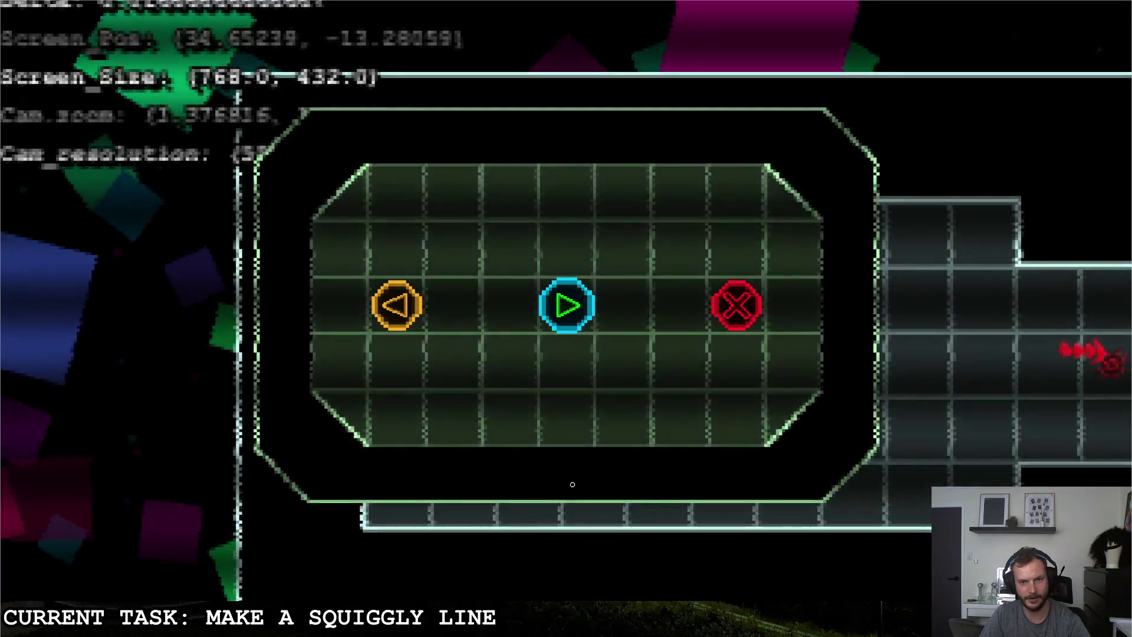
{"action": "key", "text": "Right"}
{"action": "key", "text": "Return"}
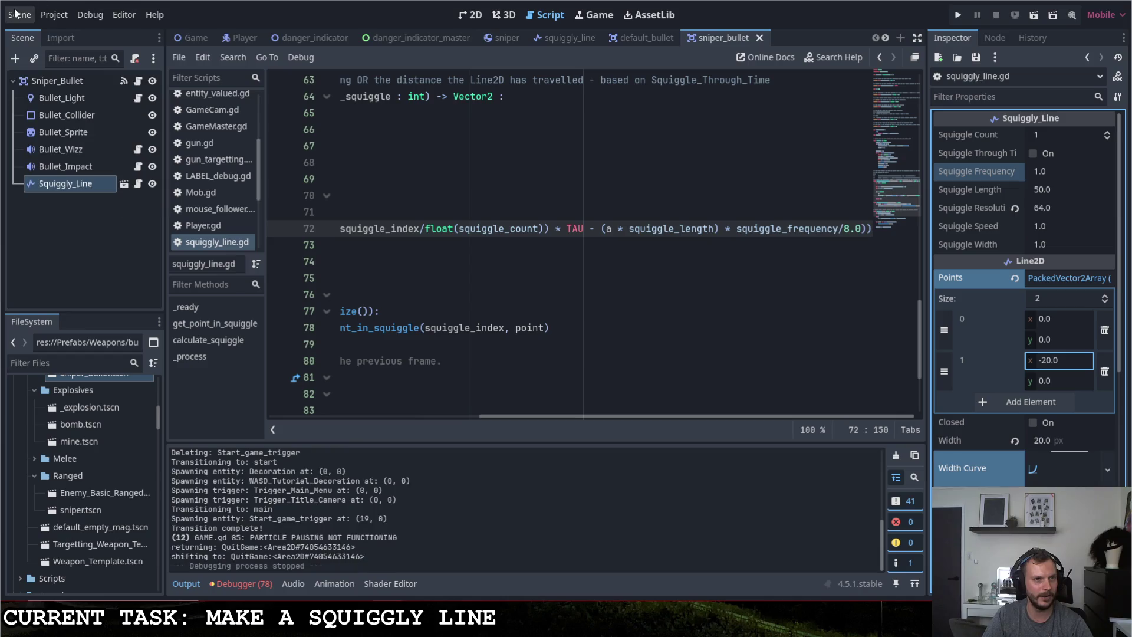
Open DEBUG_CONSOLE's LABEL_debug.gd in the Game scene and append the rounded 1/delta fps to line 9
{"action": "left_click", "coordinate": [190, 37]}
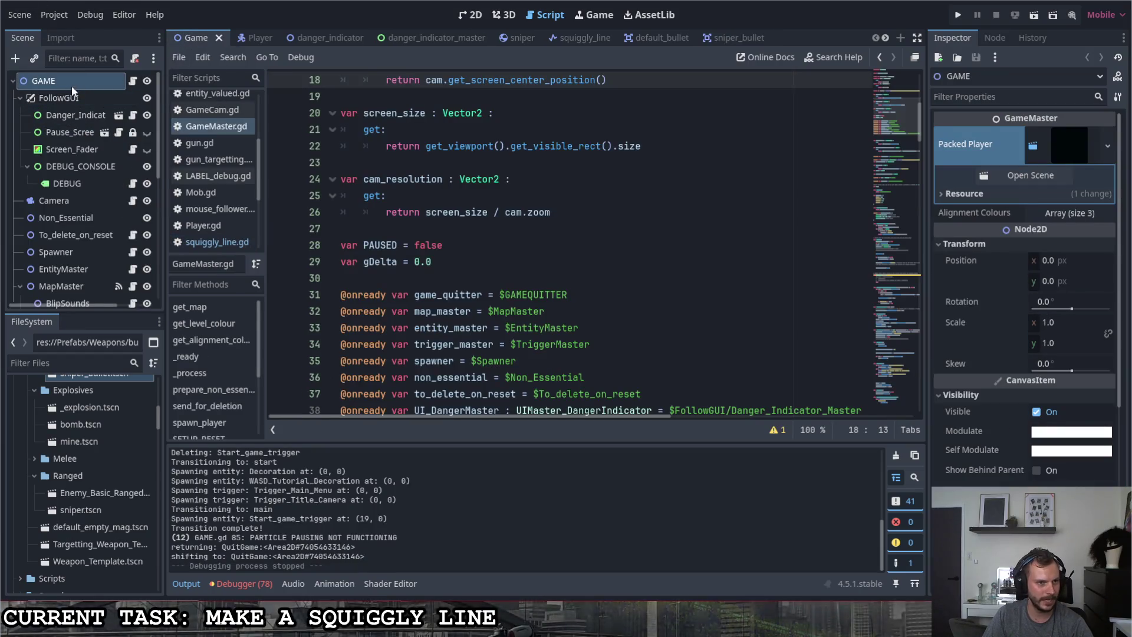
{"action": "left_click", "coordinate": [83, 167]}
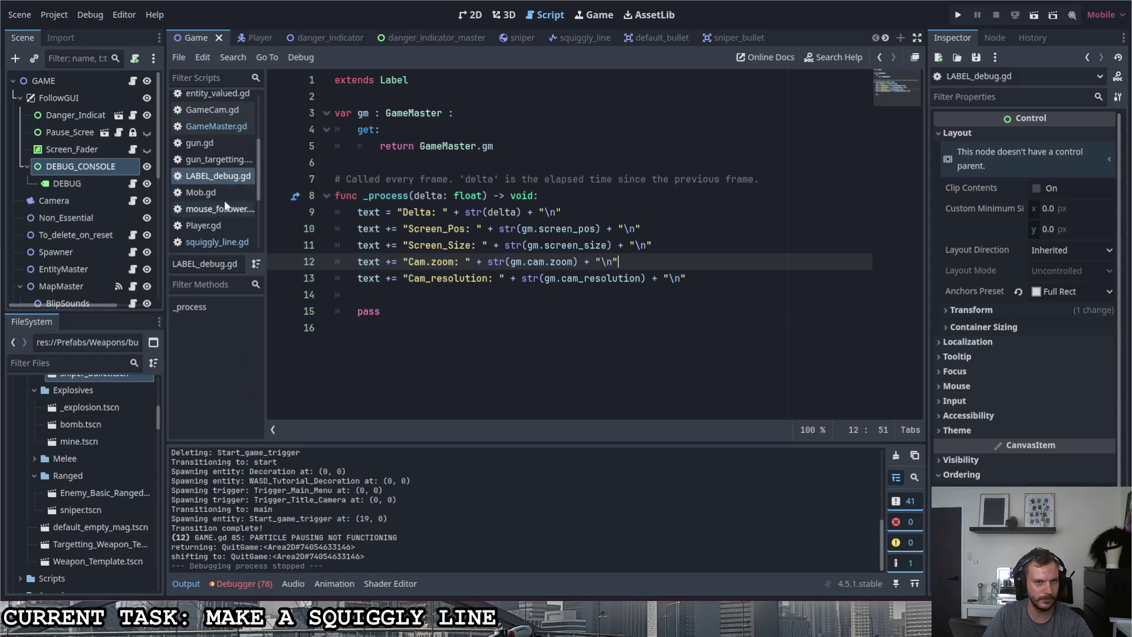
{"action": "left_click", "coordinate": [540, 212]}
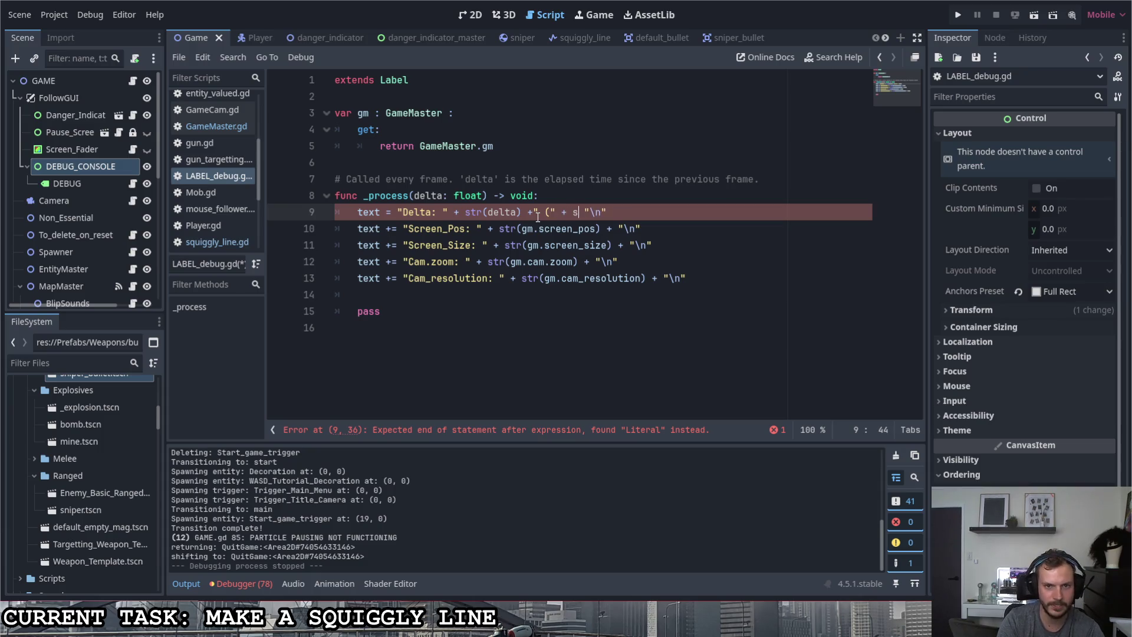
{"action": "type", "text": "(delt"}
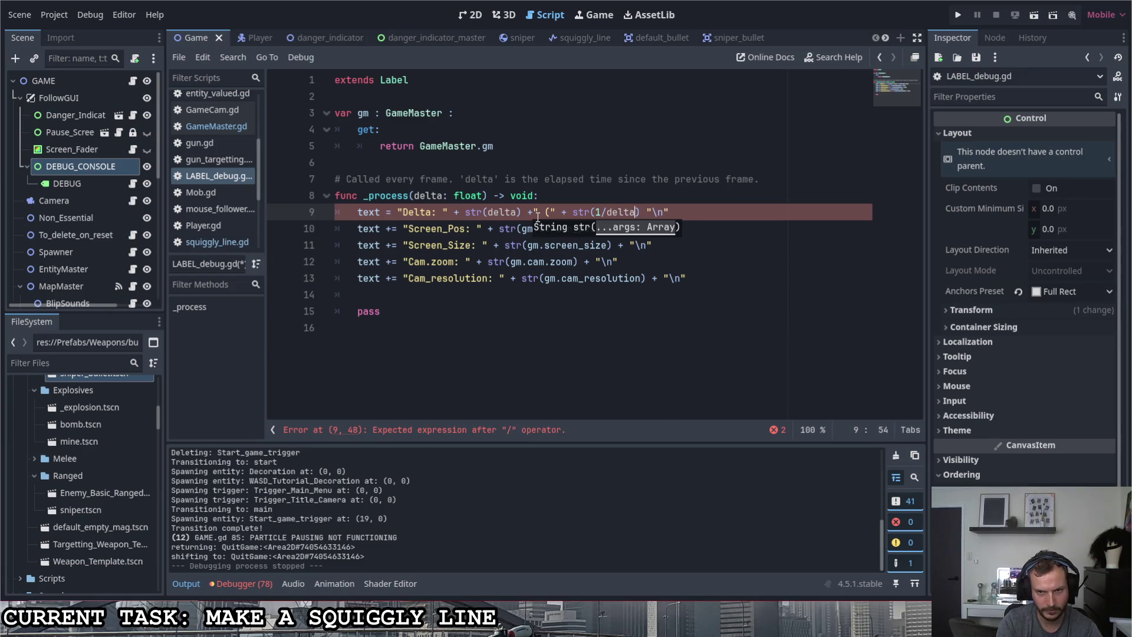
{"action": "type", "text": "a"}
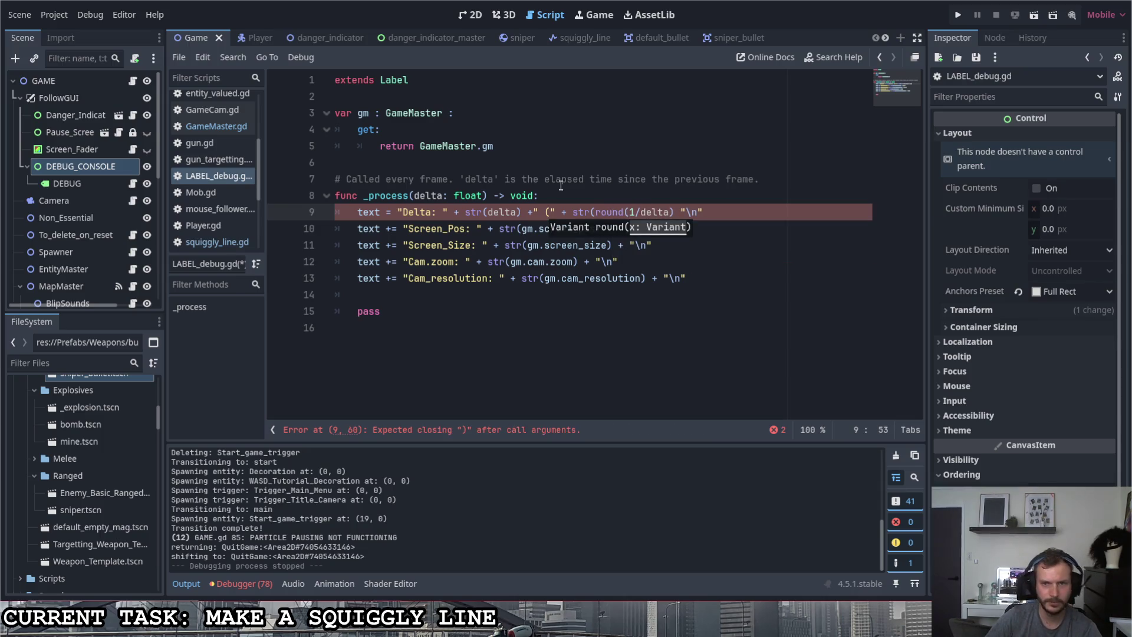
{"action": "left_click", "coordinate": [668, 214]}
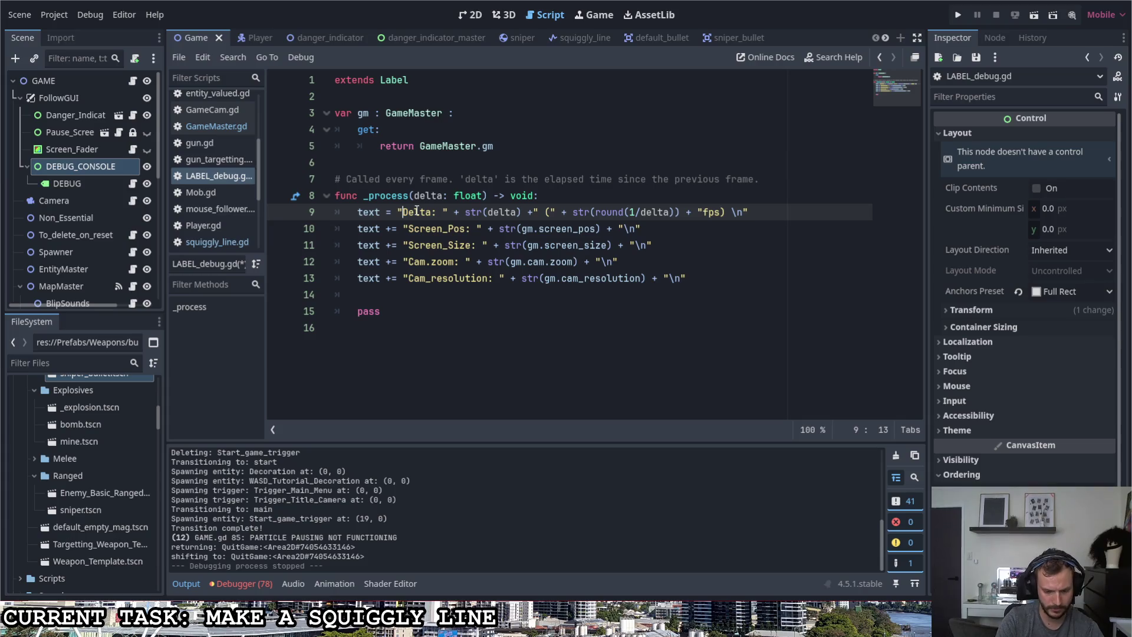
Save LABEL_debug.gd, run the game to check the delta/fps readout, then close it
{"action": "key", "text": "ctrl+s"}
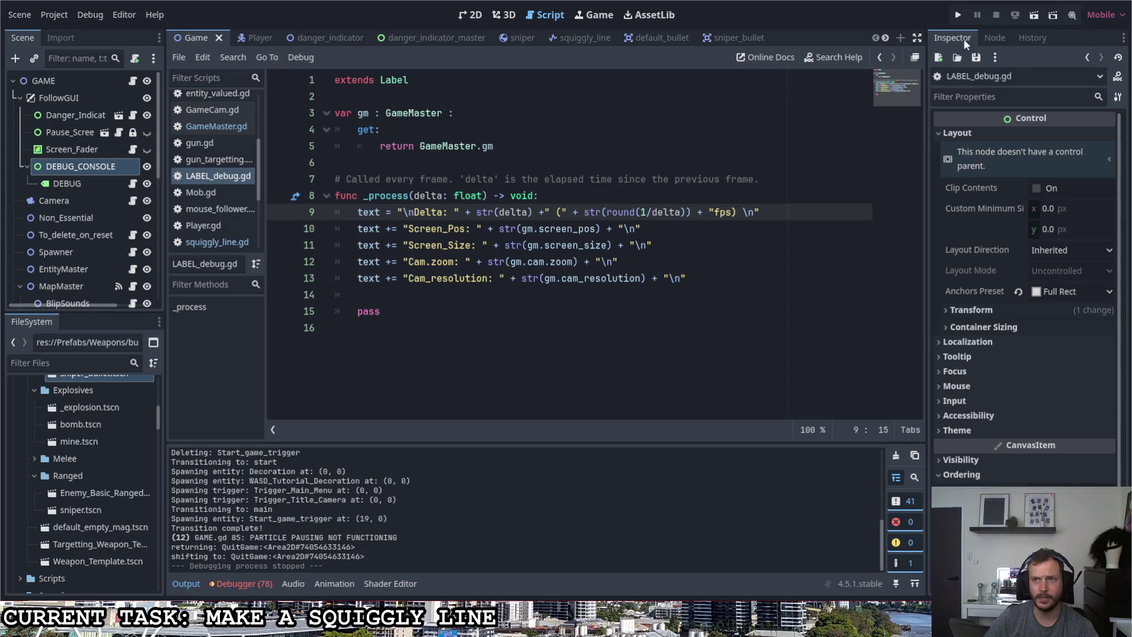
{"action": "key", "text": "F5"}
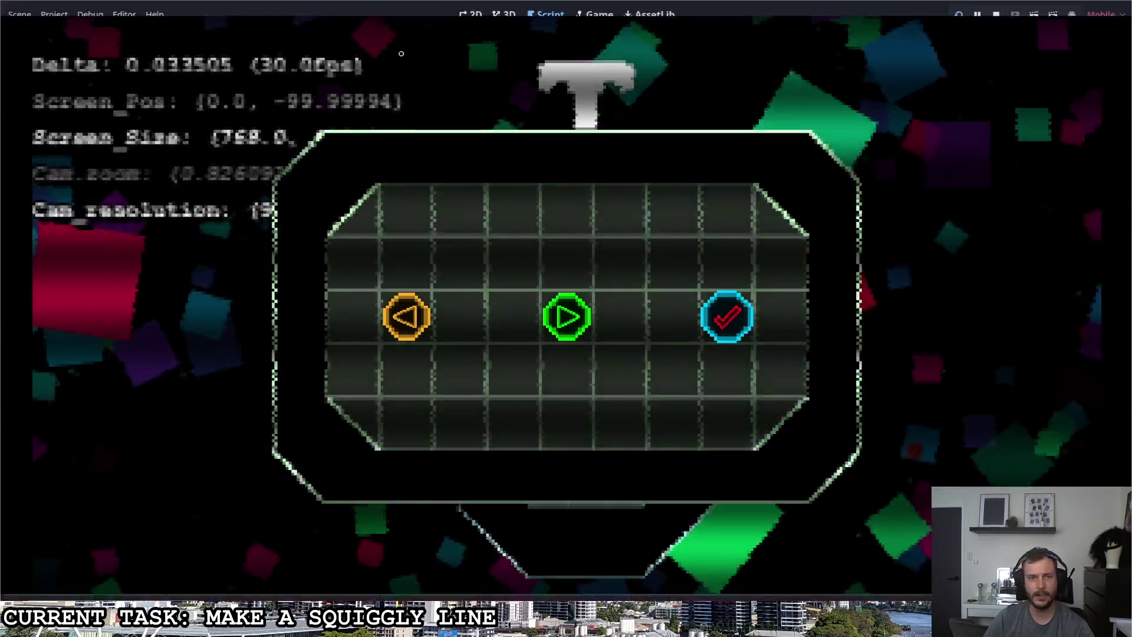
{"action": "left_click", "coordinate": [728, 313]}
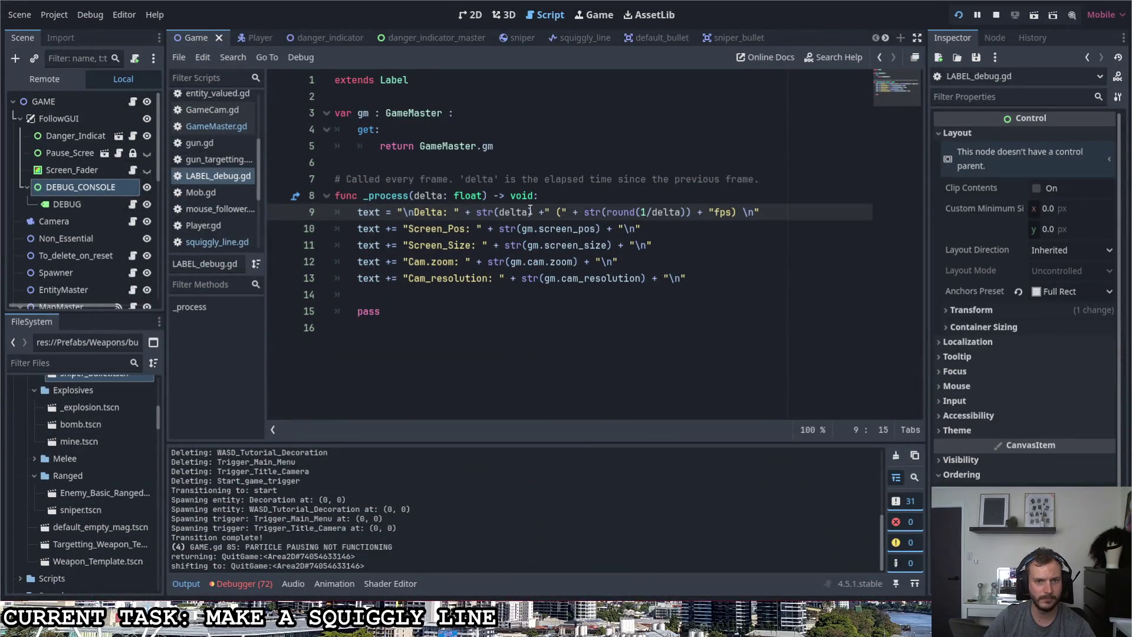
Try wrapping delta on line 9 in round(, then revert it to plain str(delta)
{"action": "left_click", "coordinate": [499, 212]}
{"action": "type", "text": "round"}
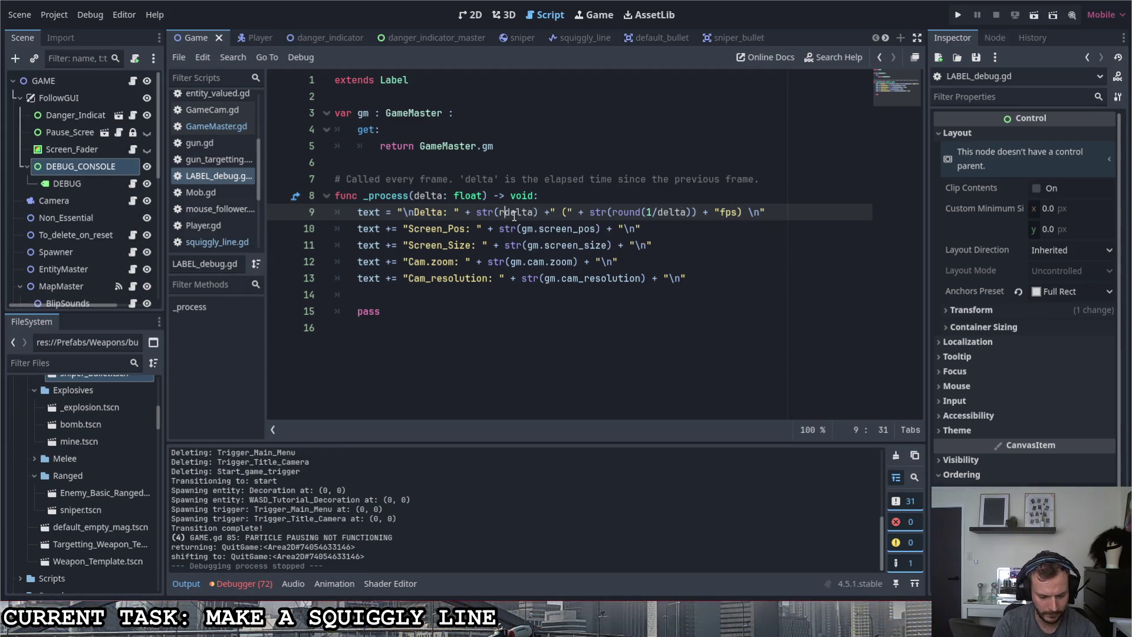
{"action": "type", "text": "("}
{"action": "key", "text": "Right"}
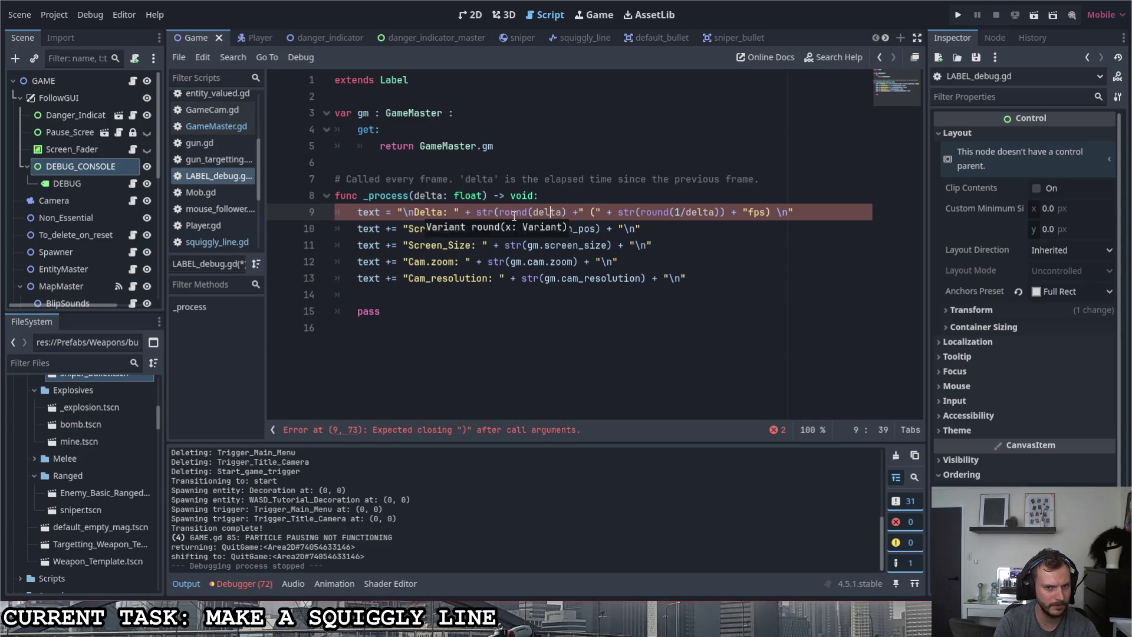
{"action": "key", "text": "BackSpace"}
{"action": "key", "text": "BackSpace"}
{"action": "key", "text": "BackSpace"}
{"action": "key", "text": "Right"}
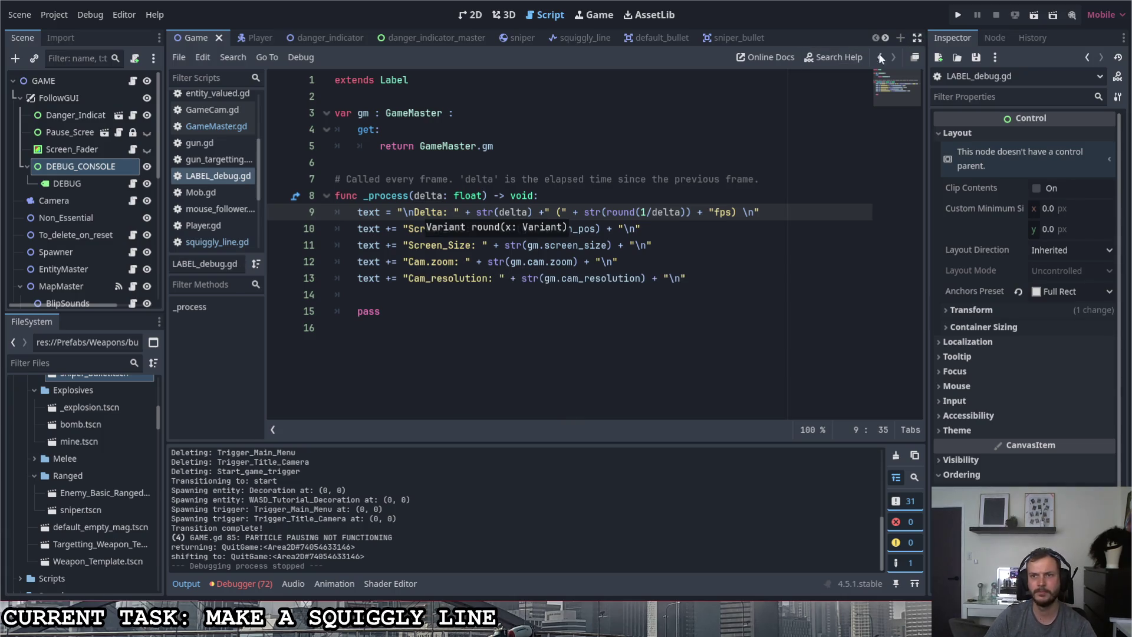
{"action": "left_click", "coordinate": [837, 57]}
{"action": "type", "text": "round"}
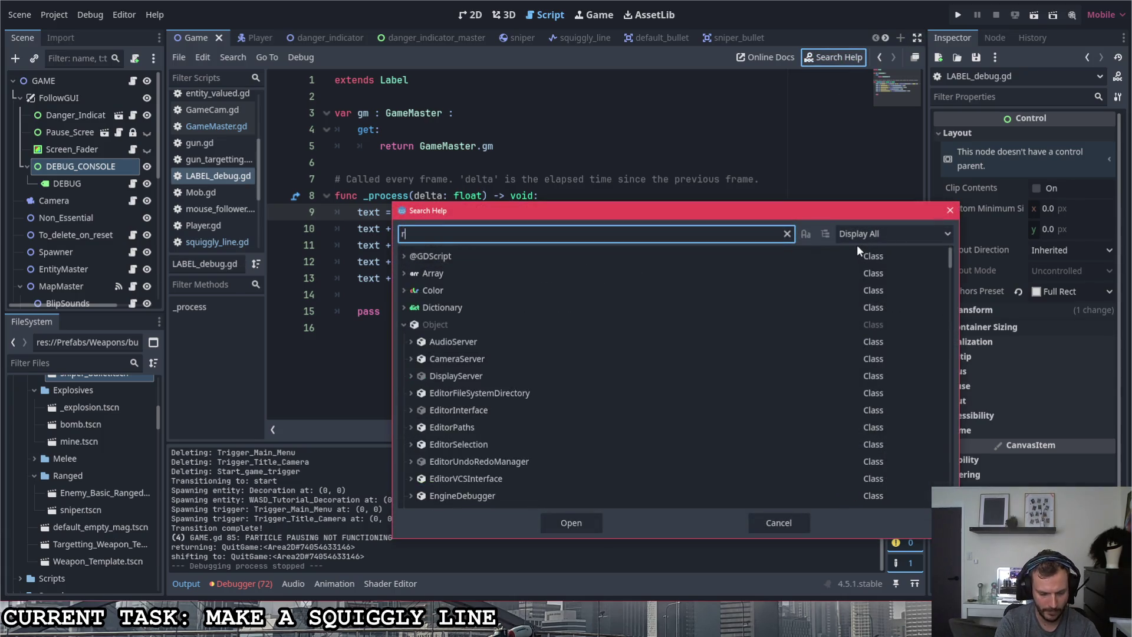
{"action": "double_click", "coordinate": [469, 284]}
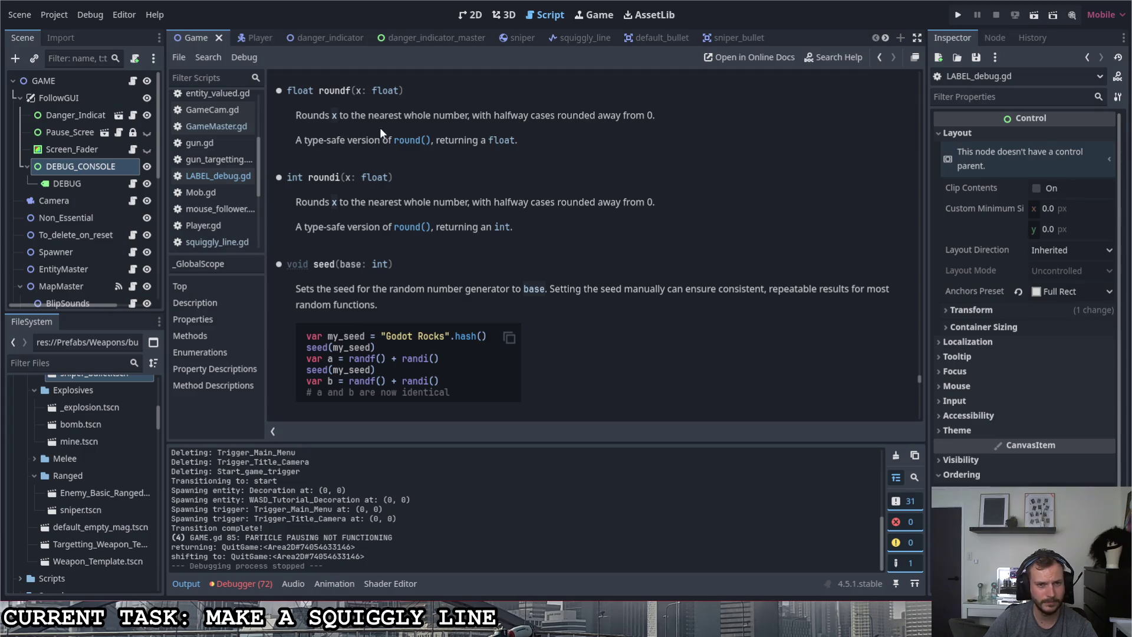
{"action": "scroll", "coordinate": [415, 265], "scroll_direction": "up", "scroll_amount": 5}
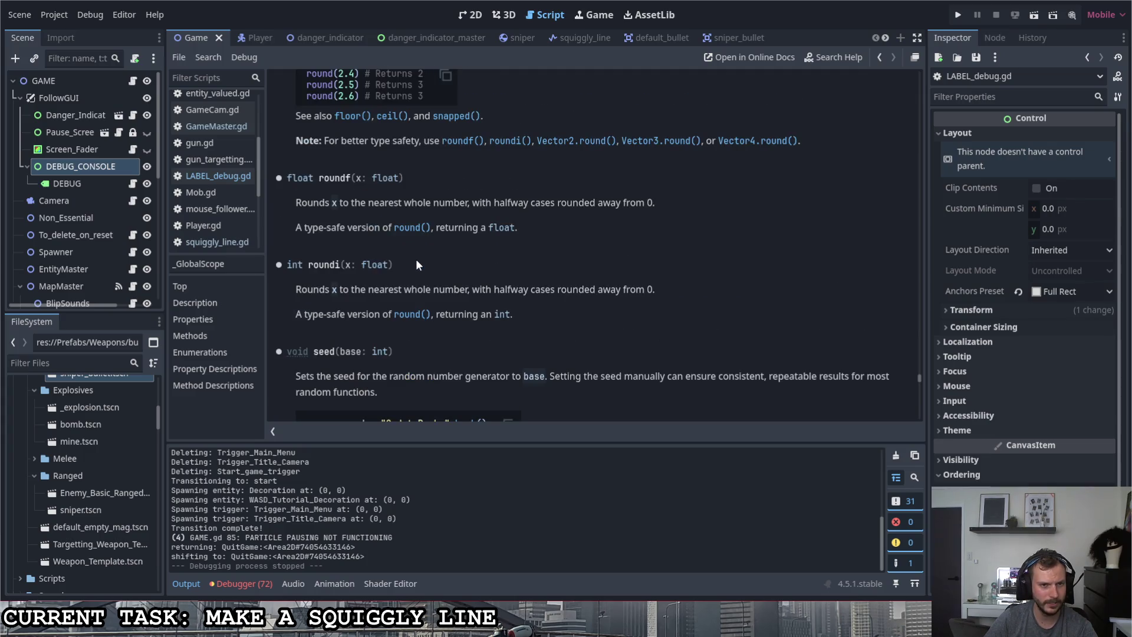
{"action": "scroll", "coordinate": [415, 259], "scroll_direction": "up", "scroll_amount": 1}
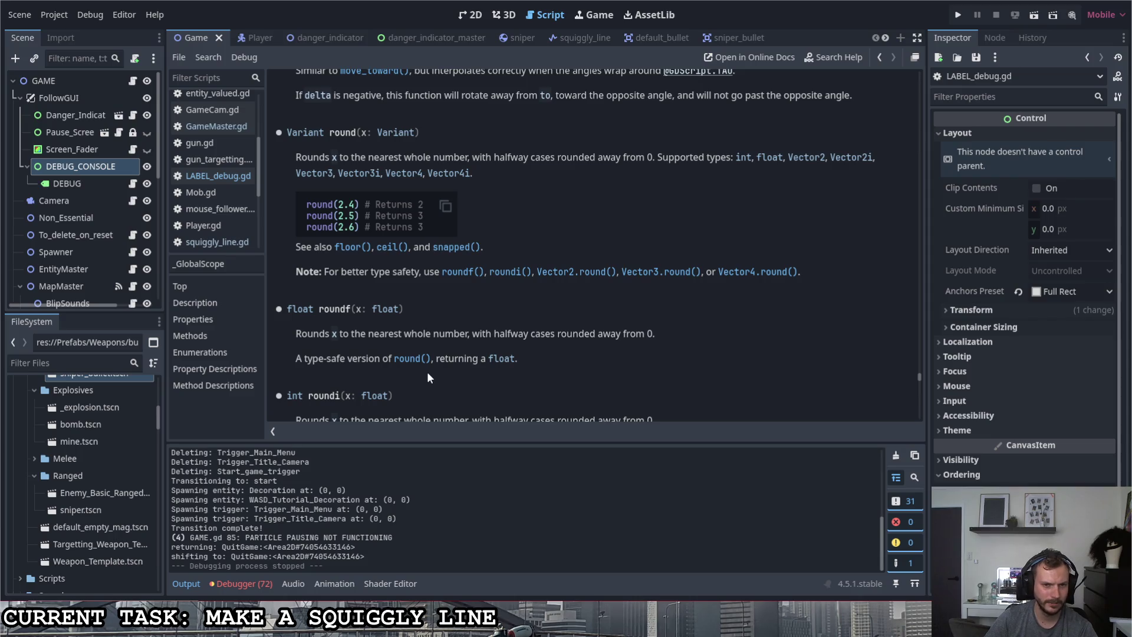
{"action": "left_click", "coordinate": [457, 247]}
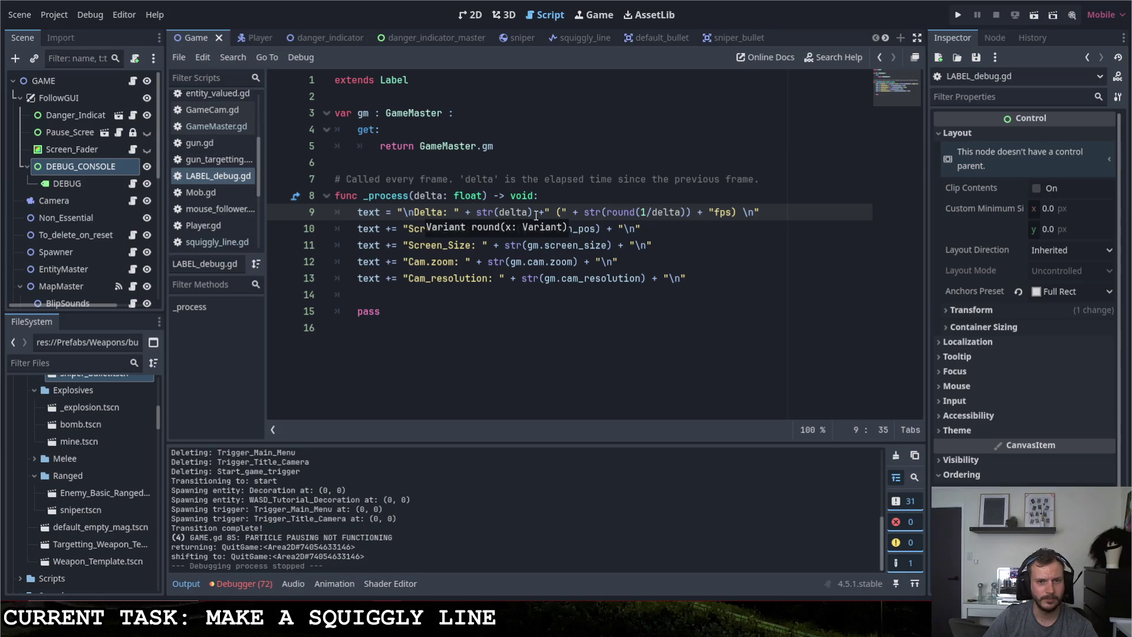
{"action": "type", "text": ".snapped("}
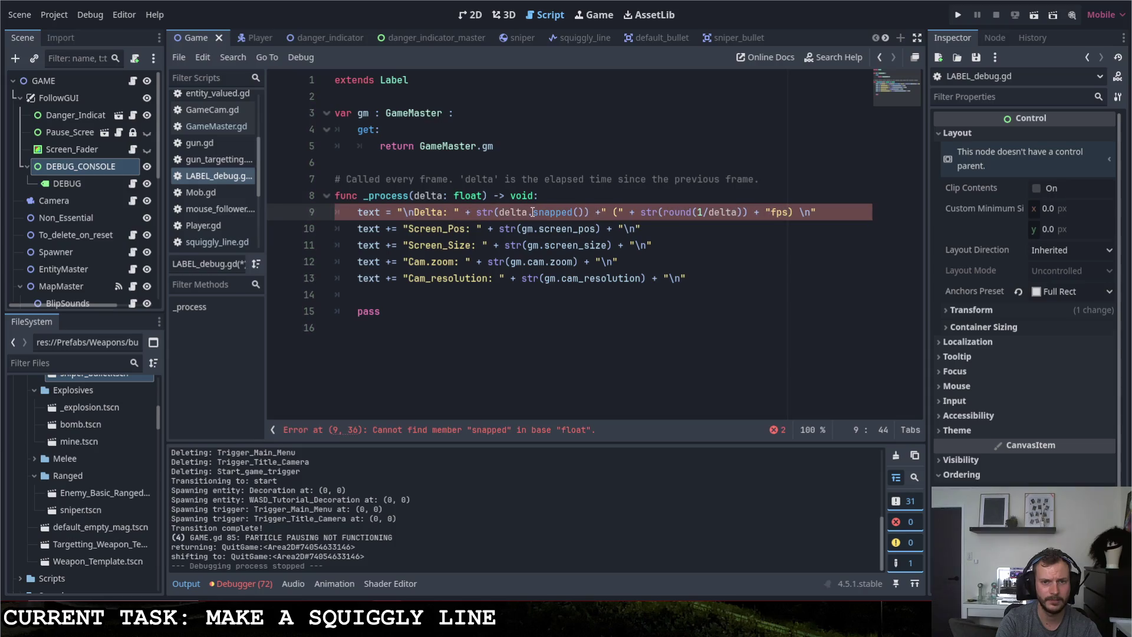
Replace the misplaced .snapped call with snapped(delta, 0.01) on line 9
{"action": "key", "text": "BackSpace"}
{"action": "key", "text": "BackSpace"}
{"action": "key", "text": "BackSpace"}
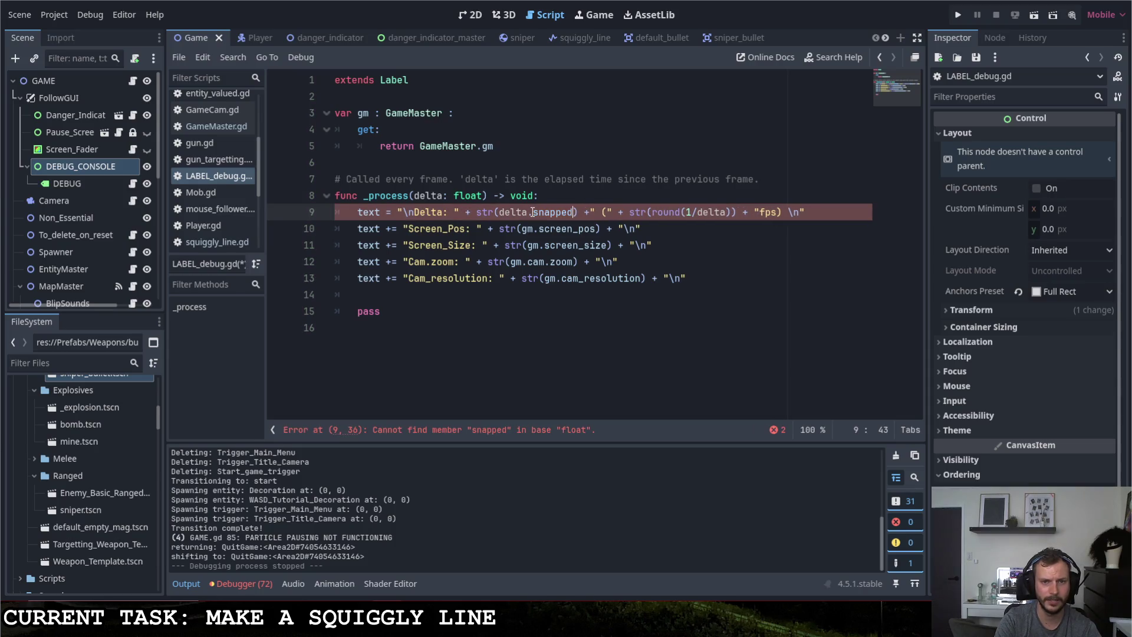
{"action": "key", "text": "Left"}
{"action": "key", "text": "Left"}
{"action": "key", "text": "Left"}
{"action": "type", "text": "snapped("}
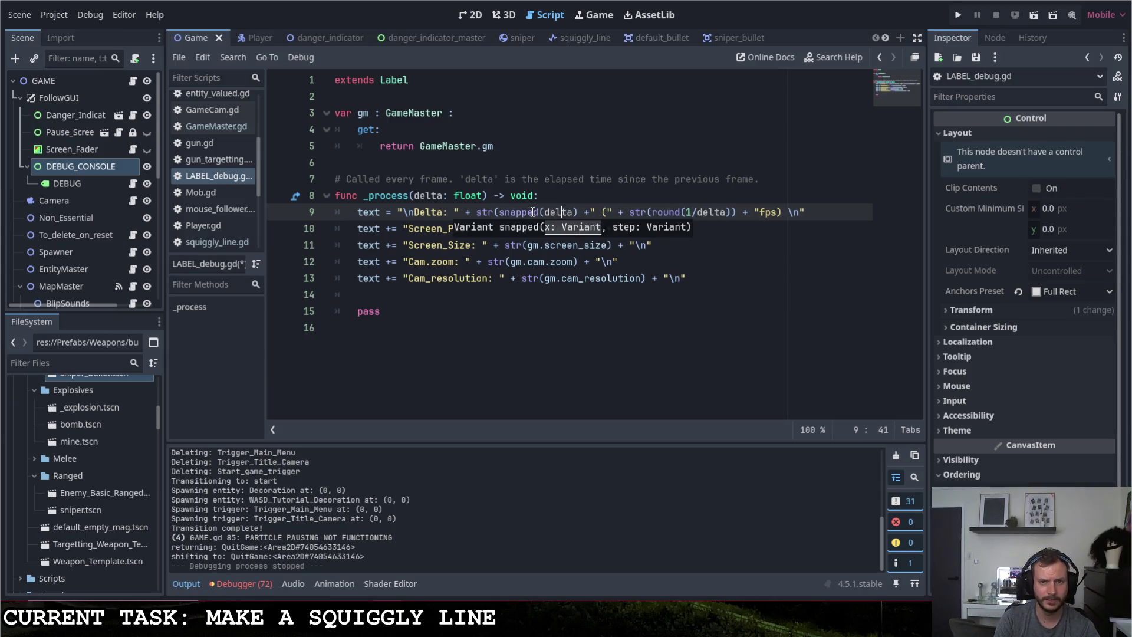
{"action": "key", "text": "Right"}
{"action": "key", "text": "Right"}
{"action": "key", "text": "Right"}
{"action": "type", "text": ", "}
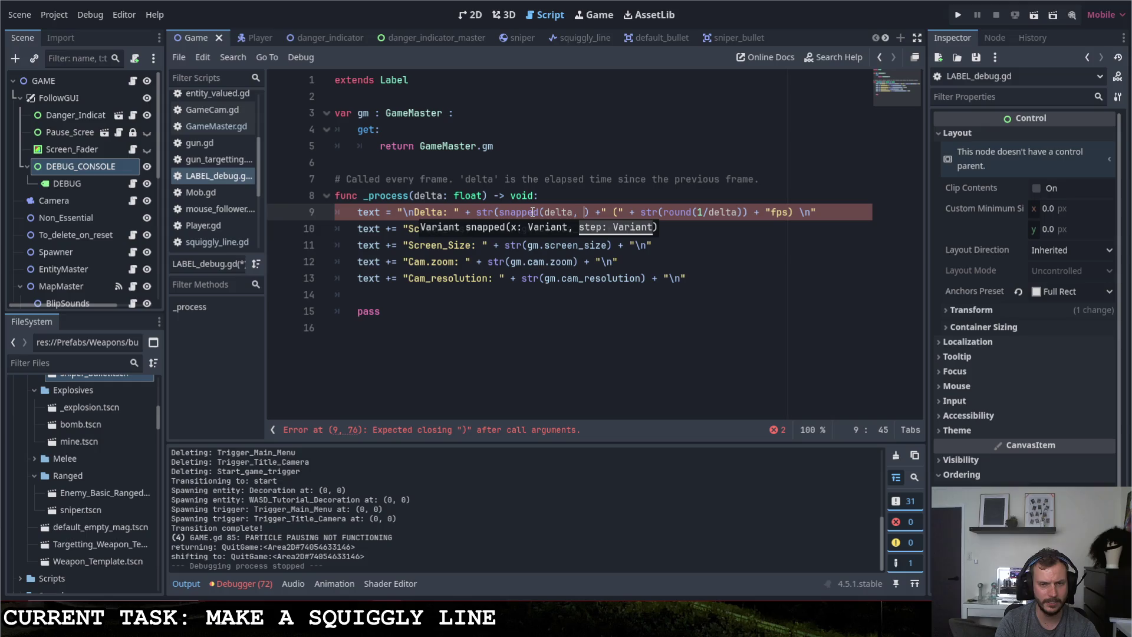
{"action": "type", "text": "0."}
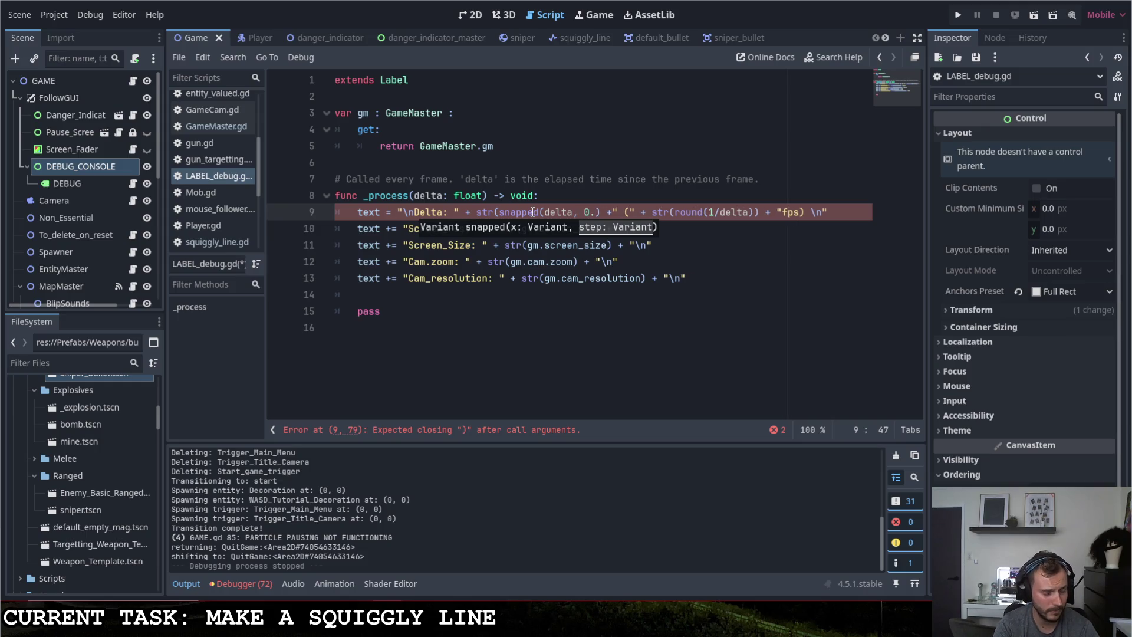
{"action": "type", "text": "01"}
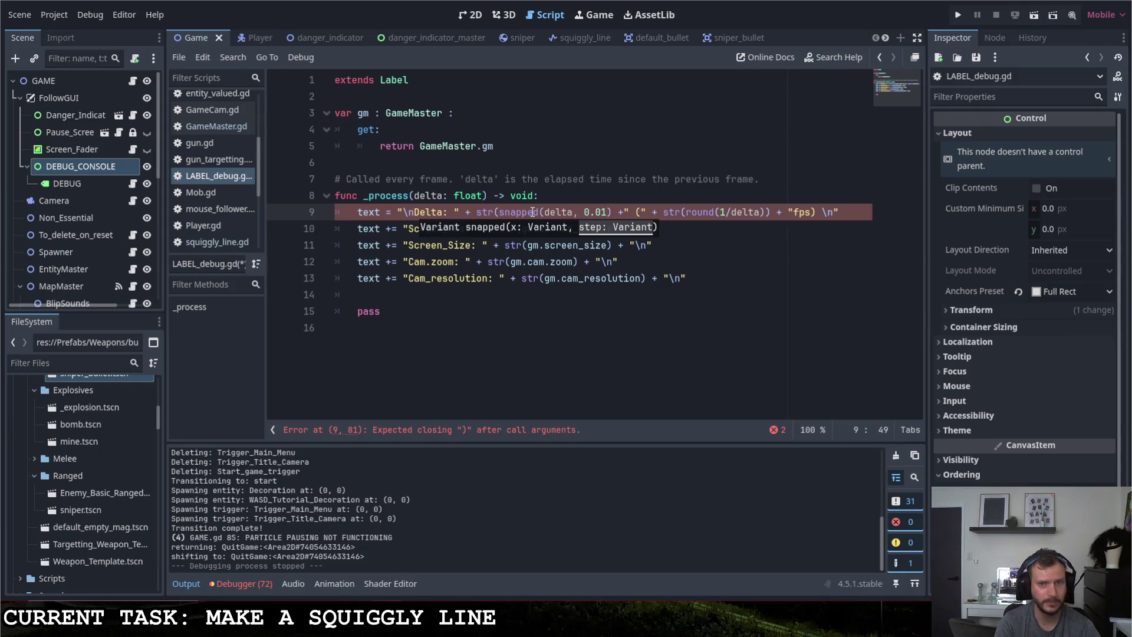
Add the closing parenthesis, save the script, and run the game to test the rounding
{"action": "key", "text": "Right"}
{"action": "key", "text": "Right"}
{"action": "key", "text": "ctrl+s"}
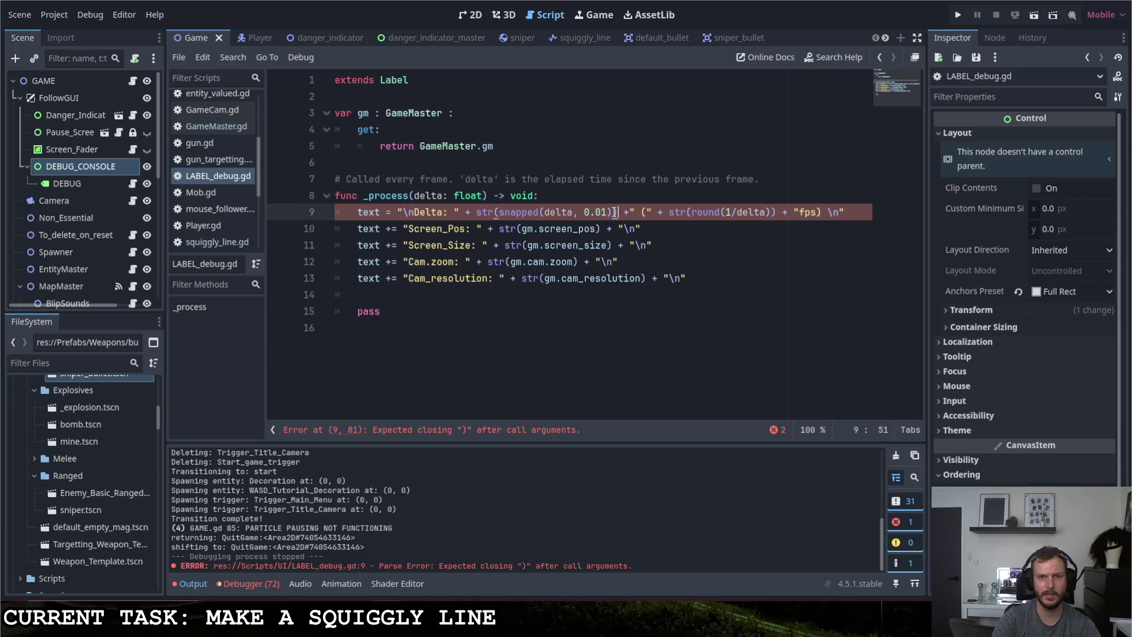
{"action": "type", "text": ")"}
{"action": "left_click", "coordinate": [959, 14]}
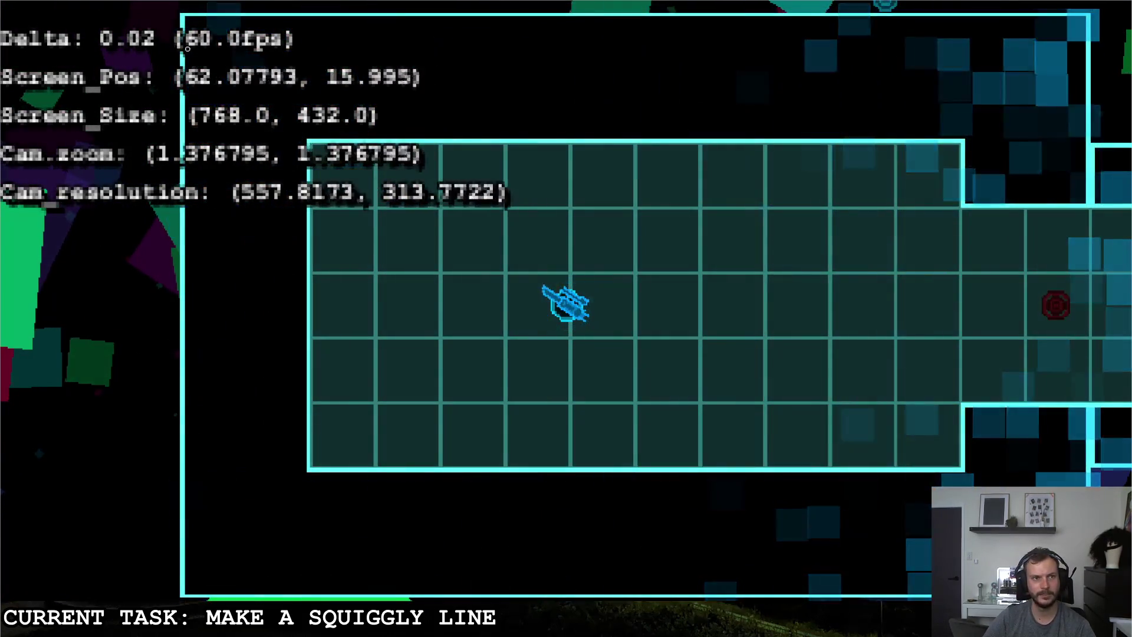
Briefly test the 0.01 readout, close the game, and change the snap step to 0.0001 and save
{"action": "key", "text": "a"}
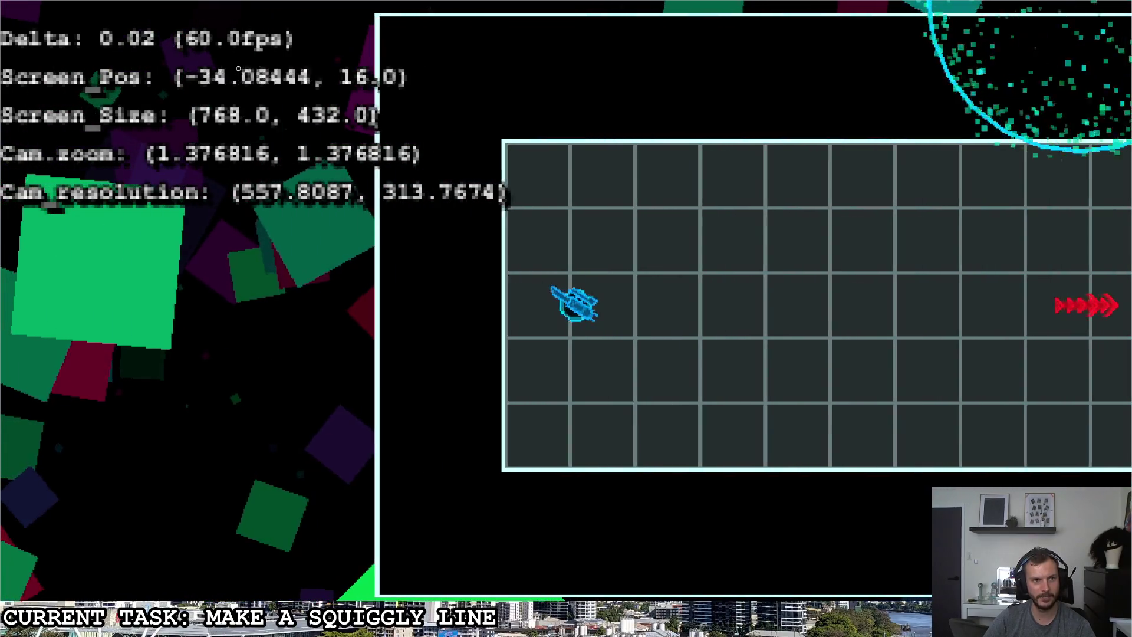
{"action": "key", "text": "Escape"}
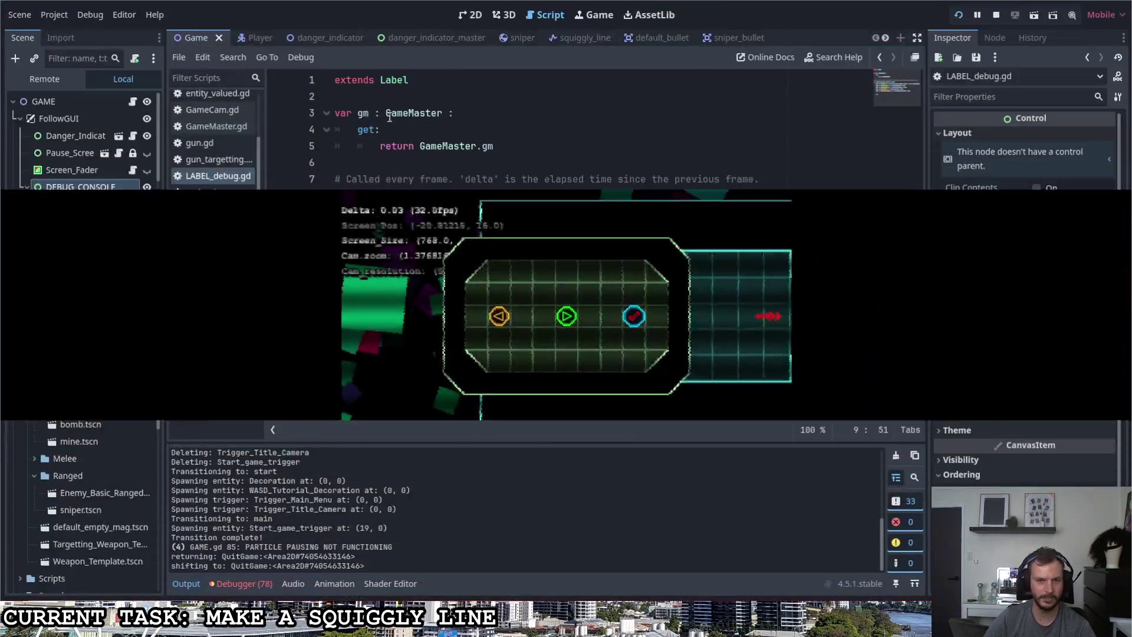
{"action": "left_click", "coordinate": [389, 117]}
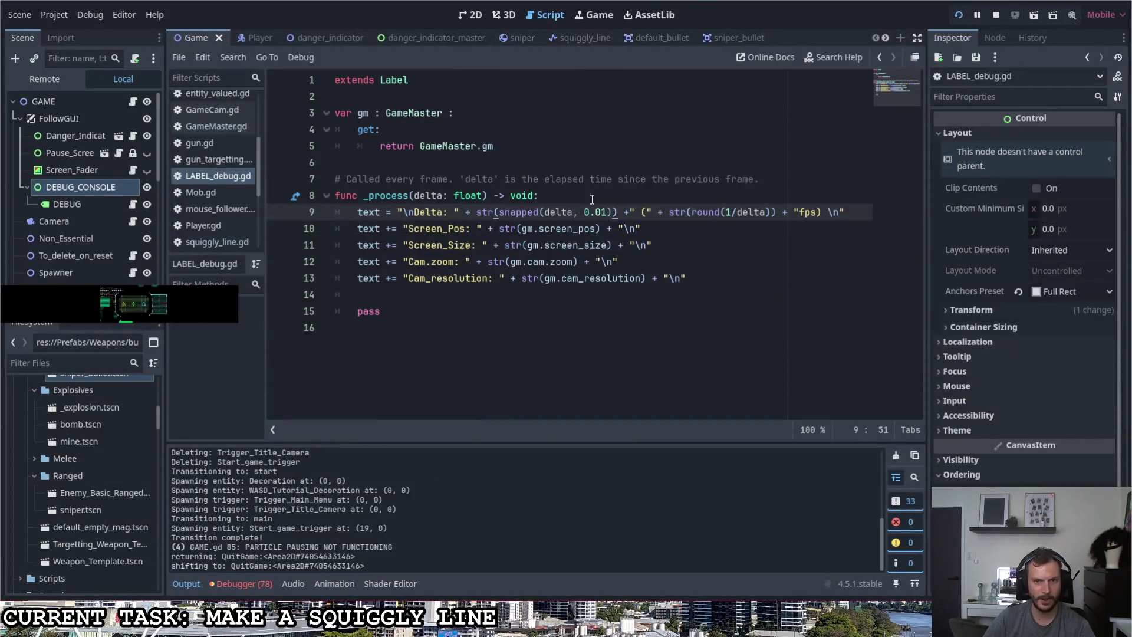
{"action": "type", "text": "00"}
{"action": "key", "text": "ctrl+s"}
Run the game again and move the ship right and left to watch the cyan squiggle trail
{"action": "left_click", "coordinate": [958, 15]}
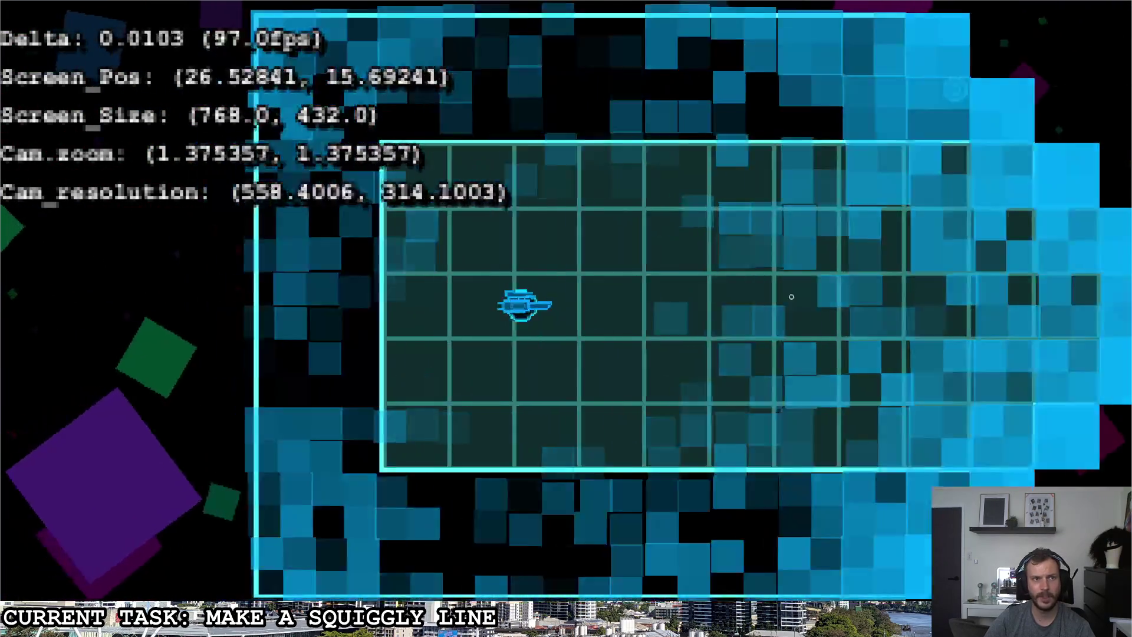
{"action": "key", "text": "d"}
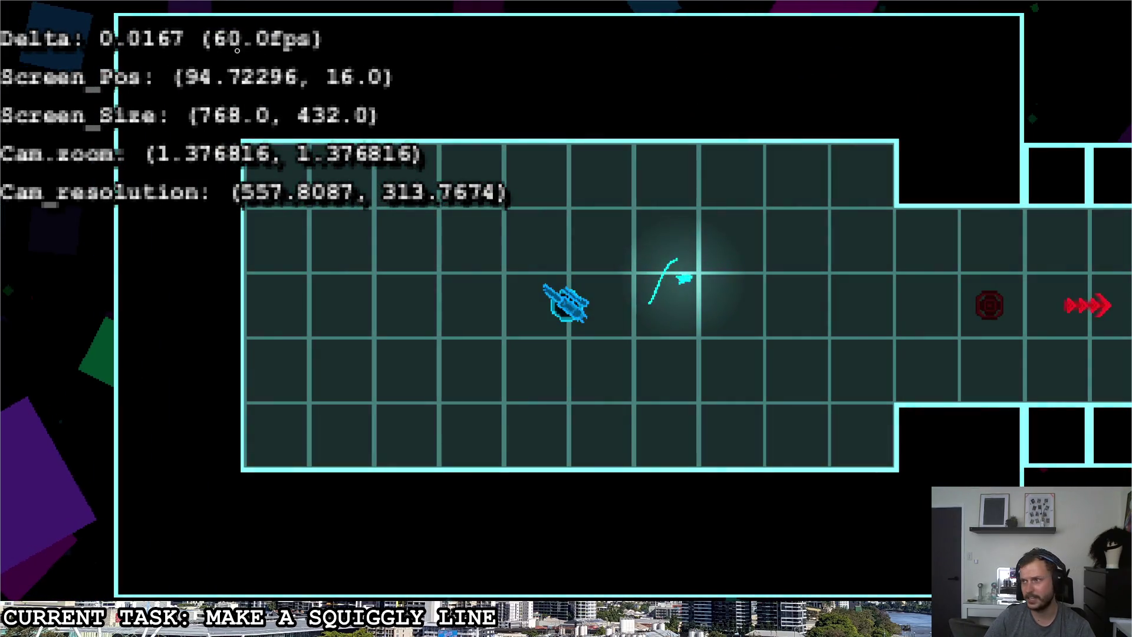
{"action": "key", "text": "d"}
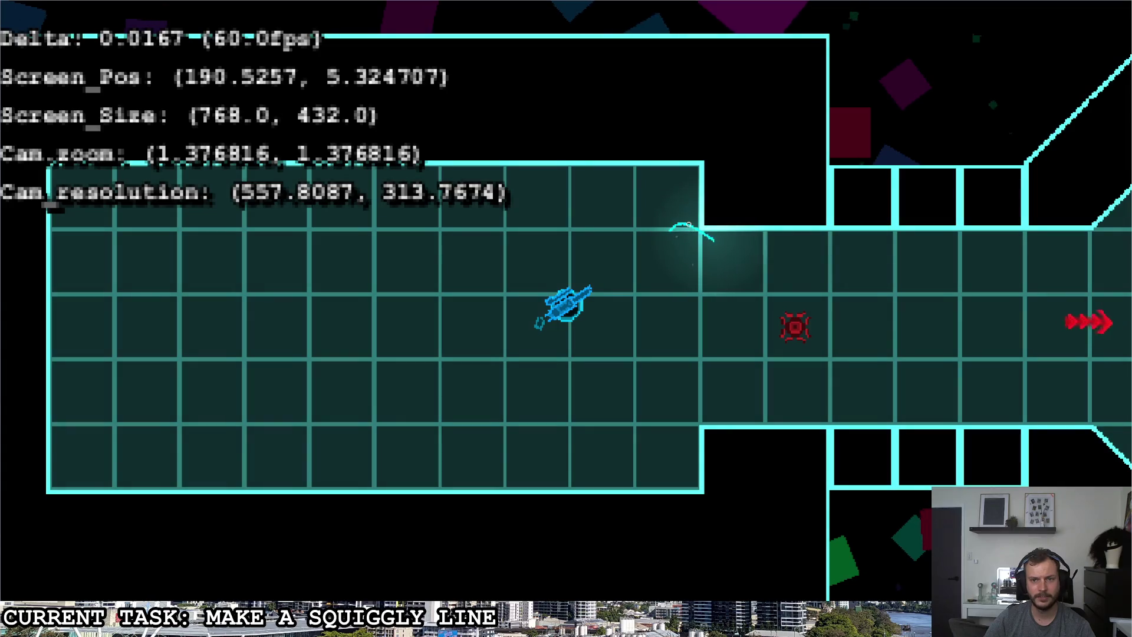
{"action": "key", "text": "a"}
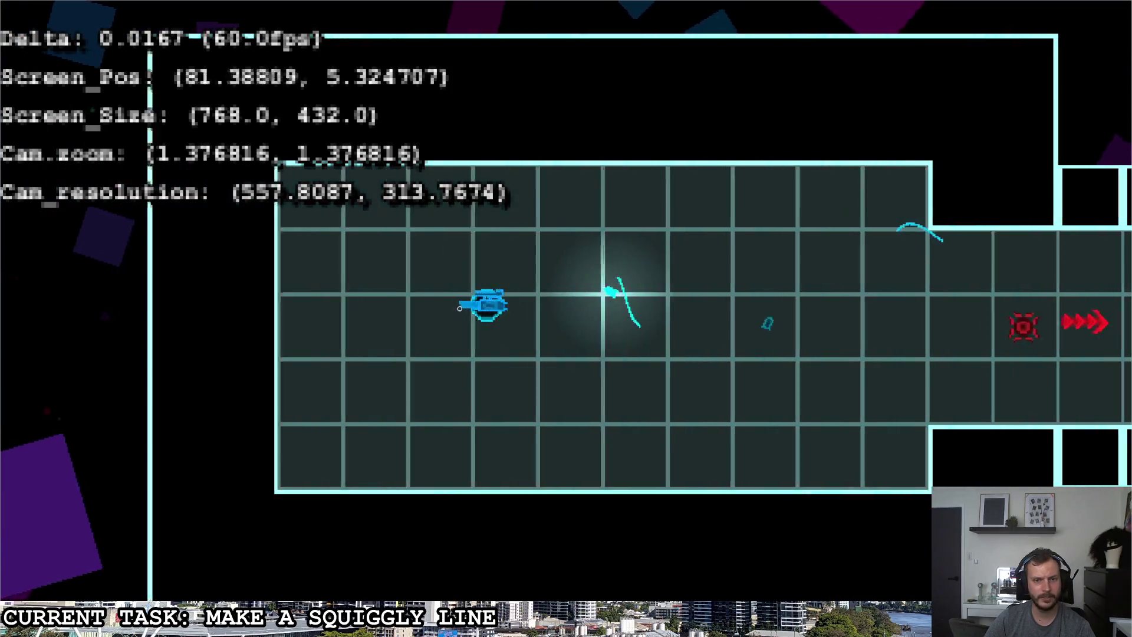
{"action": "key", "text": "a"}
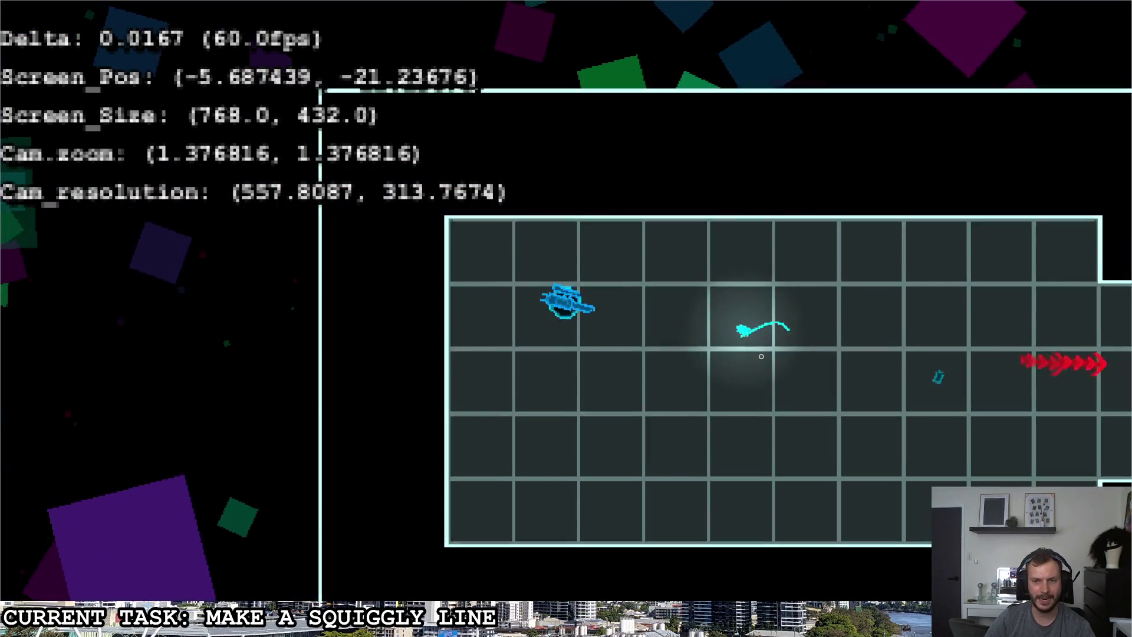
{"action": "key", "text": "Escape"}
{"action": "key", "text": "alt+Tab"}
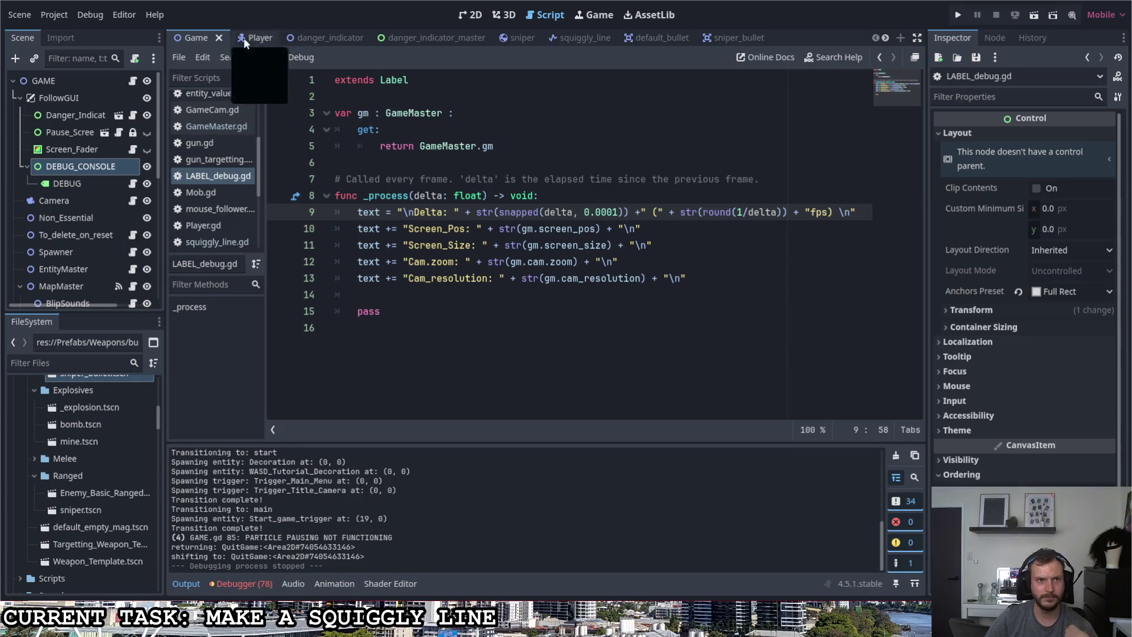
Switch from sniper_bullet to the squiggly_line scene and review the sine formula in get_point_in_squiggle
{"action": "left_click", "coordinate": [712, 41]}
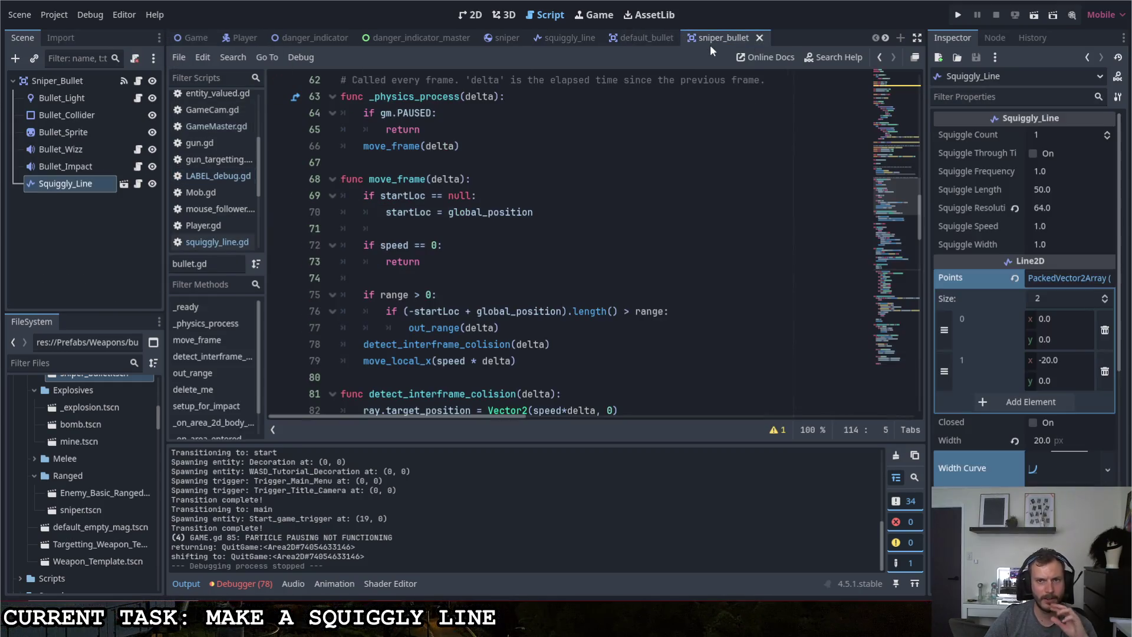
{"action": "left_click", "coordinate": [554, 36]}
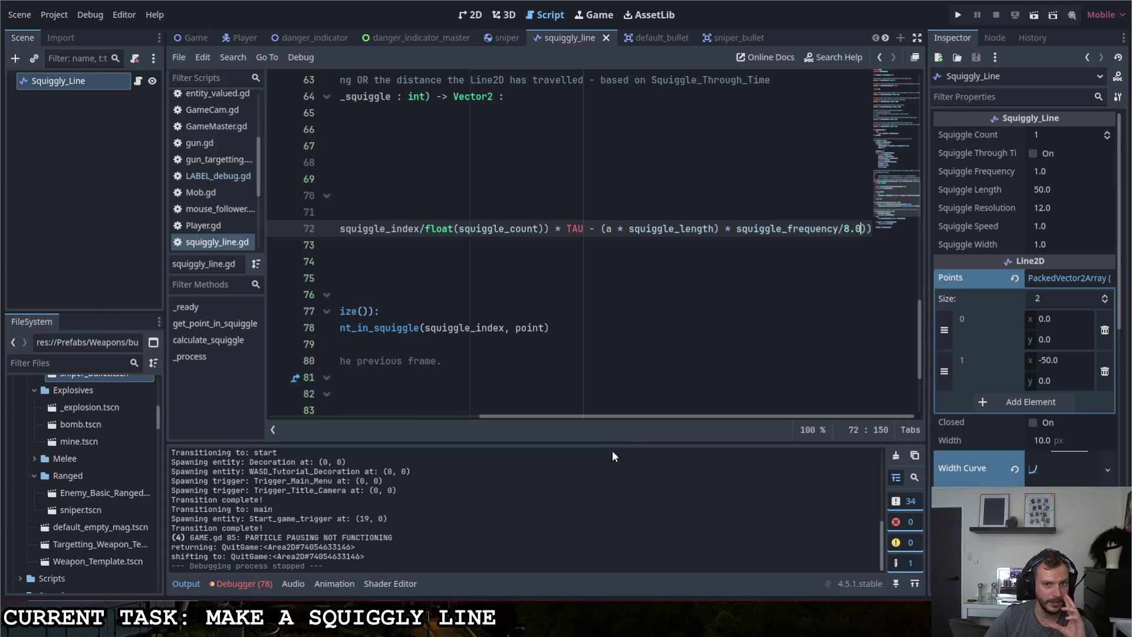
{"action": "mouse_move", "coordinate": [630, 417]}
{"action": "left_mouse_down"}
{"action": "mouse_move", "coordinate": [450, 411]}
{"action": "mouse_move", "coordinate": [768, 423]}
{"action": "left_mouse_up"}
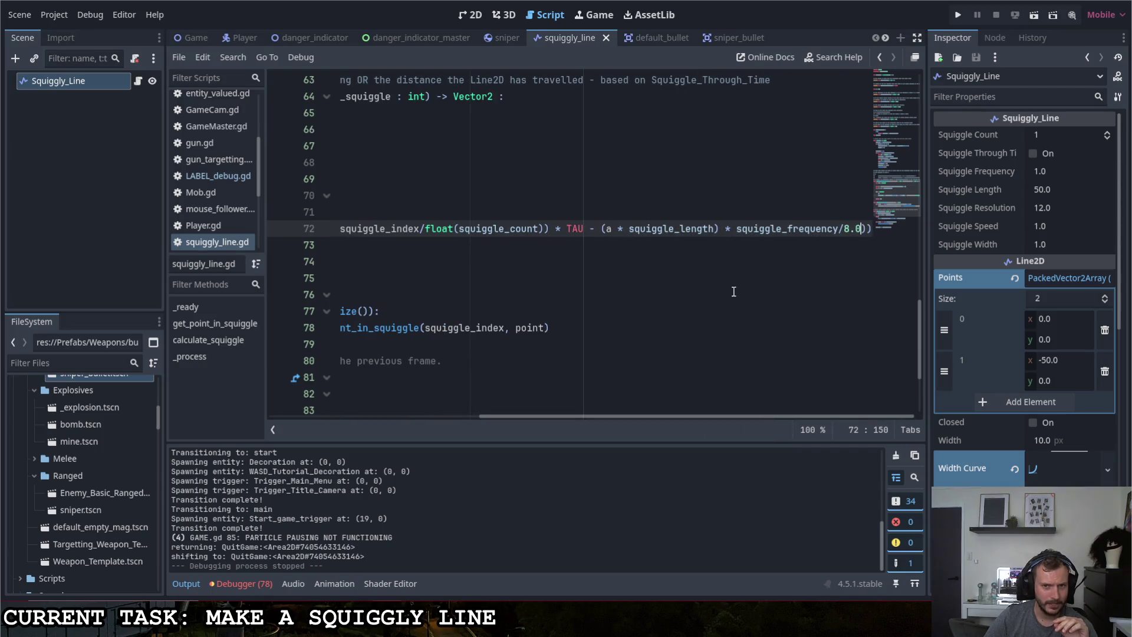
{"action": "mouse_move", "coordinate": [533, 415]}
{"action": "left_mouse_down"}
{"action": "mouse_move", "coordinate": [320, 398]}
{"action": "mouse_move", "coordinate": [577, 412]}
{"action": "mouse_move", "coordinate": [505, 407]}
{"action": "left_mouse_up"}
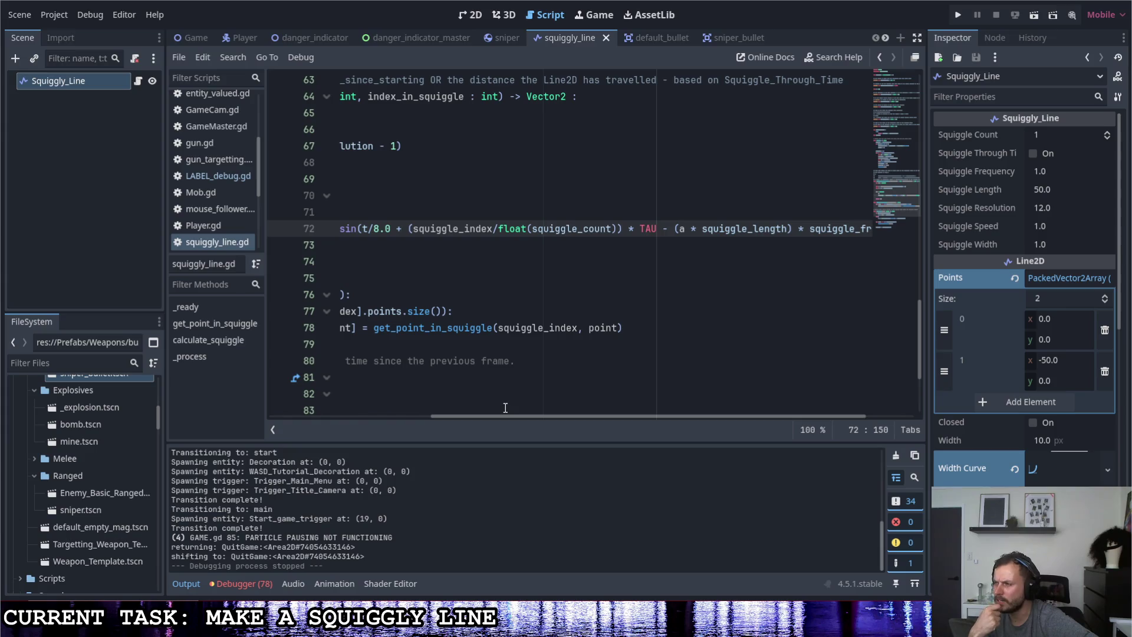
{"action": "scroll", "coordinate": [505, 407], "scroll_direction": "left", "scroll_amount": 5}
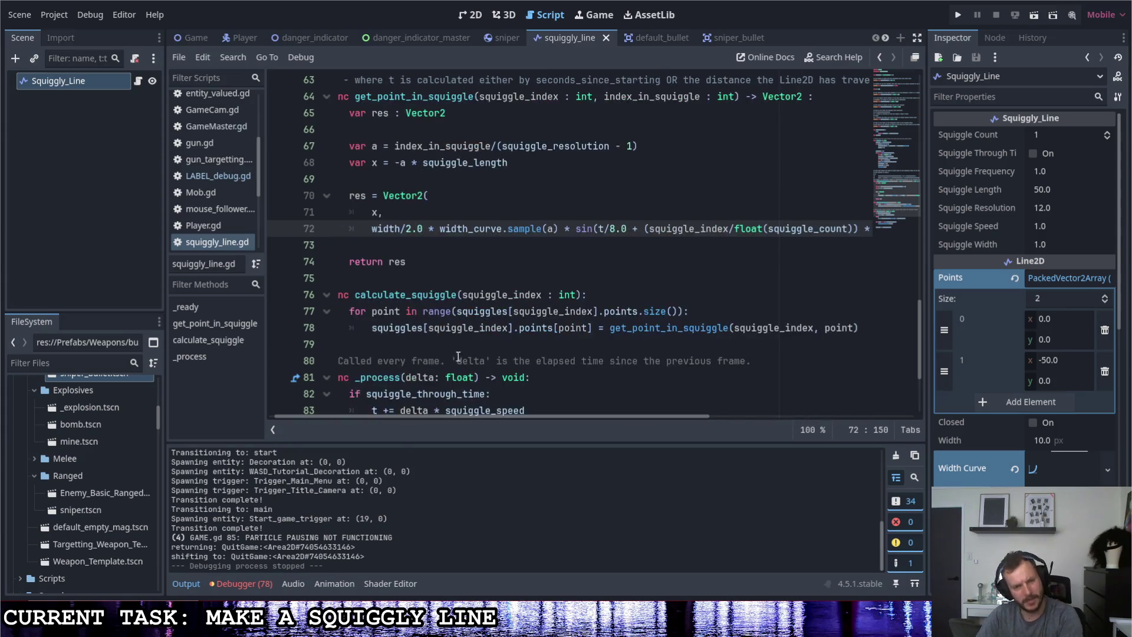
{"action": "scroll", "coordinate": [512, 352], "scroll_direction": "down", "scroll_amount": 3}
{"action": "scroll", "coordinate": [494, 372], "scroll_direction": "left", "scroll_amount": 1}
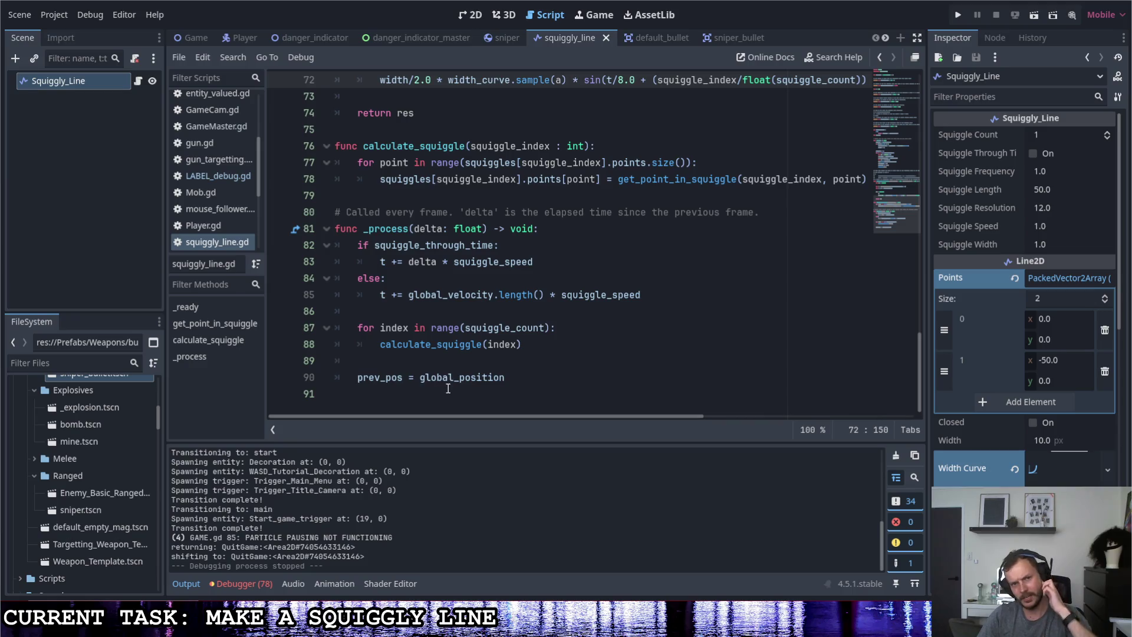
{"action": "scroll", "coordinate": [451, 392], "scroll_direction": "up", "scroll_amount": 2}
{"action": "scroll", "coordinate": [454, 394], "scroll_direction": "up", "scroll_amount": 10}
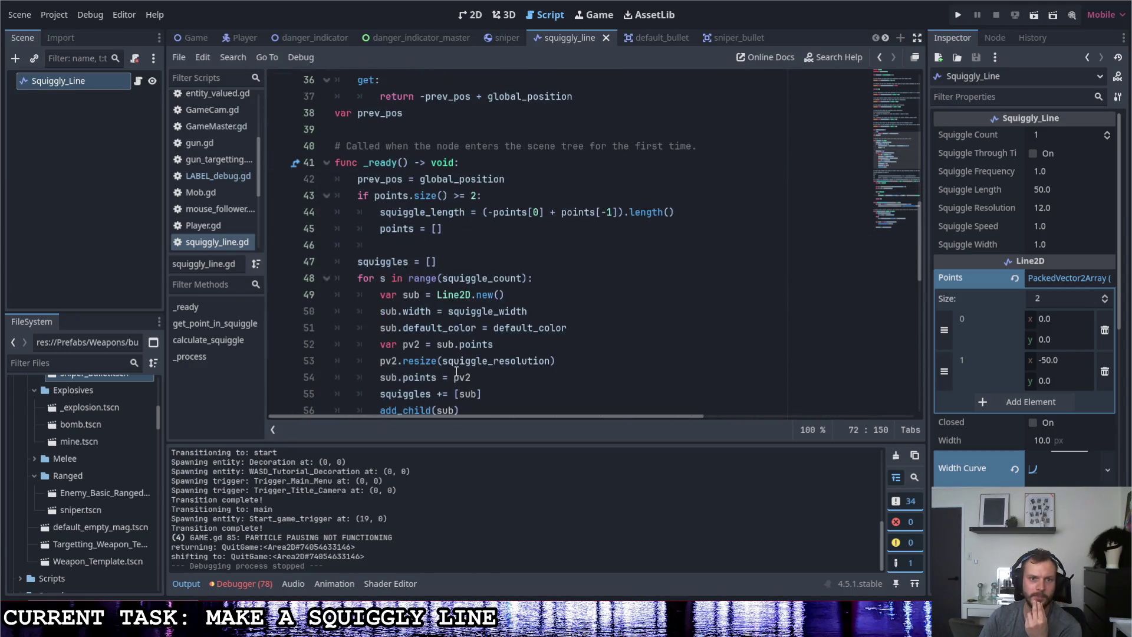
{"action": "scroll", "coordinate": [457, 372], "scroll_direction": "down", "scroll_amount": 9}
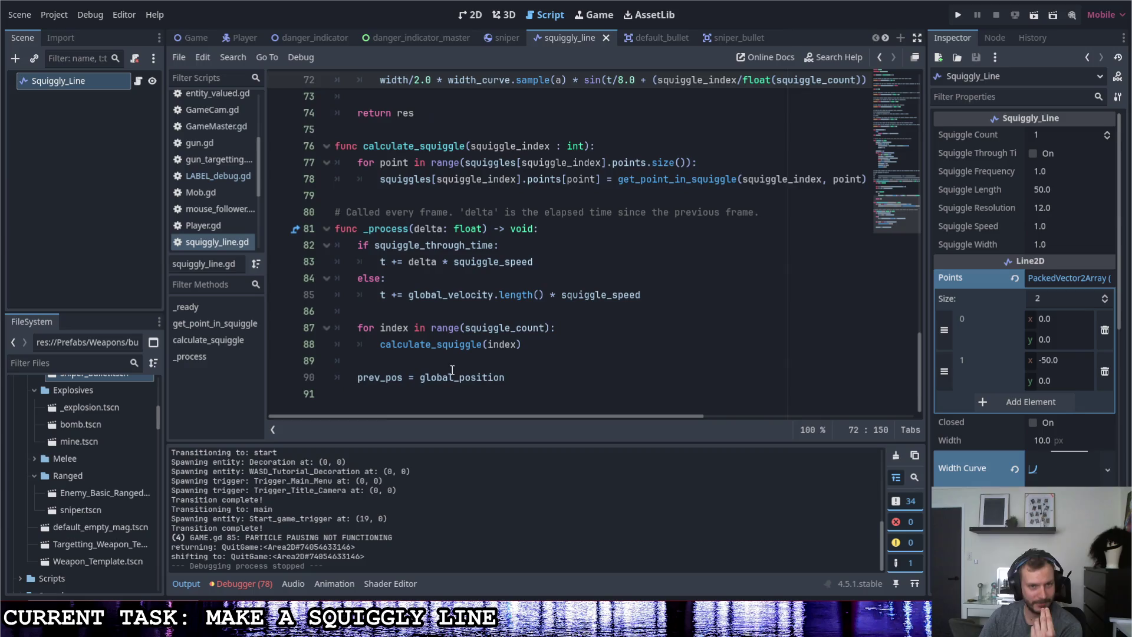
{"action": "scroll", "coordinate": [449, 364], "scroll_direction": "up", "scroll_amount": 1}
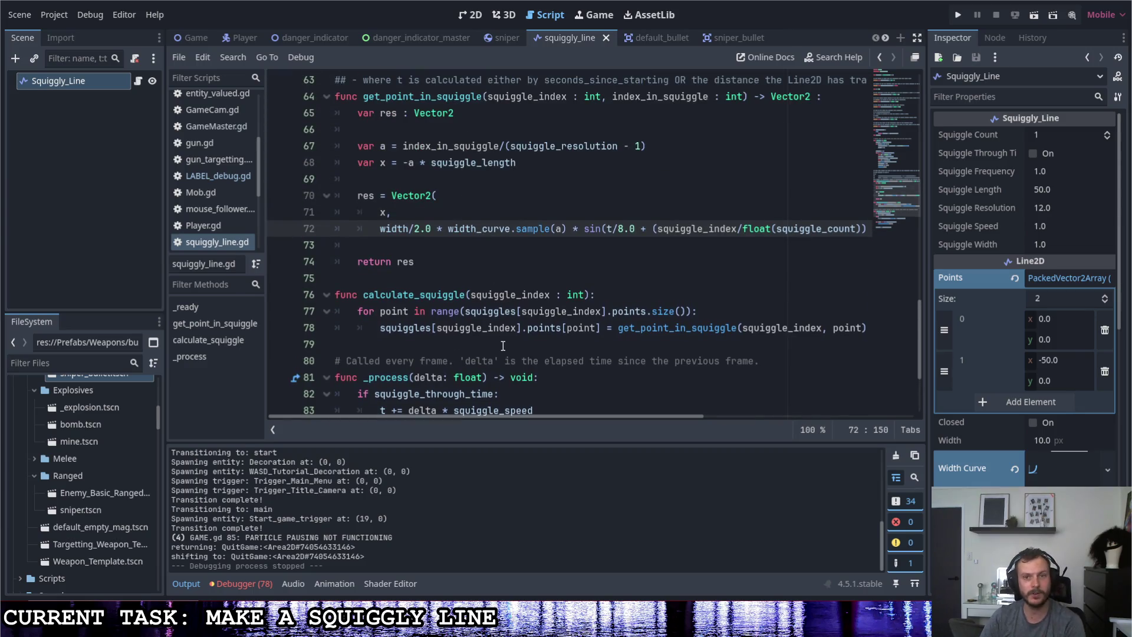
{"action": "scroll", "coordinate": [503, 346], "scroll_direction": "down", "scroll_amount": 3}
{"action": "left_click_drag", "start_coordinate": [408, 295], "coordinate": [746, 306]}
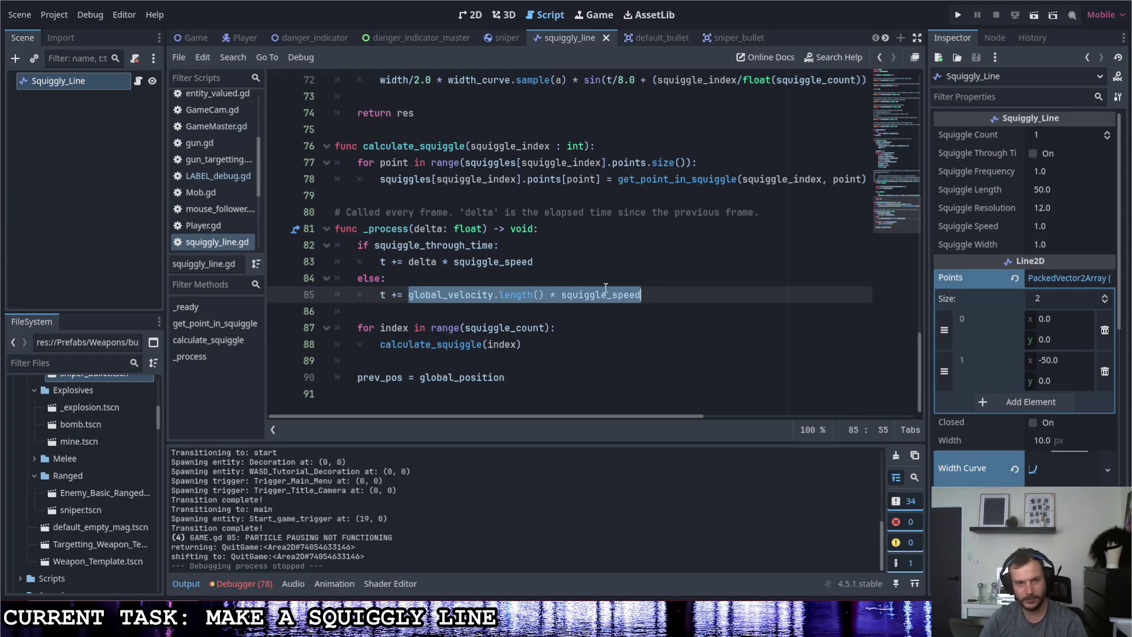
{"action": "double_click", "coordinate": [422, 261]}
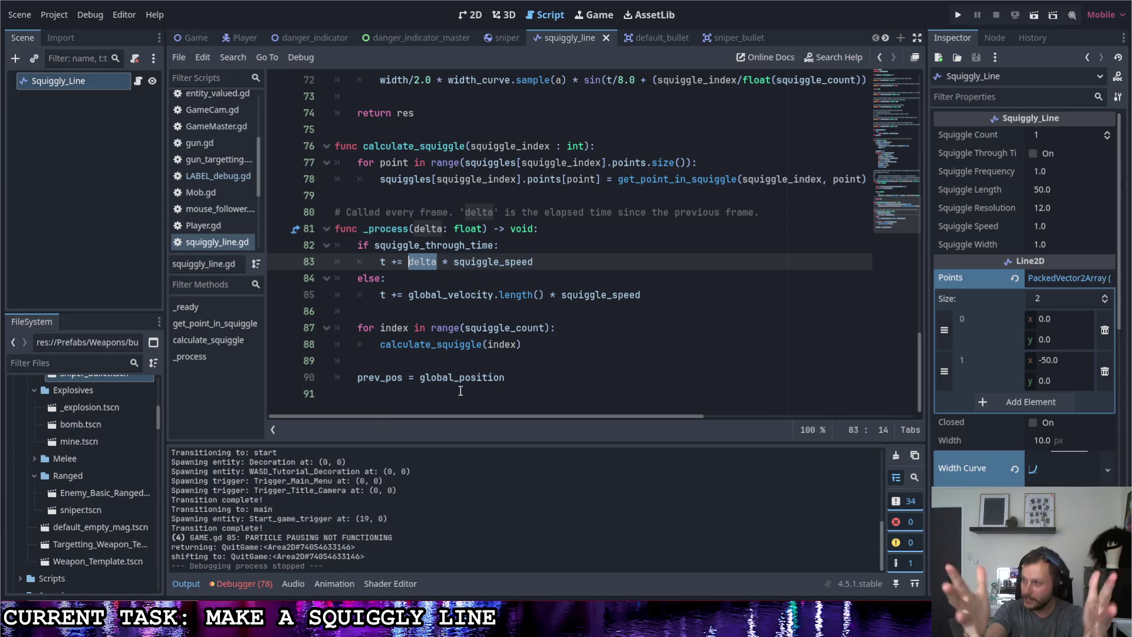
{"action": "left_click_drag", "start_coordinate": [409, 295], "coordinate": [556, 295]}
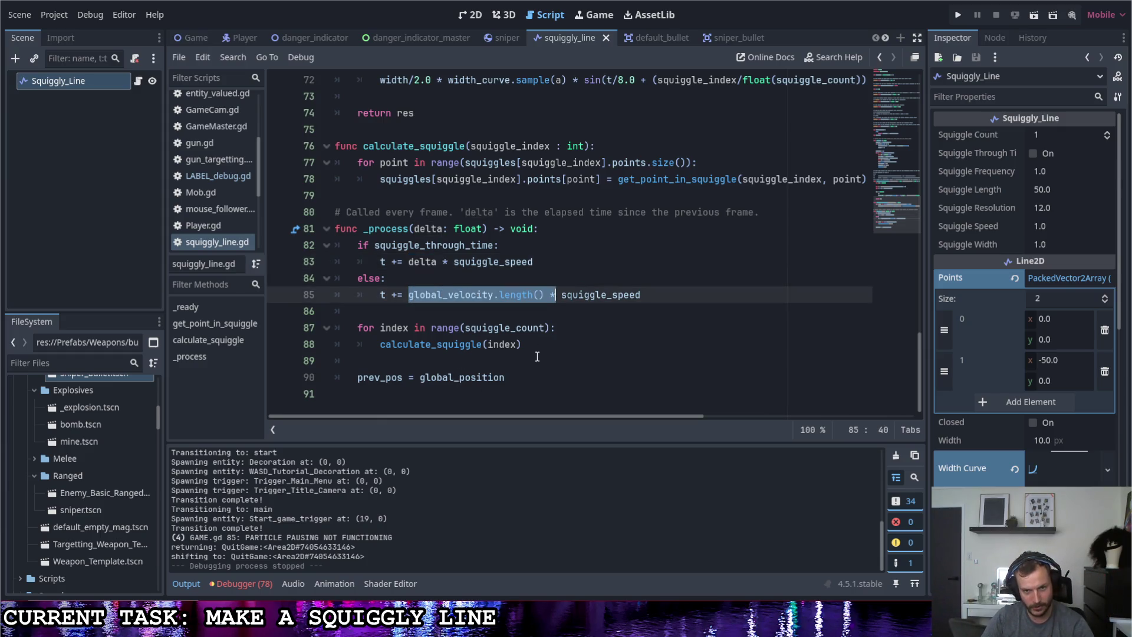
{"action": "left_click", "coordinate": [432, 296]}
{"action": "left_click_drag", "start_coordinate": [409, 295], "coordinate": [501, 295]}
{"action": "left_click", "coordinate": [482, 295]}
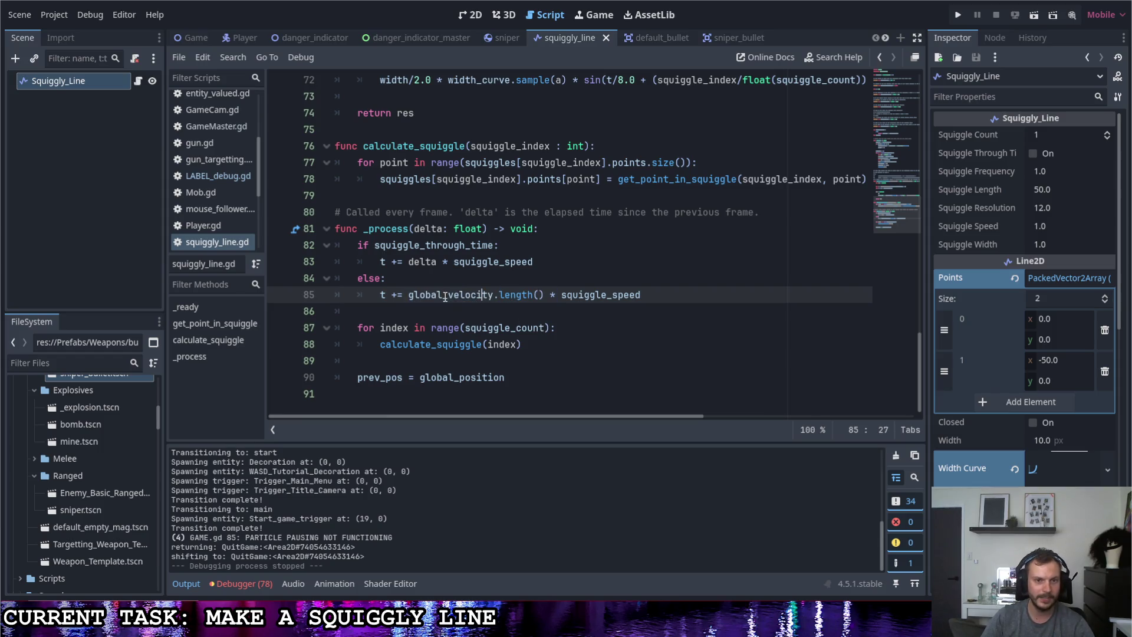
{"action": "mouse_move", "coordinate": [409, 295]}
{"action": "left_mouse_down"}
{"action": "mouse_move", "coordinate": [499, 295]}
{"action": "mouse_move", "coordinate": [450, 299]}
{"action": "left_mouse_up"}
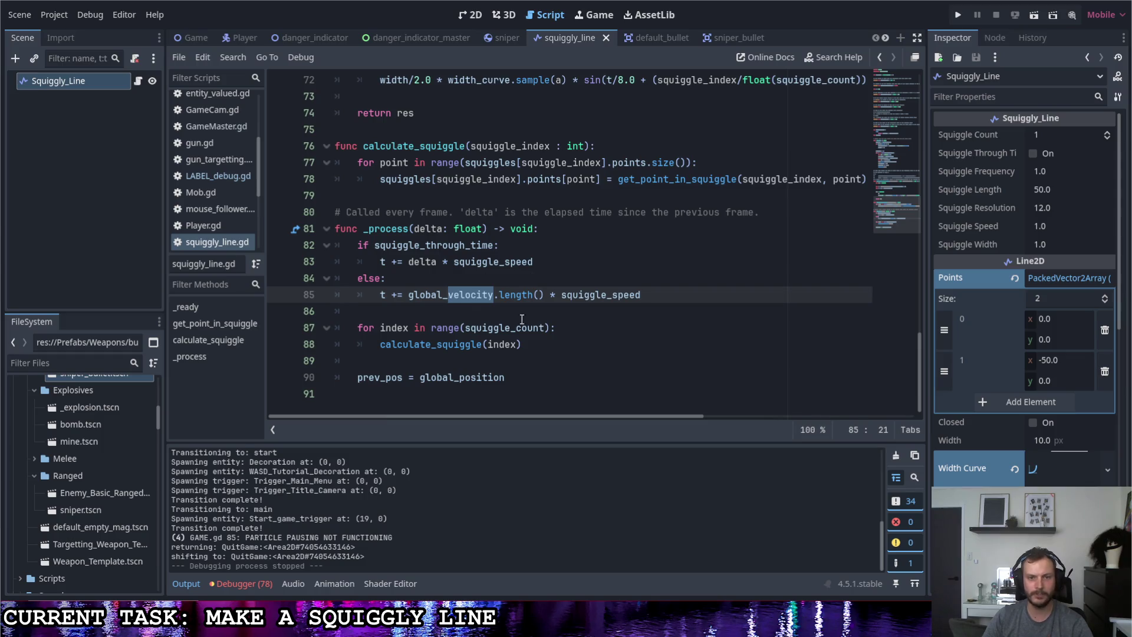
Append * delta after global_velocity.length() on line 85
{"action": "left_click", "coordinate": [547, 295]}
{"action": "type", "text": "* delta"}
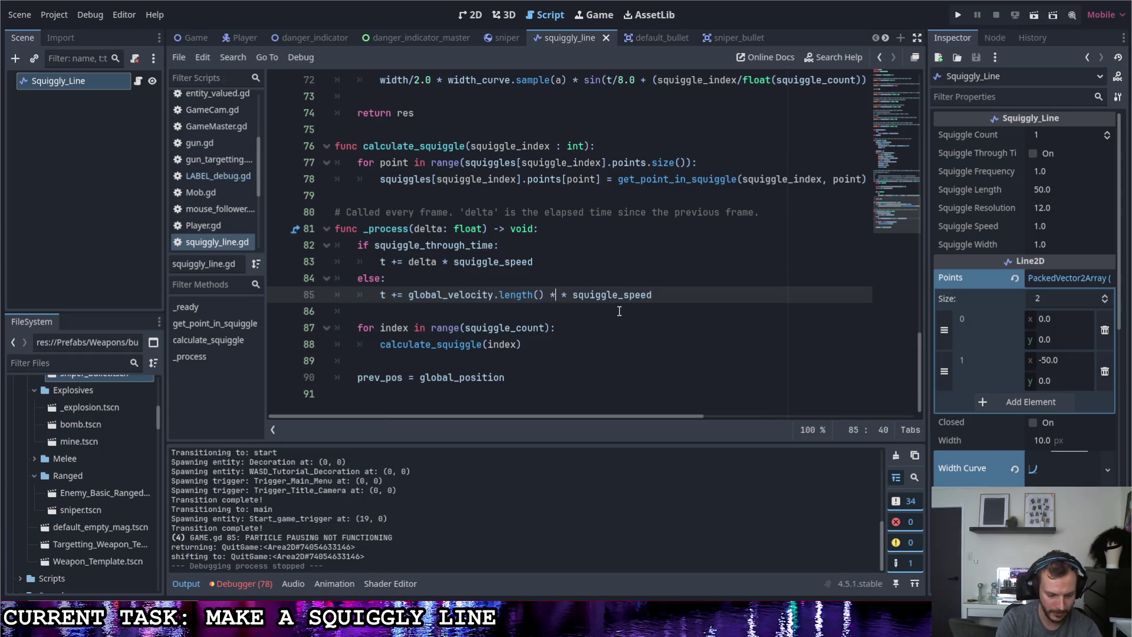
{"action": "left_click", "coordinate": [684, 304]}
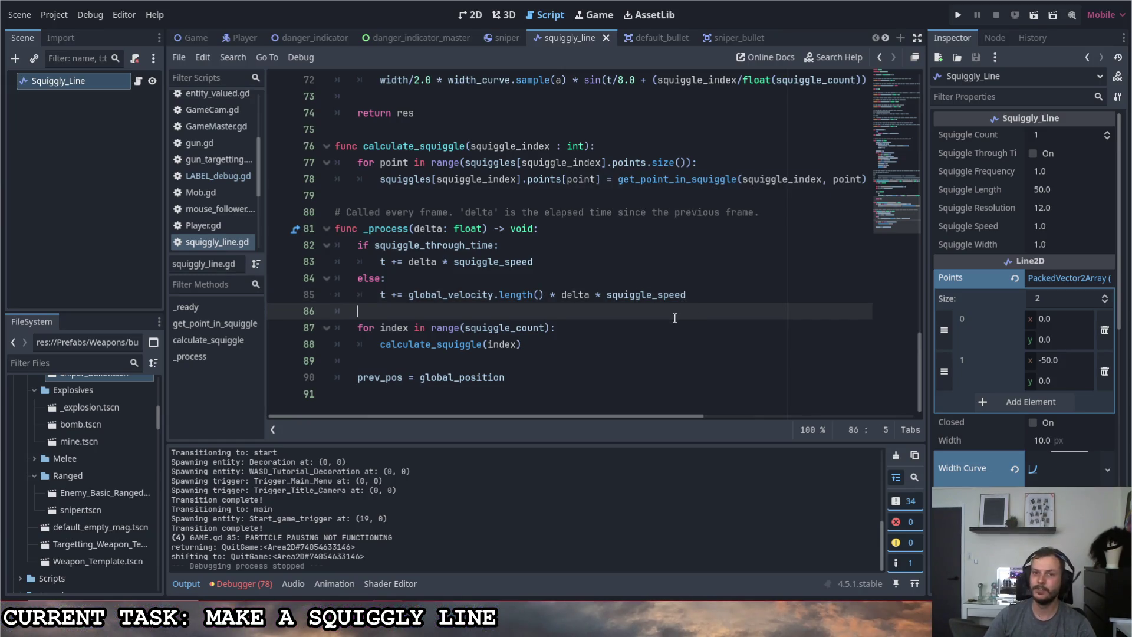
Delete both /8.0 divisions from the sine term on line 72
{"action": "scroll", "coordinate": [678, 315], "scroll_direction": "up", "scroll_amount": 4}
{"action": "scroll", "coordinate": [675, 318], "scroll_direction": "up", "scroll_amount": 1}
{"action": "left_click_drag", "start_coordinate": [604, 327], "coordinate": [633, 327]}
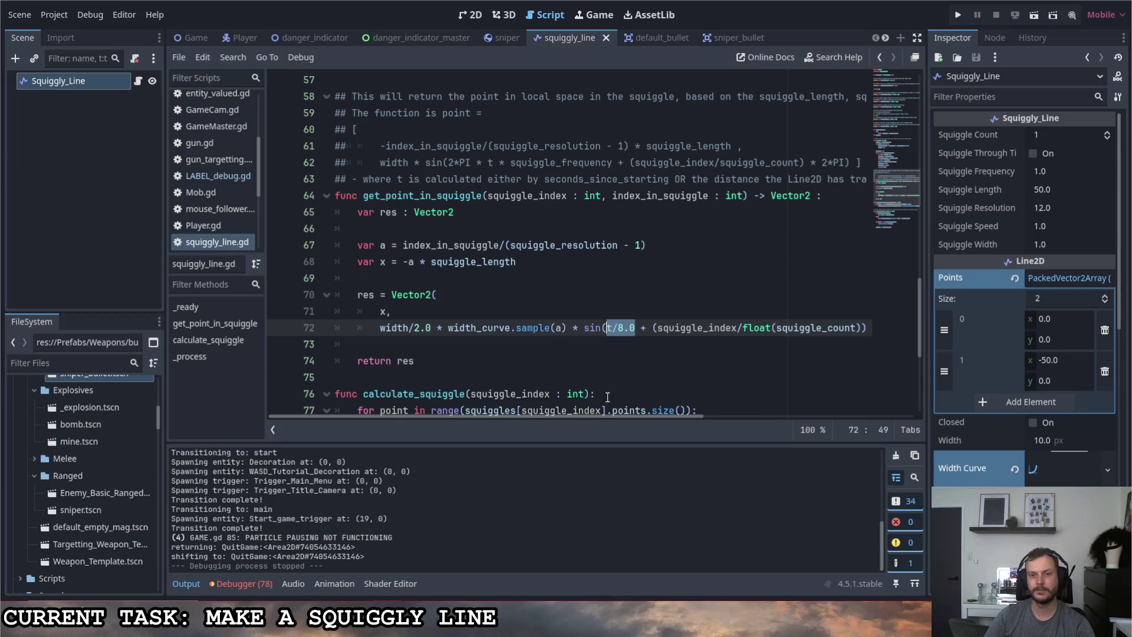
{"action": "left_click_drag", "start_coordinate": [622, 414], "coordinate": [658, 413]}
{"action": "left_click_drag", "start_coordinate": [579, 328], "coordinate": [561, 329]}
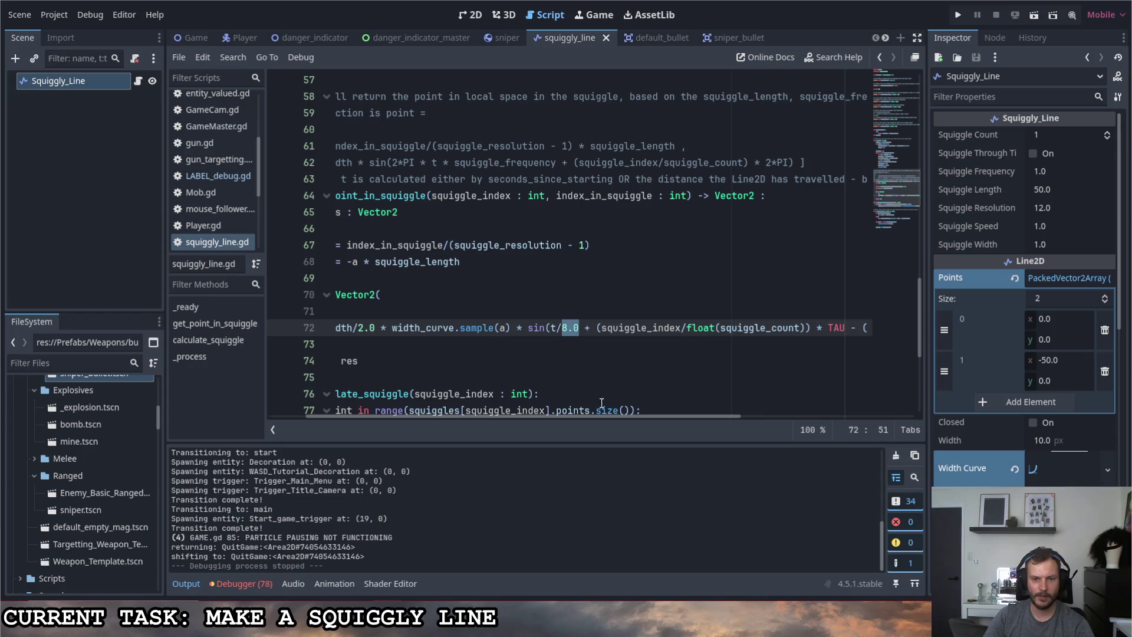
{"action": "key", "text": "BackSpace"}
{"action": "key", "text": "BackSpace"}
{"action": "left_click_drag", "start_coordinate": [617, 413], "coordinate": [817, 413]}
{"action": "left_click_drag", "start_coordinate": [866, 328], "coordinate": [838, 328]}
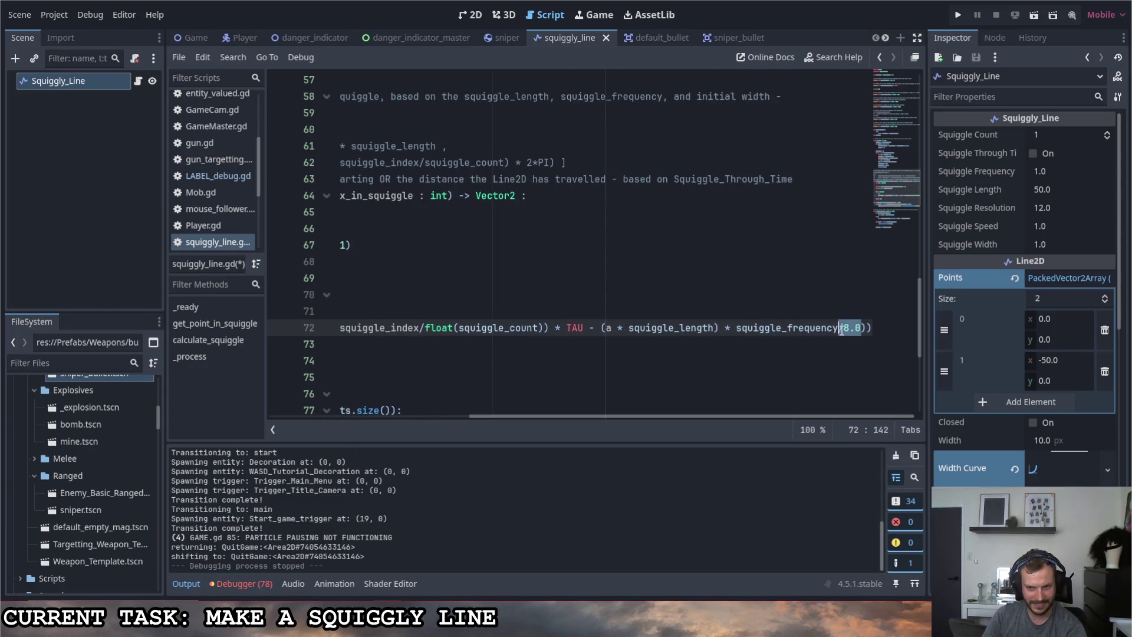
{"action": "key", "text": "BackSpace"}
Run the game with F5 to test the squiggle, then pause and quit back to the editor
{"action": "left_click", "coordinate": [865, 328]}
{"action": "key", "text": "F5"}
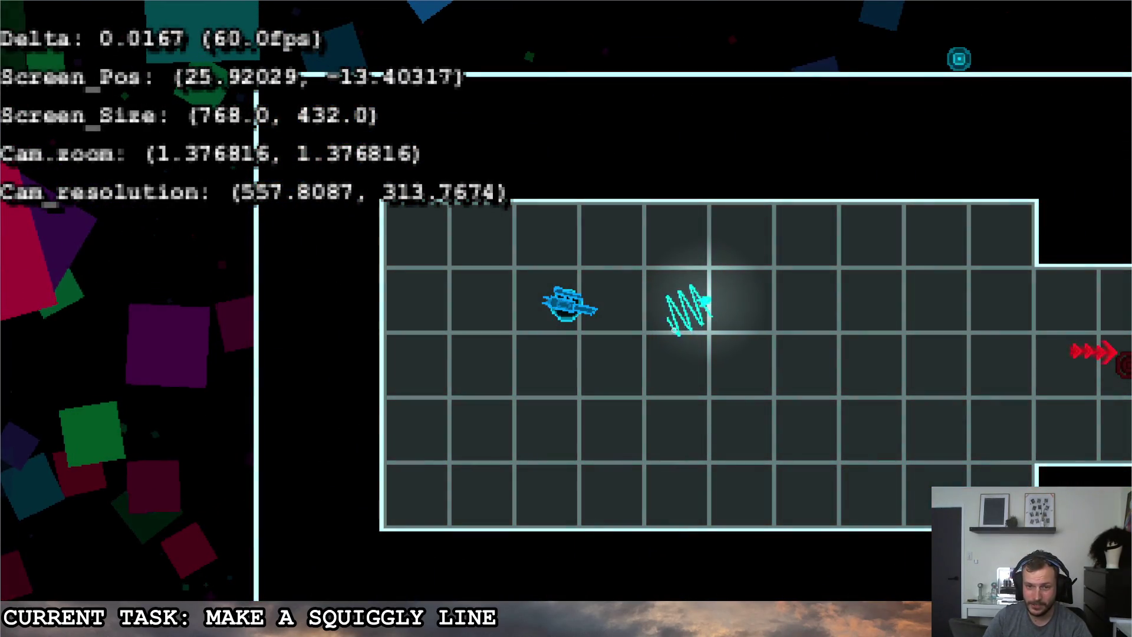
{"action": "key", "text": "Escape"}
{"action": "left_click", "coordinate": [776, 316]}
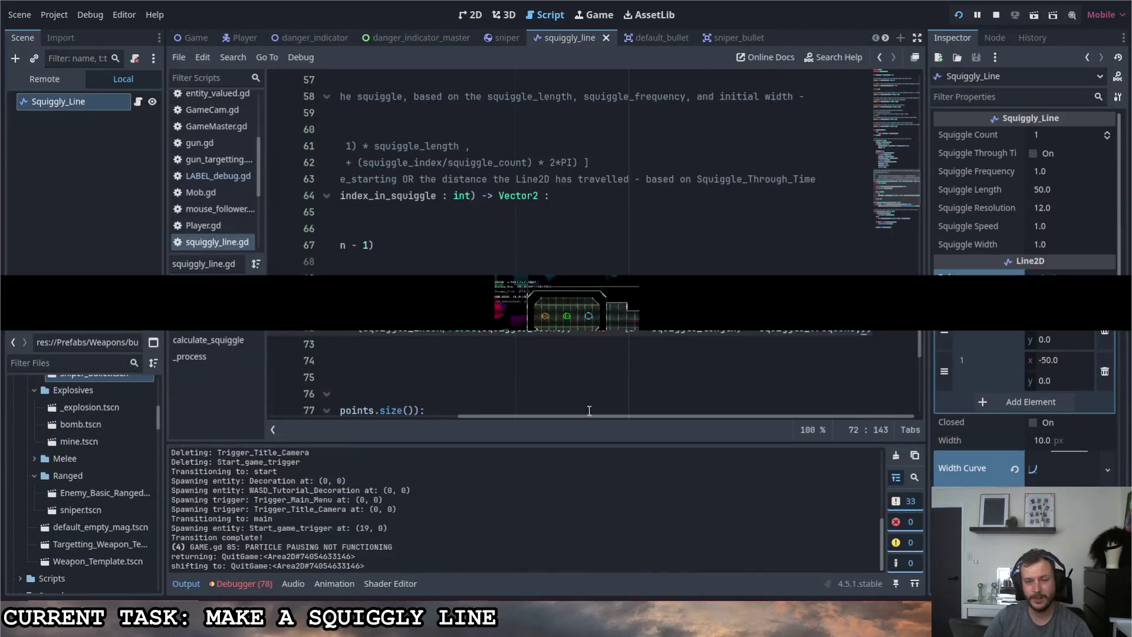
Change line 85 to (global_velocity.length() / delta) * squiggle_speed
{"action": "scroll", "coordinate": [572, 394], "scroll_direction": "down", "scroll_amount": 5}
{"action": "left_click_drag", "start_coordinate": [574, 412], "coordinate": [383, 391]}
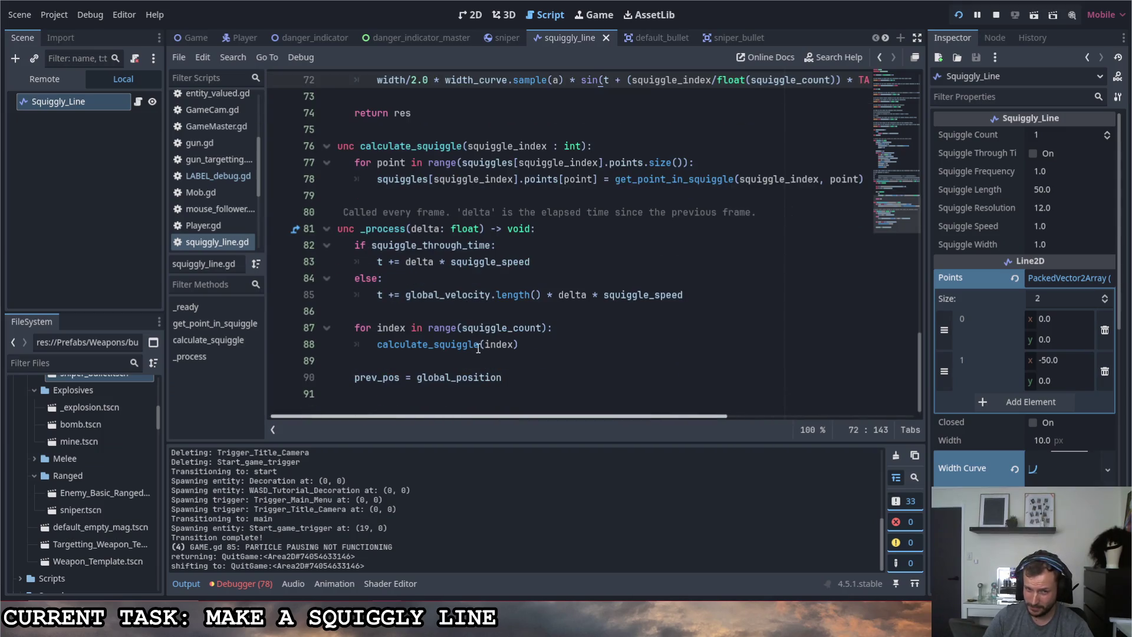
{"action": "left_click", "coordinate": [549, 295]}
{"action": "key", "text": "Delete"}
{"action": "type", "text": "/"}
{"action": "key", "text": "End"}
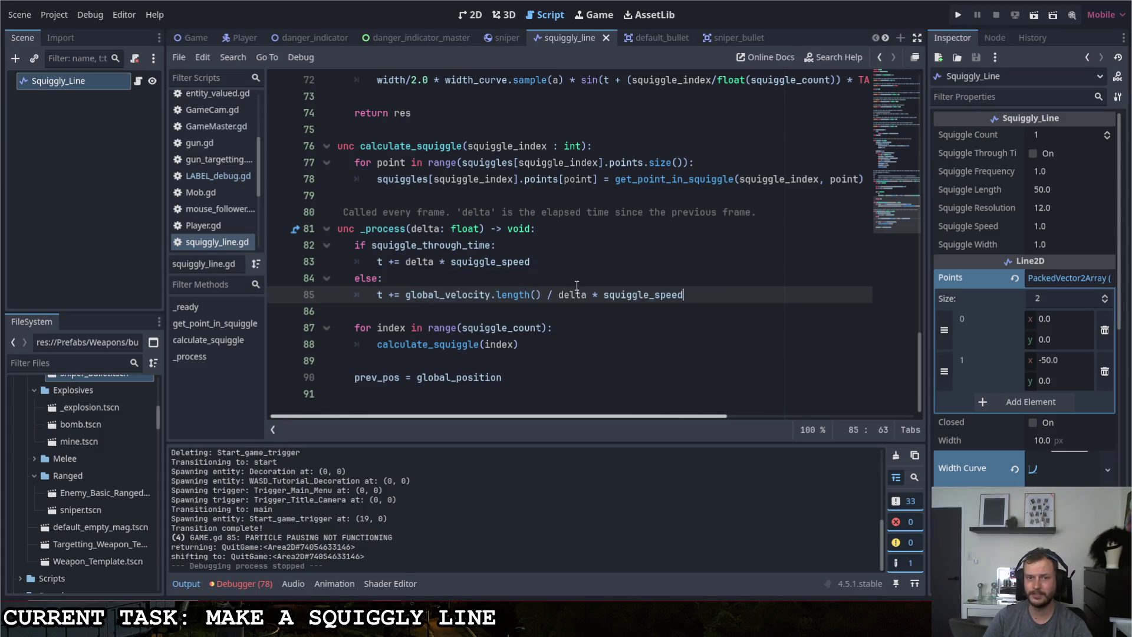
{"action": "left_click", "coordinate": [404, 295]}
{"action": "type", "text": "("}
{"action": "left_click", "coordinate": [713, 295]}
Save the script, test the new squiggle in-game, then close the game
{"action": "key", "text": "ctrl+s"}
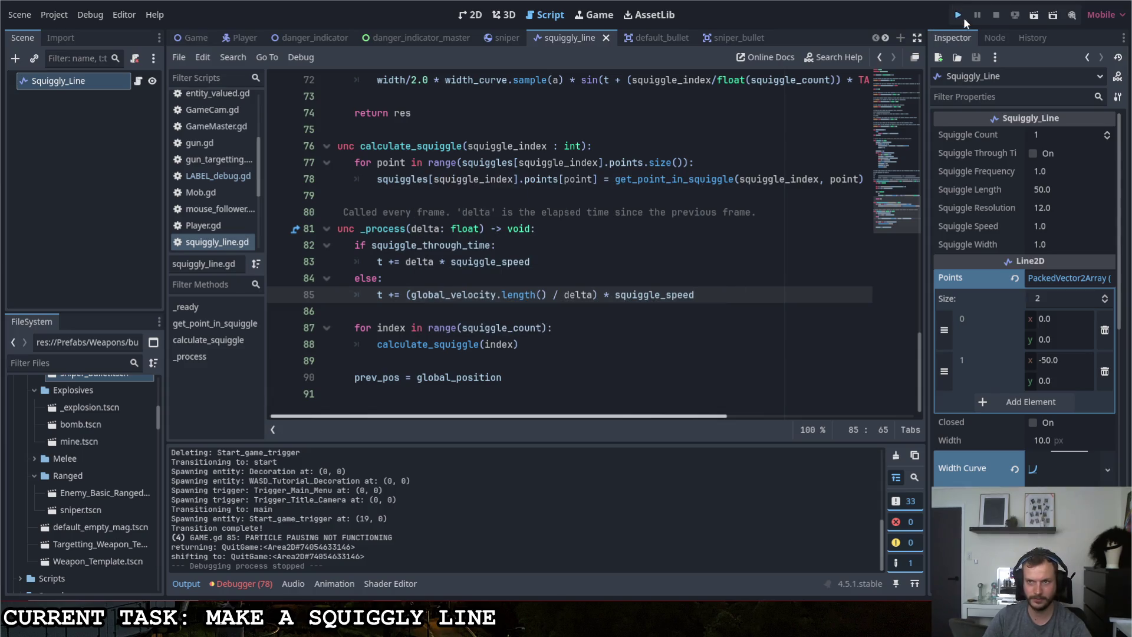
{"action": "left_click", "coordinate": [959, 15]}
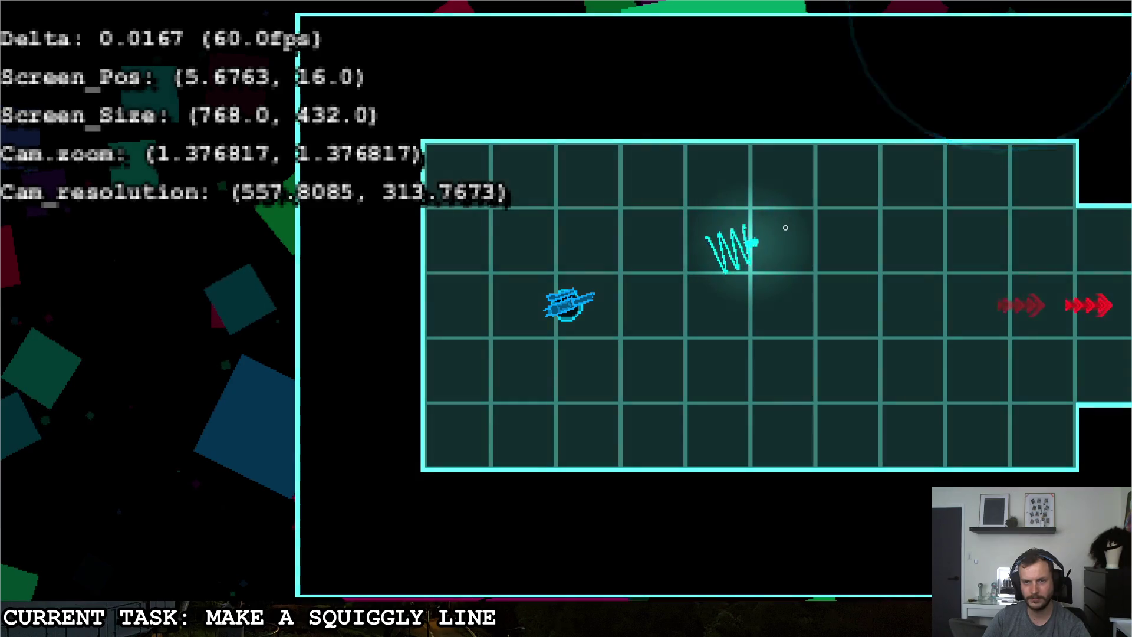
{"action": "key", "text": "Escape"}
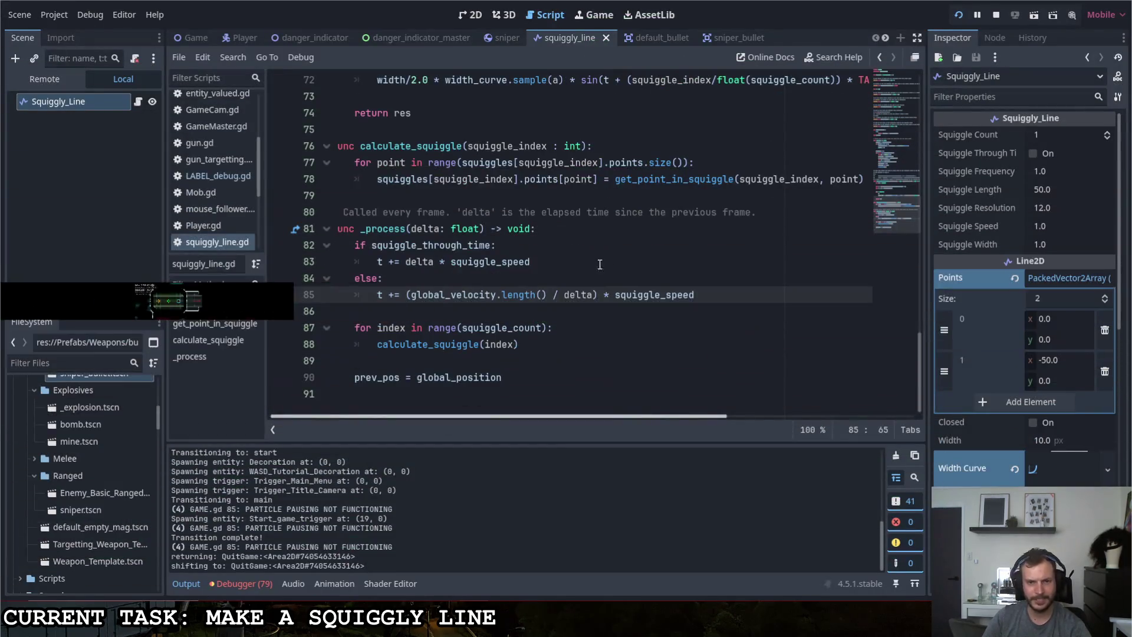
Remove the / delta division and its leftover bracket from line 85
{"action": "left_click", "coordinate": [551, 295], "text": "shift"}
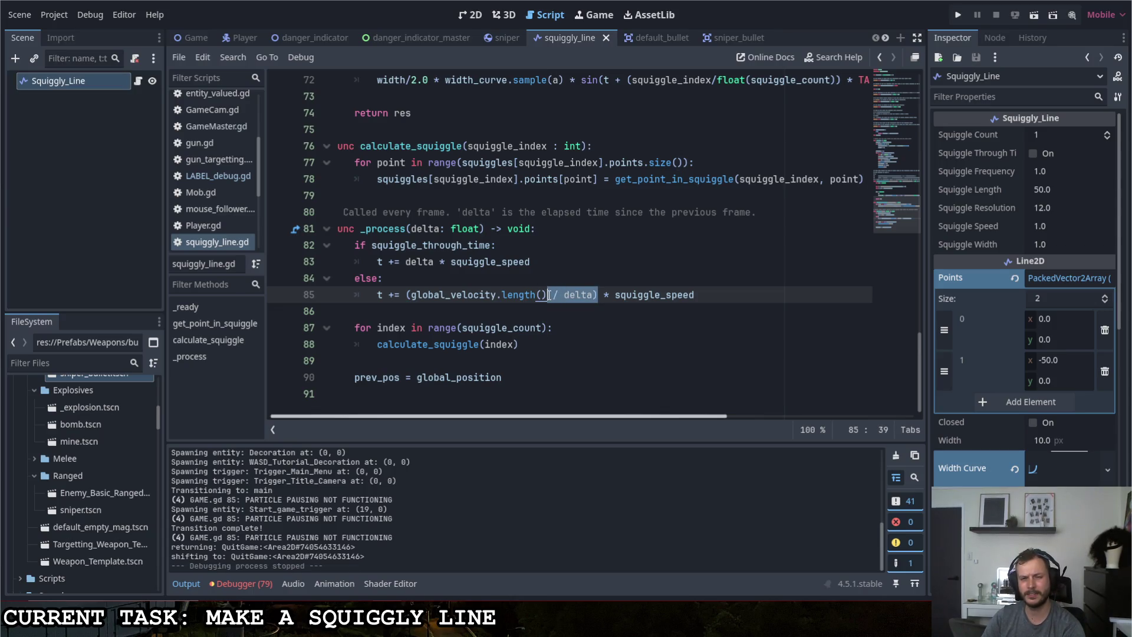
{"action": "key", "text": "BackSpace"}
{"action": "left_click", "coordinate": [412, 294]}
{"action": "key", "text": "BackSpace"}
{"action": "left_click", "coordinate": [653, 294]}
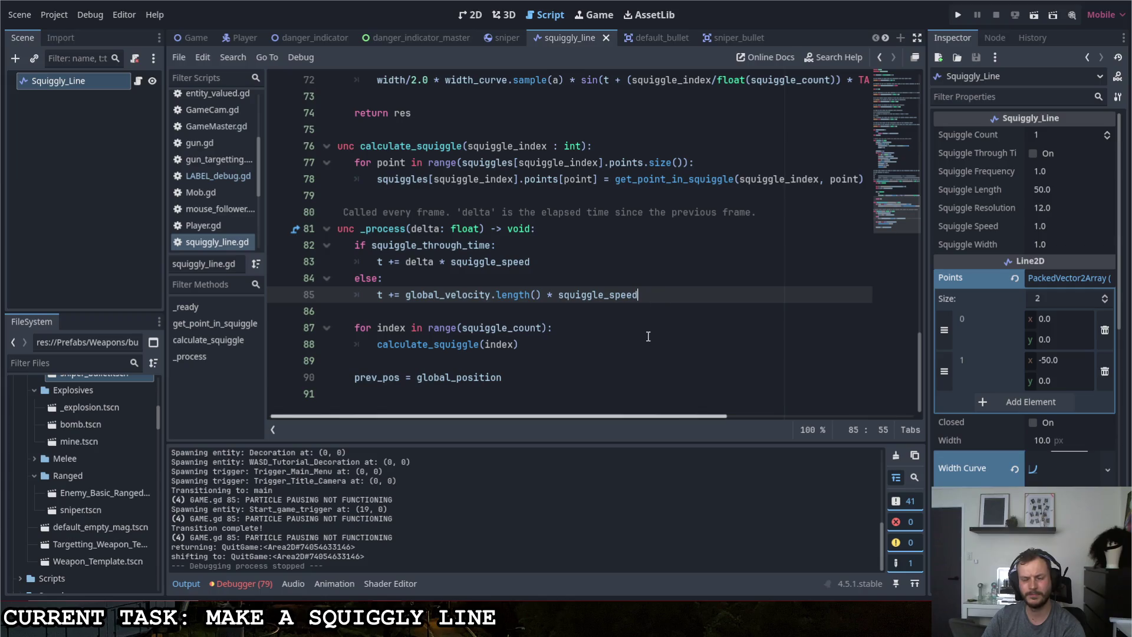
Review t's 0.0 starting value and the global_velocity getter's return expression
{"action": "scroll", "coordinate": [645, 335], "scroll_direction": "up", "scroll_amount": 3}
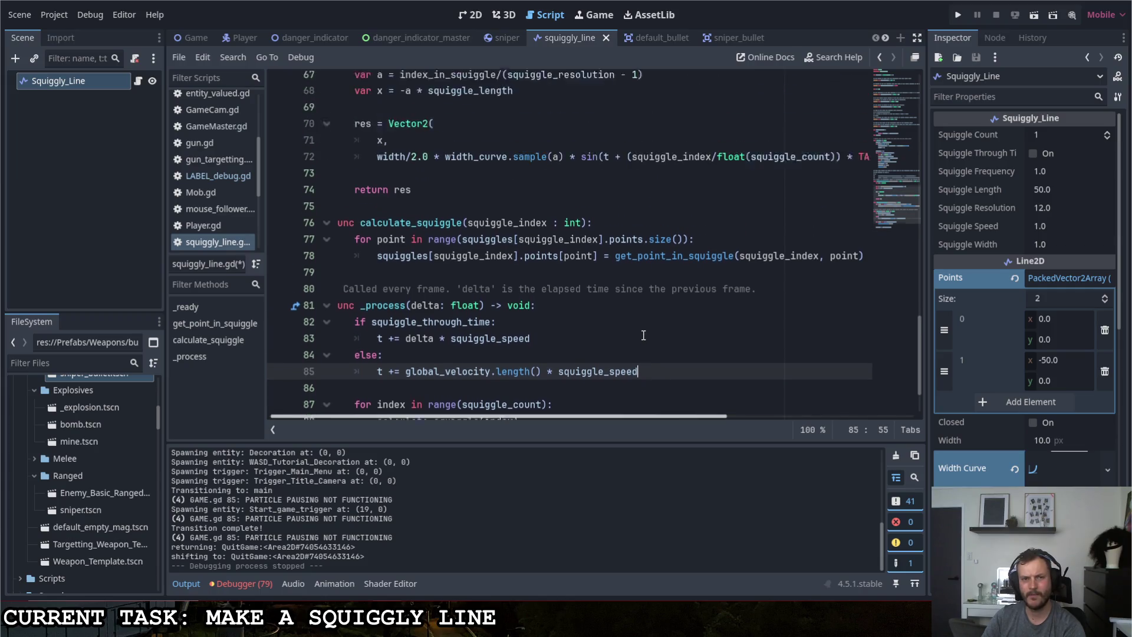
{"action": "scroll", "coordinate": [644, 334], "scroll_direction": "up", "scroll_amount": 7}
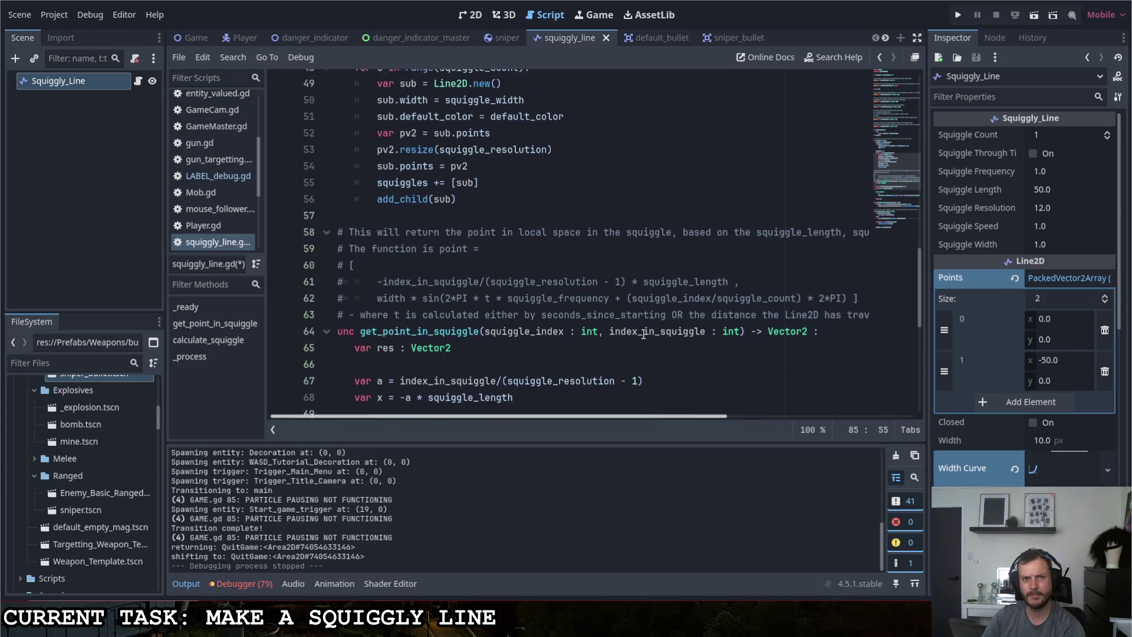
{"action": "scroll", "coordinate": [644, 334], "scroll_direction": "up", "scroll_amount": 13}
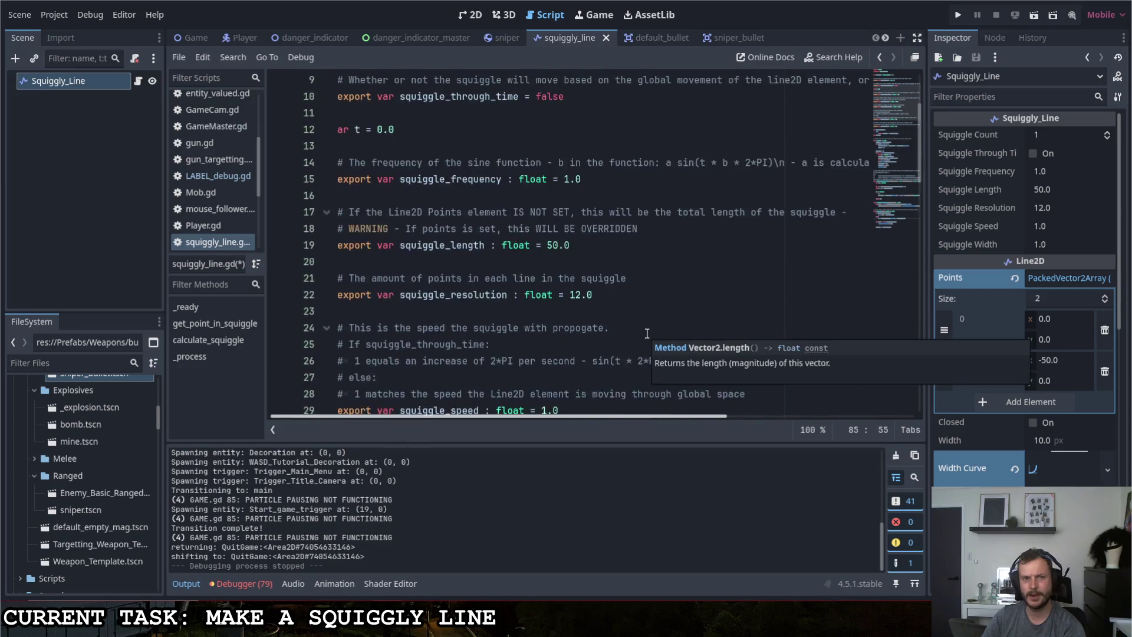
{"action": "double_click", "coordinate": [414, 228]}
{"action": "left_click", "coordinate": [435, 232]}
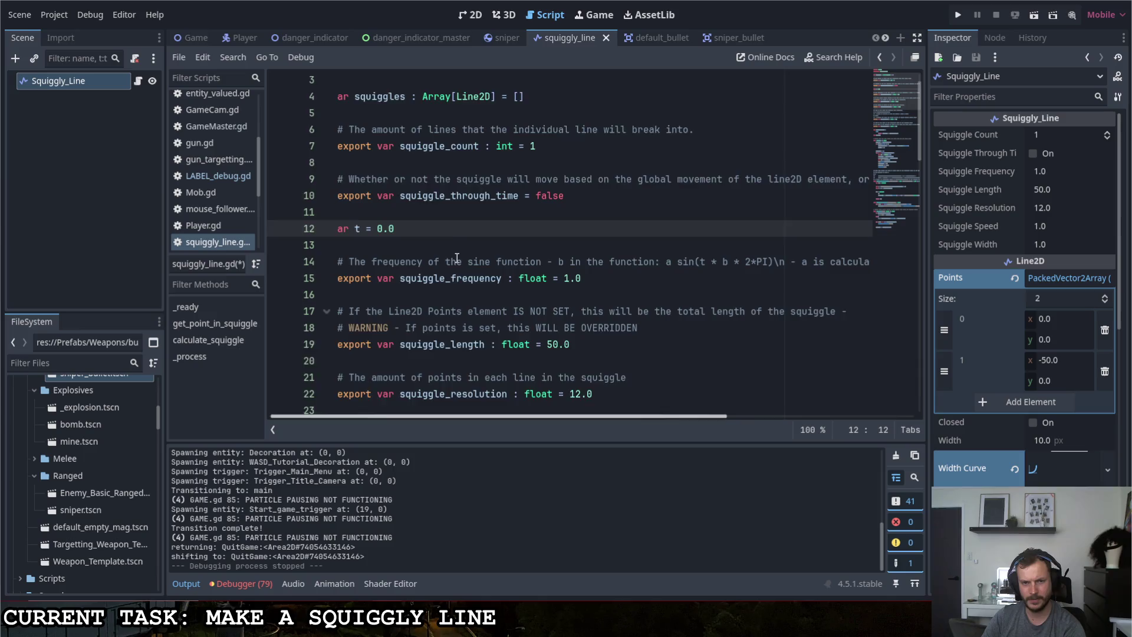
{"action": "scroll", "coordinate": [460, 263], "scroll_direction": "down", "scroll_amount": 2}
{"action": "scroll", "coordinate": [461, 262], "scroll_direction": "up", "scroll_amount": 3}
{"action": "scroll", "coordinate": [464, 253], "scroll_direction": "down", "scroll_amount": 4}
{"action": "scroll", "coordinate": [464, 254], "scroll_direction": "down", "scroll_amount": 6}
{"action": "scroll", "coordinate": [531, 272], "scroll_direction": "up", "scroll_amount": 1}
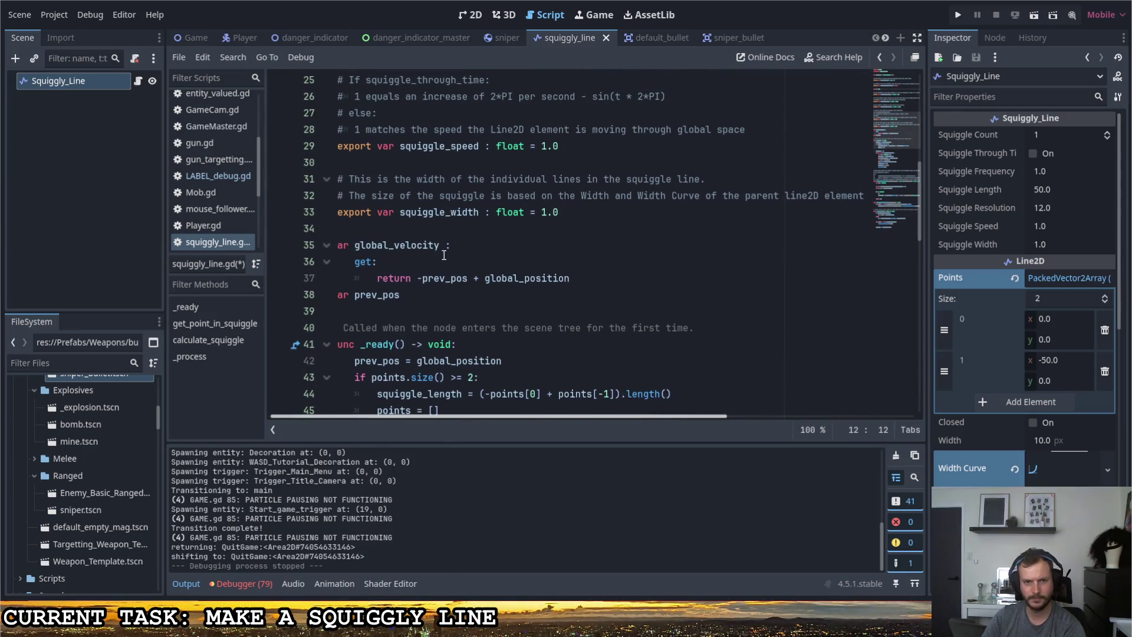
{"action": "left_click_drag", "start_coordinate": [569, 278], "coordinate": [417, 279]}
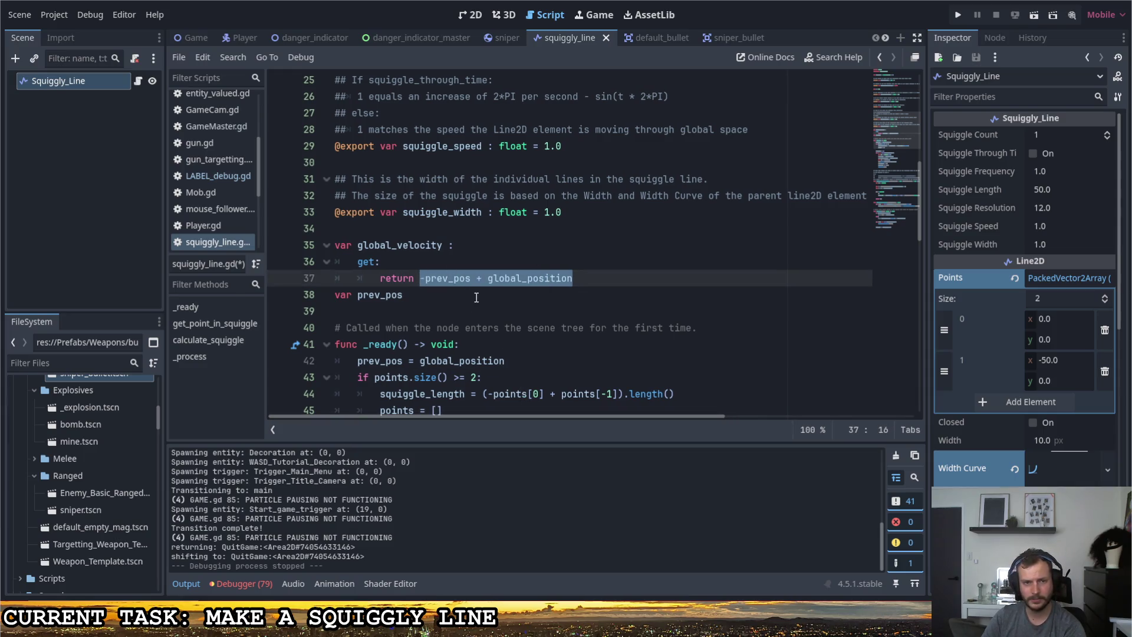
{"action": "scroll", "coordinate": [478, 299], "scroll_direction": "down", "scroll_amount": 1}
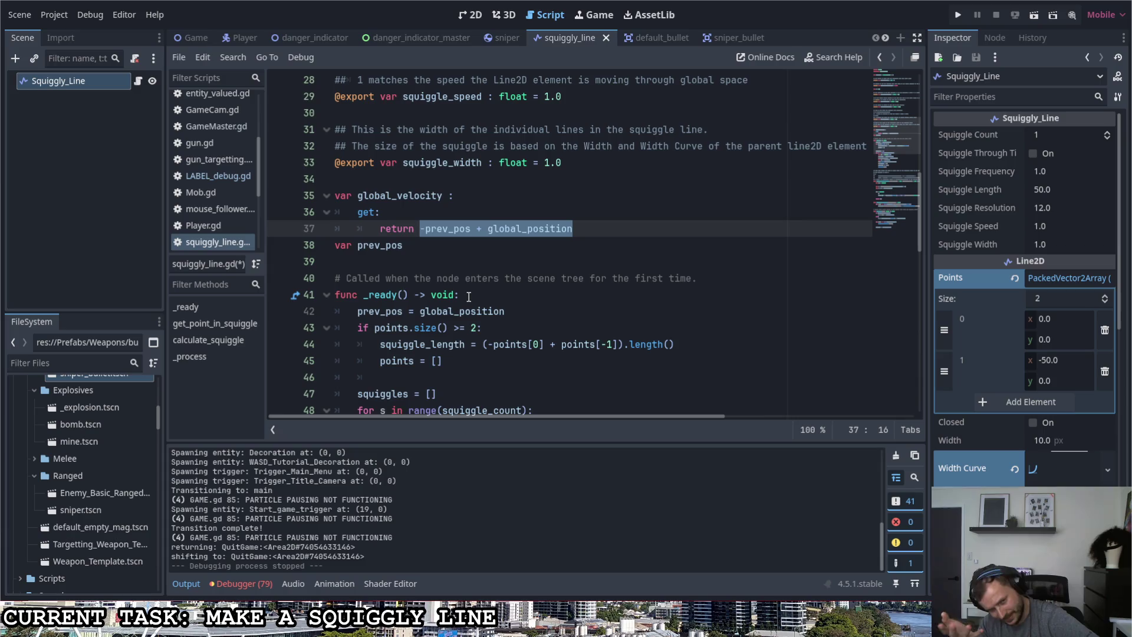
Restore the TAU formula on line 72, add /8.0 after squiggle_frequency, save, and launch the game
{"action": "scroll", "coordinate": [517, 277], "scroll_direction": "down", "scroll_amount": 9}
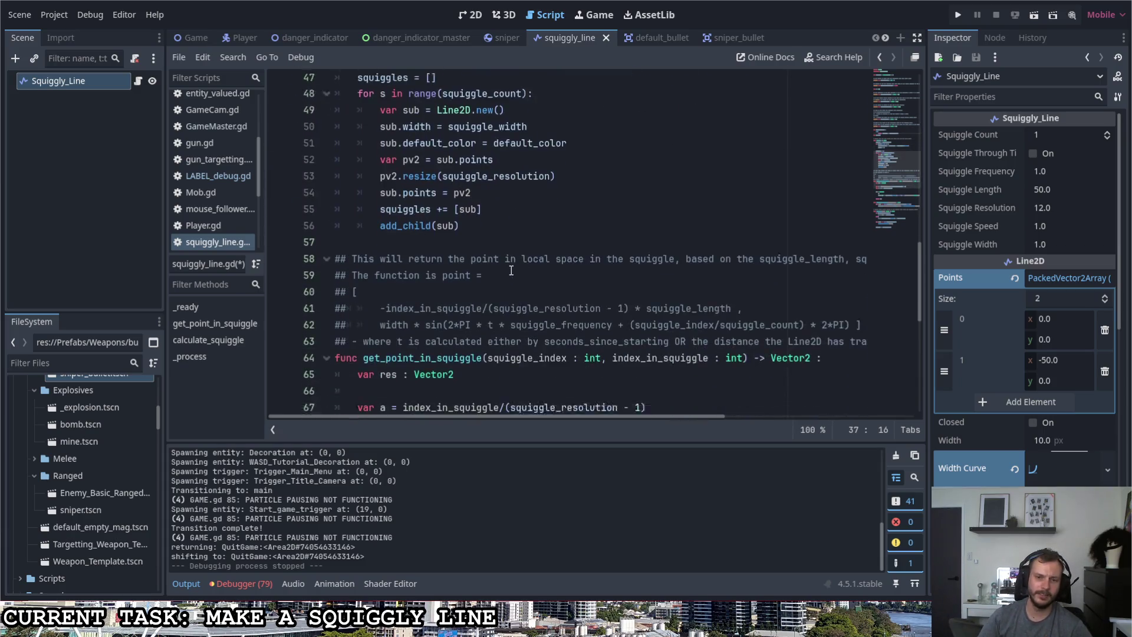
{"action": "scroll", "coordinate": [517, 277], "scroll_direction": "down", "scroll_amount": 1}
{"action": "left_click", "coordinate": [621, 312]}
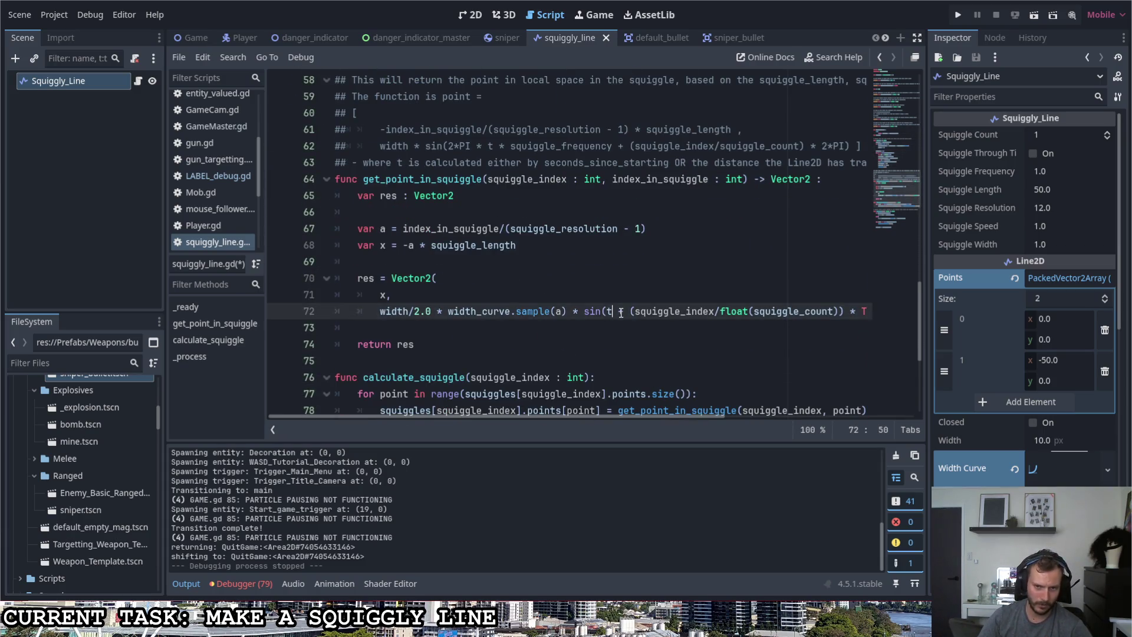
{"action": "key", "text": "ctrl+z"}
{"action": "key", "text": "ctrl+z"}
{"action": "key", "text": "ctrl+z"}
{"action": "left_click_drag", "start_coordinate": [675, 415], "coordinate": [816, 416]}
{"action": "left_click", "coordinate": [860, 311]}
{"action": "type", "text": "/8.0"}
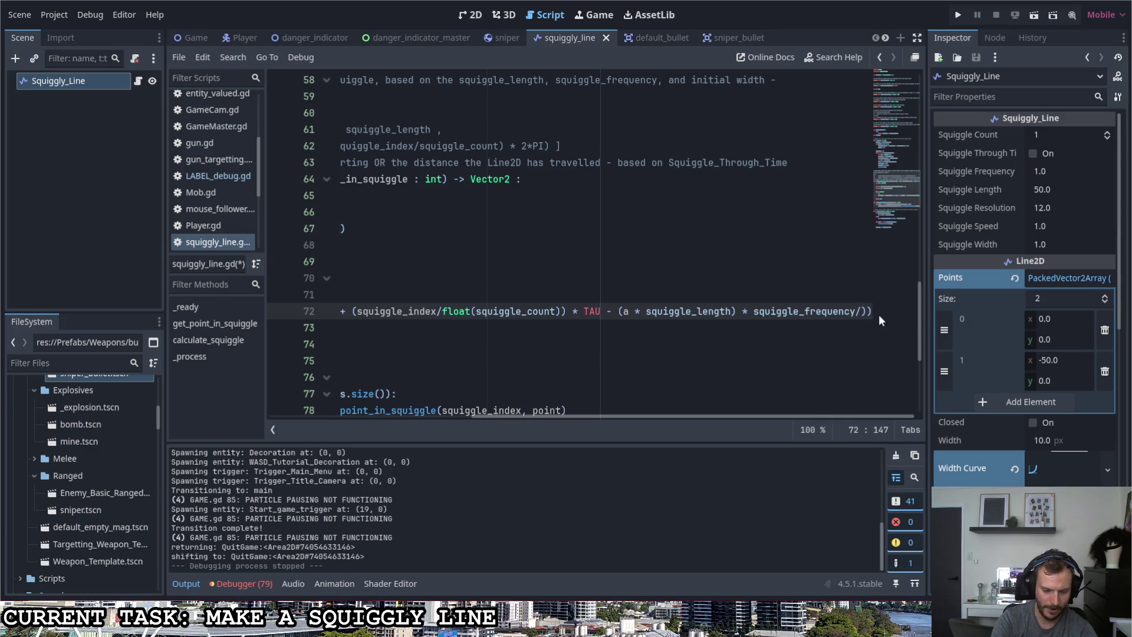
{"action": "key", "text": "ctrl+s"}
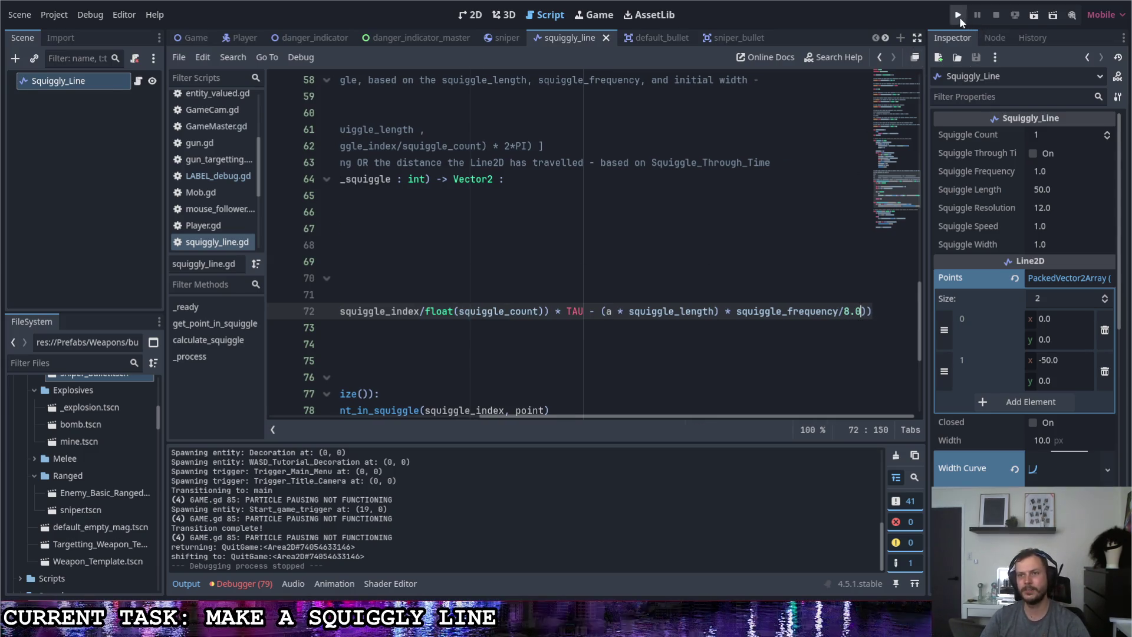
{"action": "left_click", "coordinate": [958, 14]}
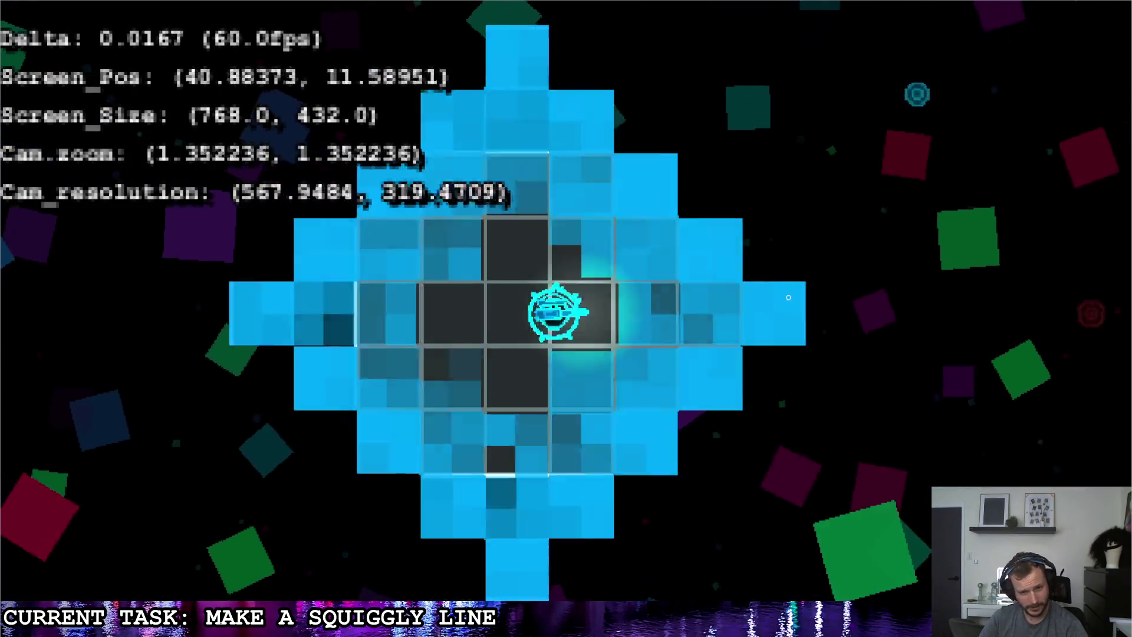
Fire the sniper to test the squiggly trail, then close the game
{"action": "left_click", "coordinate": [788, 297]}
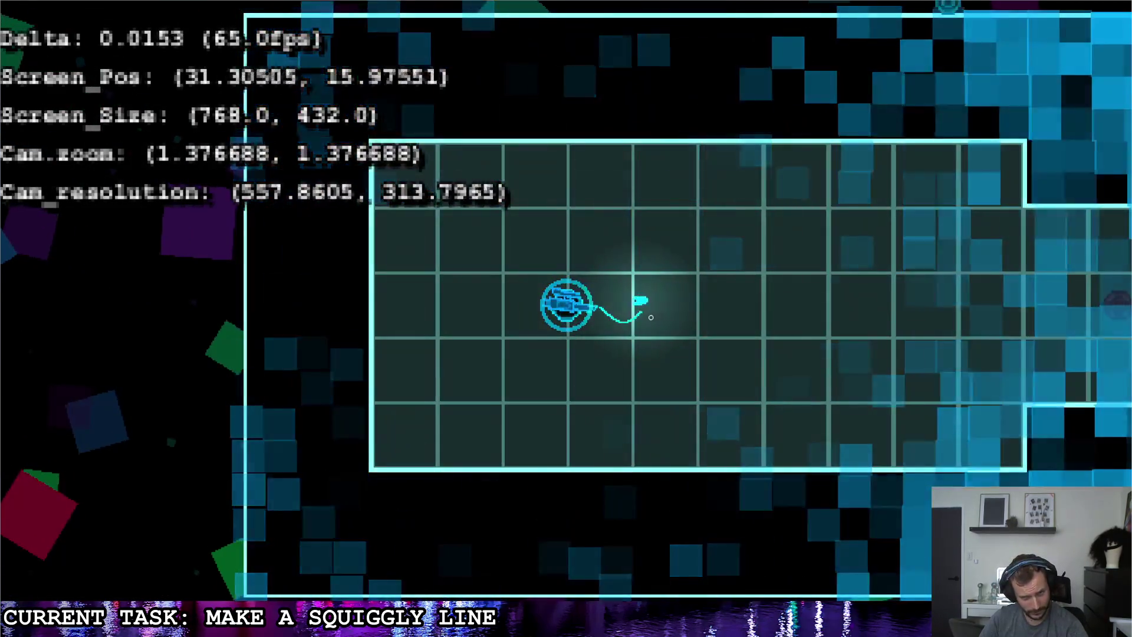
{"action": "key", "text": "Escape"}
{"action": "left_click", "coordinate": [737, 304]}
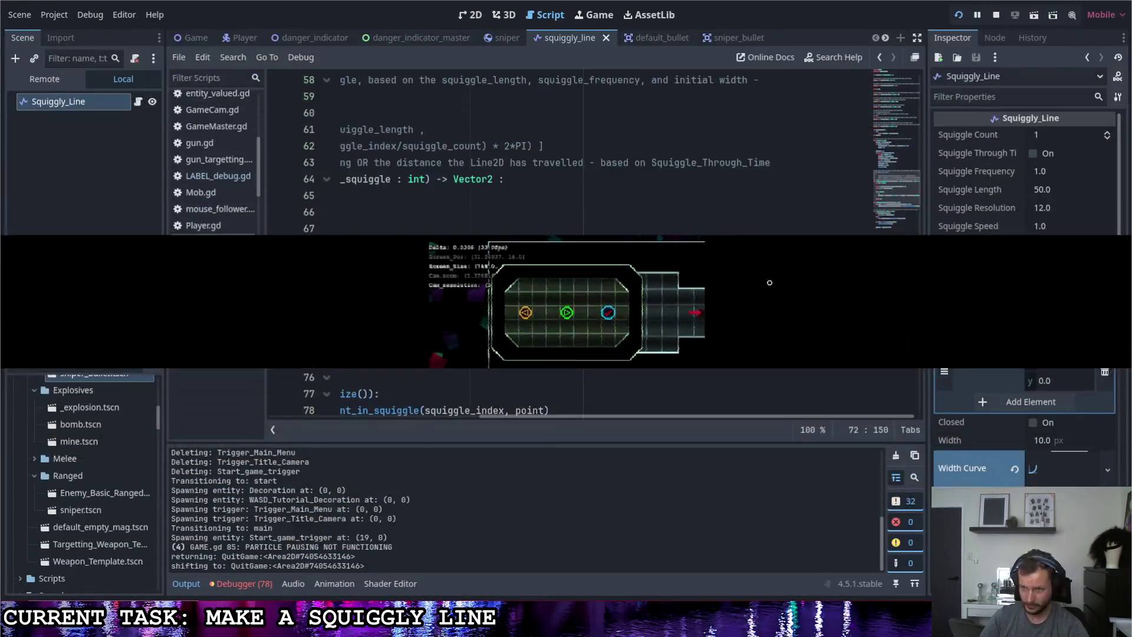
Set Squiggle Frequency to 3 in the Inspector and test it in-game
{"action": "left_click", "coordinate": [1044, 172]}
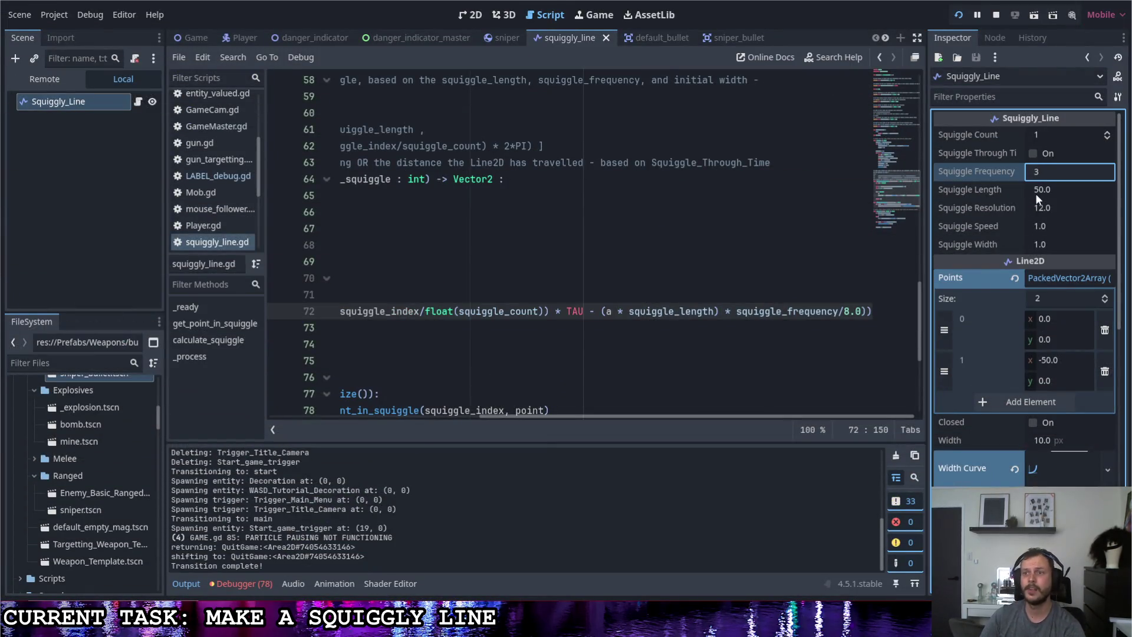
{"action": "key", "text": "Return"}
{"action": "left_click", "coordinate": [958, 15]}
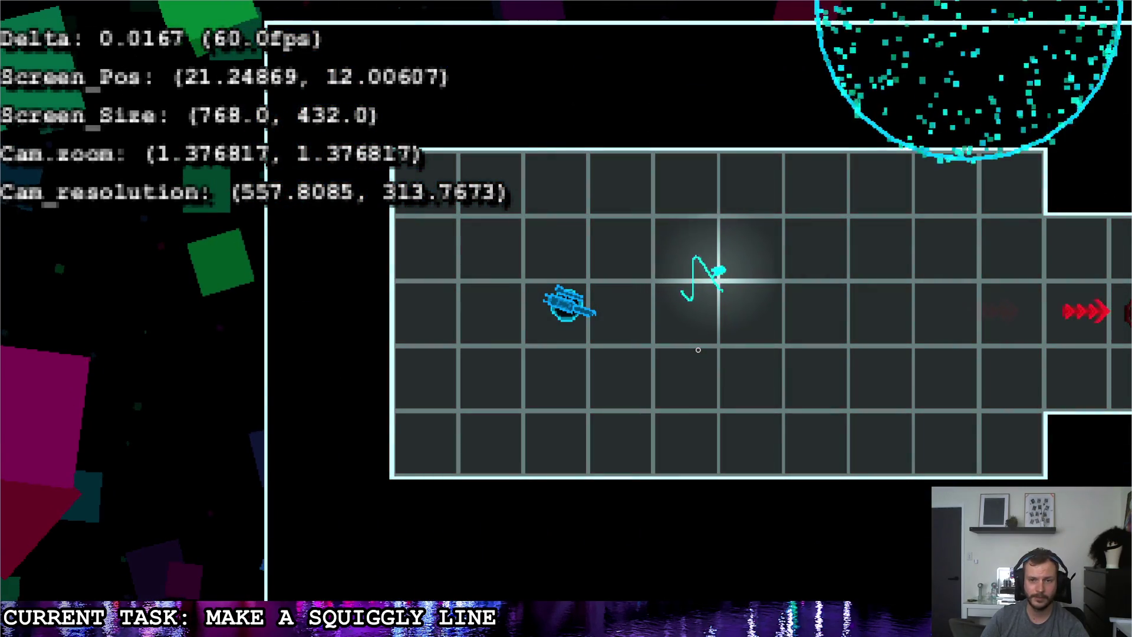
{"action": "key", "text": "Escape"}
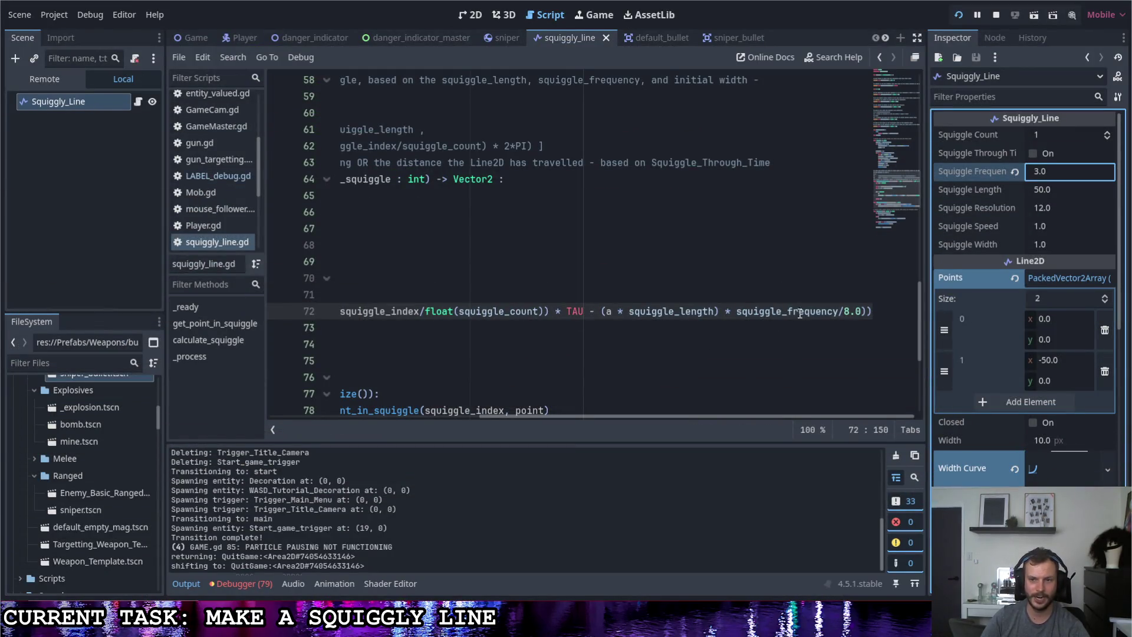
Set Squiggle Frequency back to 1.0 and run the game again to compare
{"action": "left_click", "coordinate": [1059, 172]}
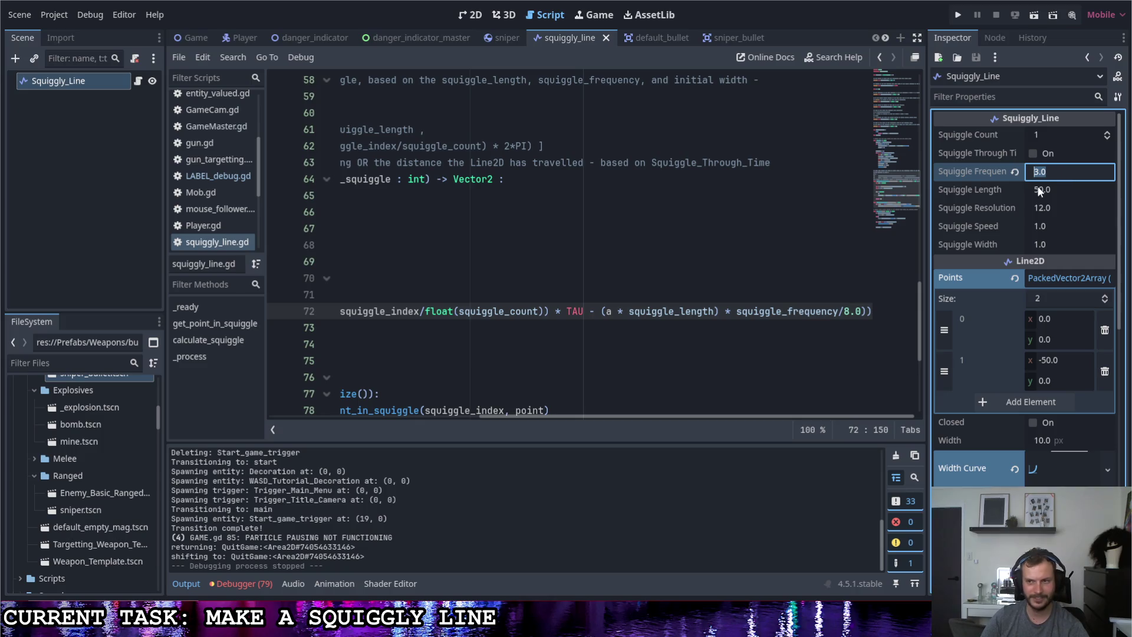
{"action": "type", "text": "1"}
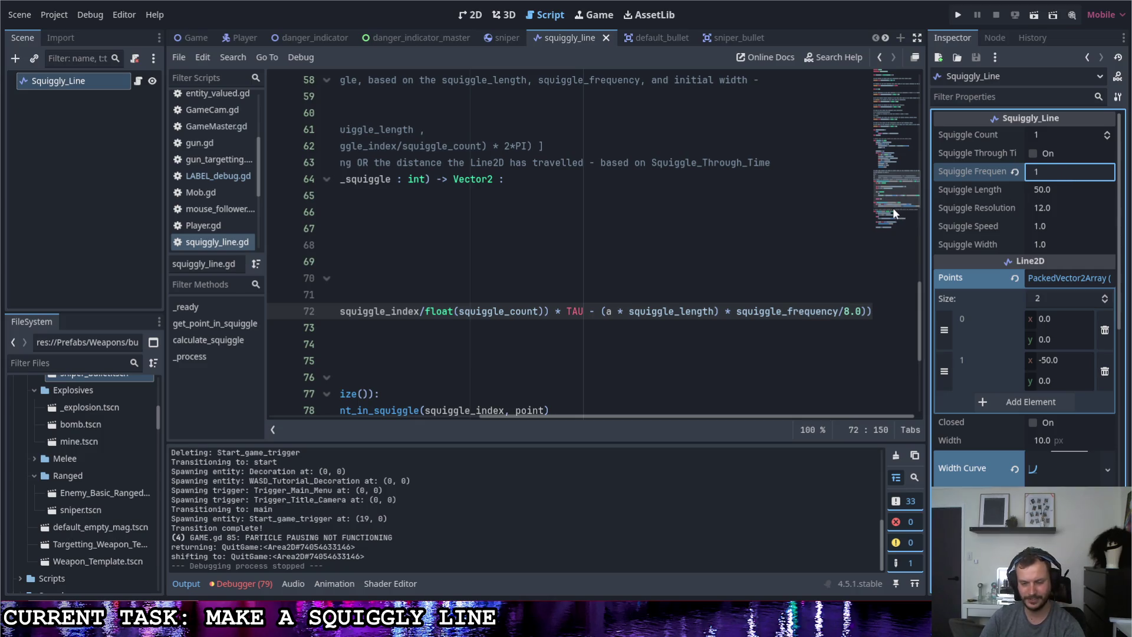
{"action": "key", "text": "Return"}
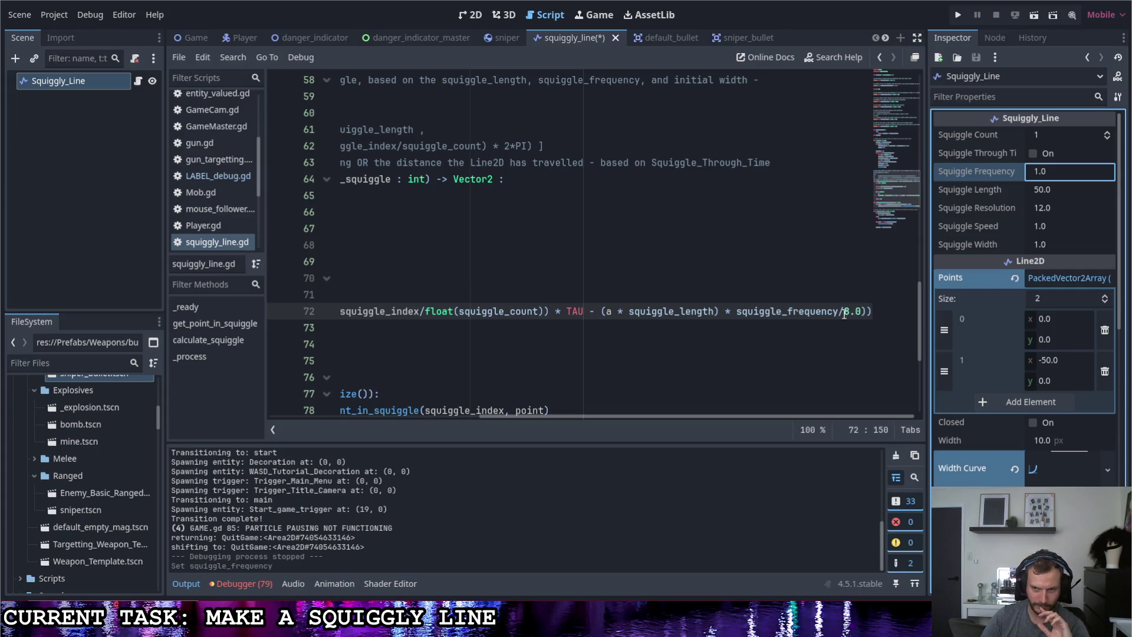
{"action": "left_click", "coordinate": [958, 15]}
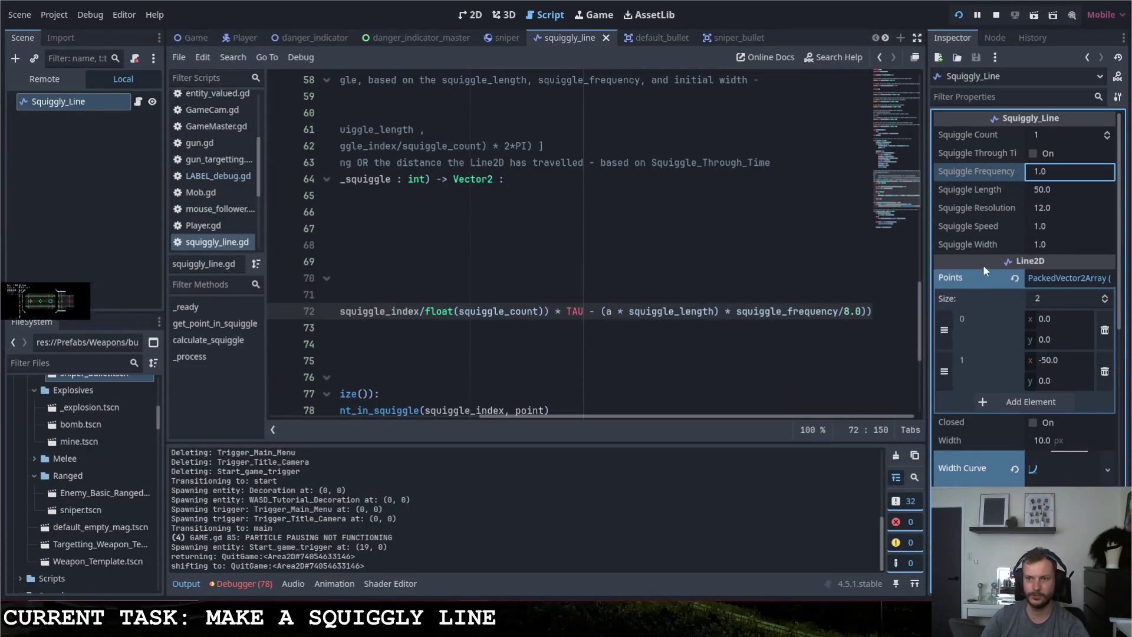
{"action": "left_click", "coordinate": [1009, 468]}
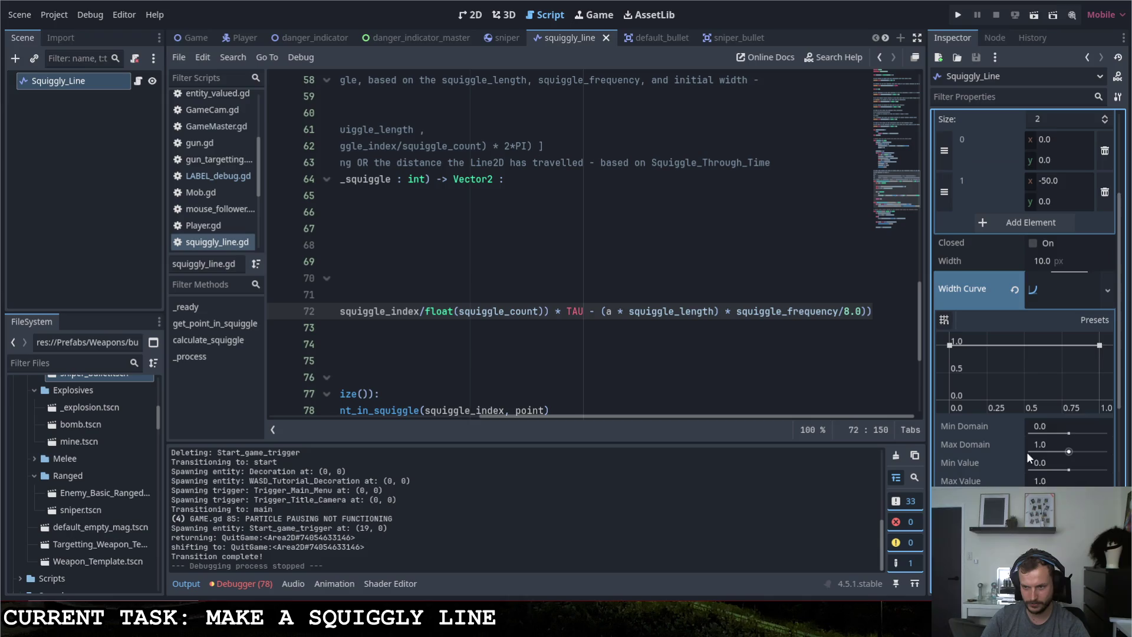
Inspect the x values of the line's Points 0 and 1 in the Inspector
{"action": "scroll", "coordinate": [1038, 342], "scroll_direction": "up", "scroll_amount": 4}
{"action": "left_click", "coordinate": [1046, 298]}
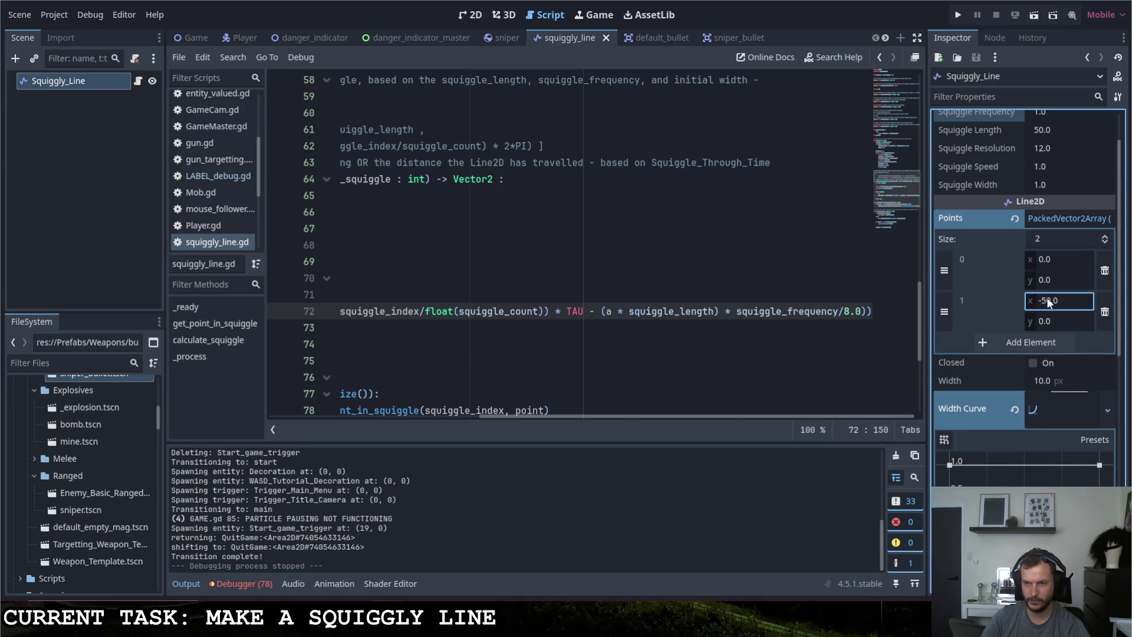
{"action": "left_click", "coordinate": [1044, 301]}
{"action": "left_click", "coordinate": [1054, 260]}
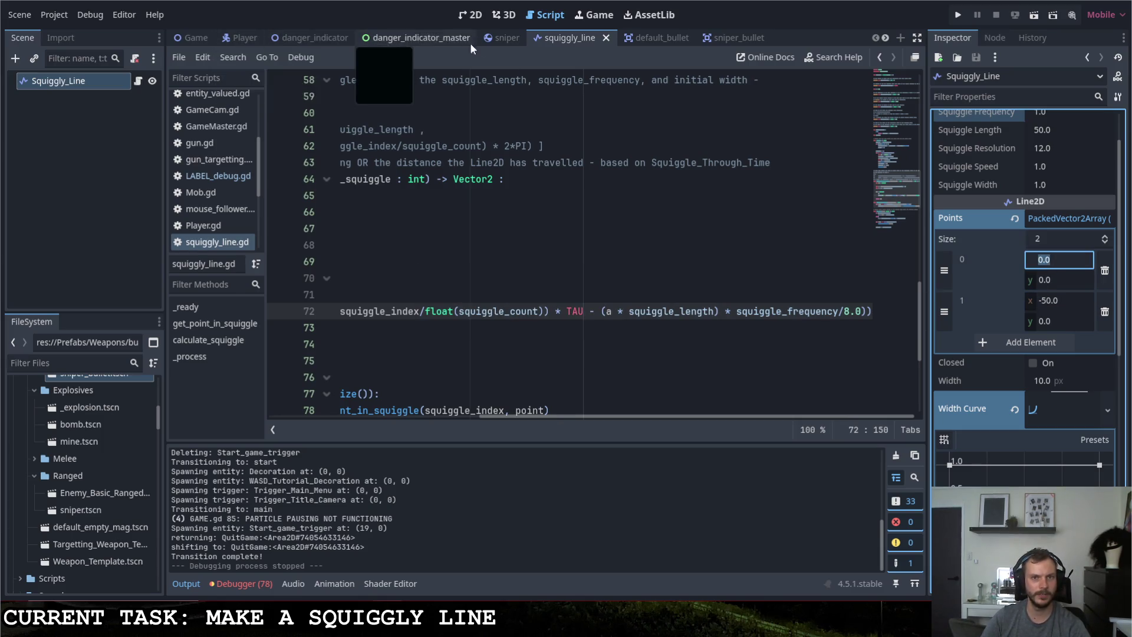
In sniper_bullet, change Squiggly_Line's Points[1] x from -20.0 to -50.0 and run the game
{"action": "left_click", "coordinate": [737, 37]}
{"action": "left_click", "coordinate": [66, 184]}
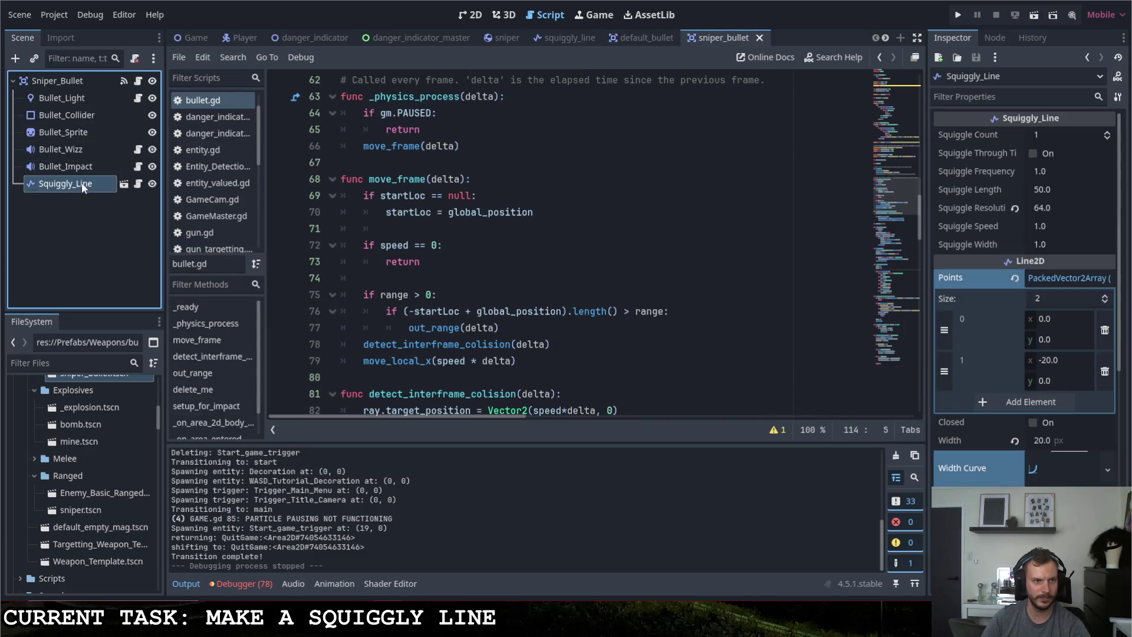
{"action": "left_click", "coordinate": [1045, 359]}
{"action": "key", "text": "BackSpace"}
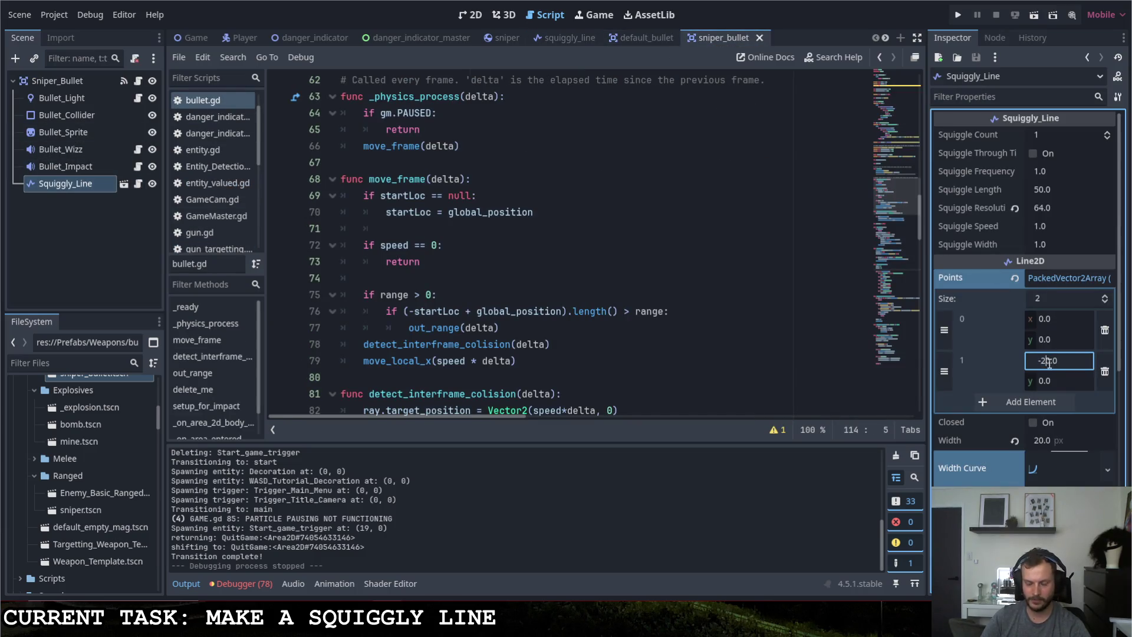
{"action": "type", "text": "5"}
{"action": "left_click", "coordinate": [958, 15]}
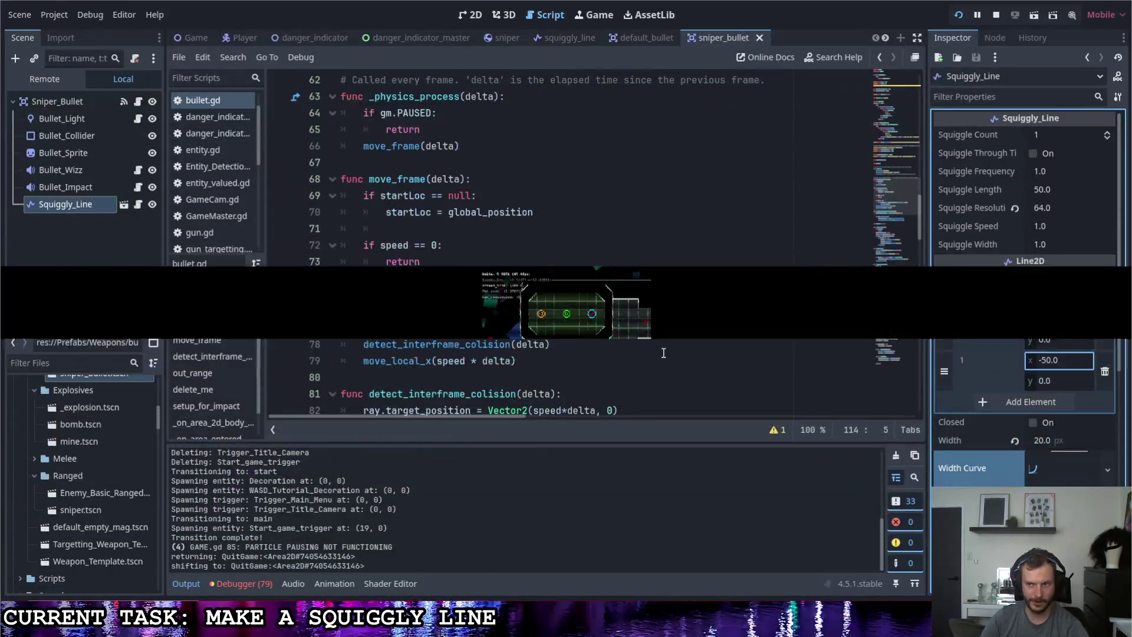
{"action": "scroll", "coordinate": [590, 265], "scroll_direction": "down", "scroll_amount": 2}
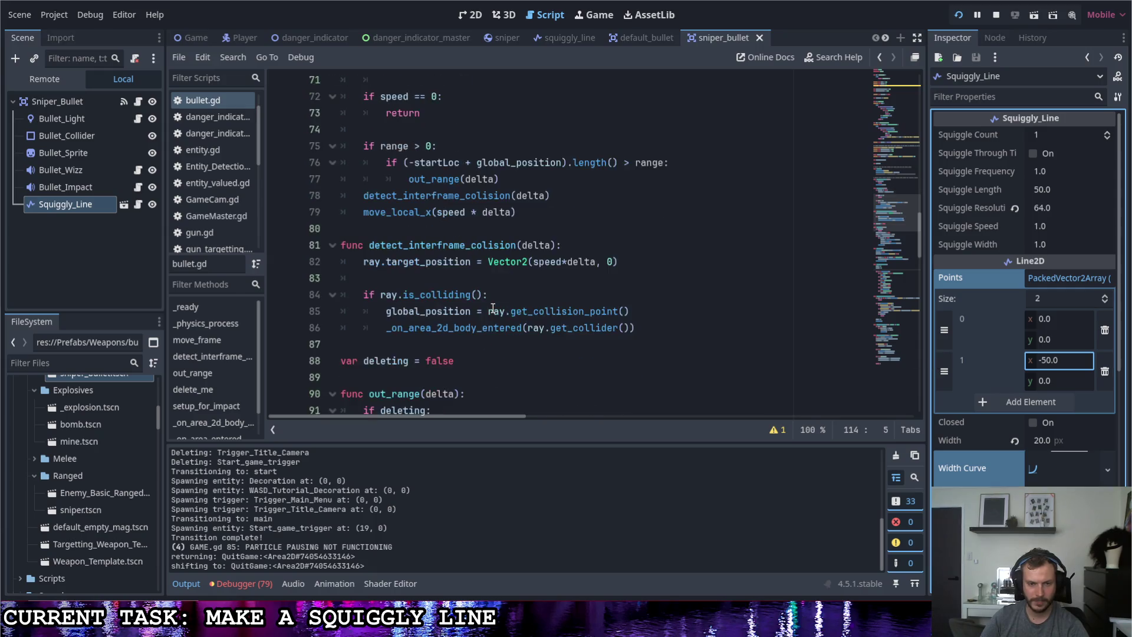
Open squiggly_line.gd from the Squiggly_Line node's script icon
{"action": "scroll", "coordinate": [506, 302], "scroll_direction": "up", "scroll_amount": 10}
{"action": "scroll", "coordinate": [506, 303], "scroll_direction": "up", "scroll_amount": 11}
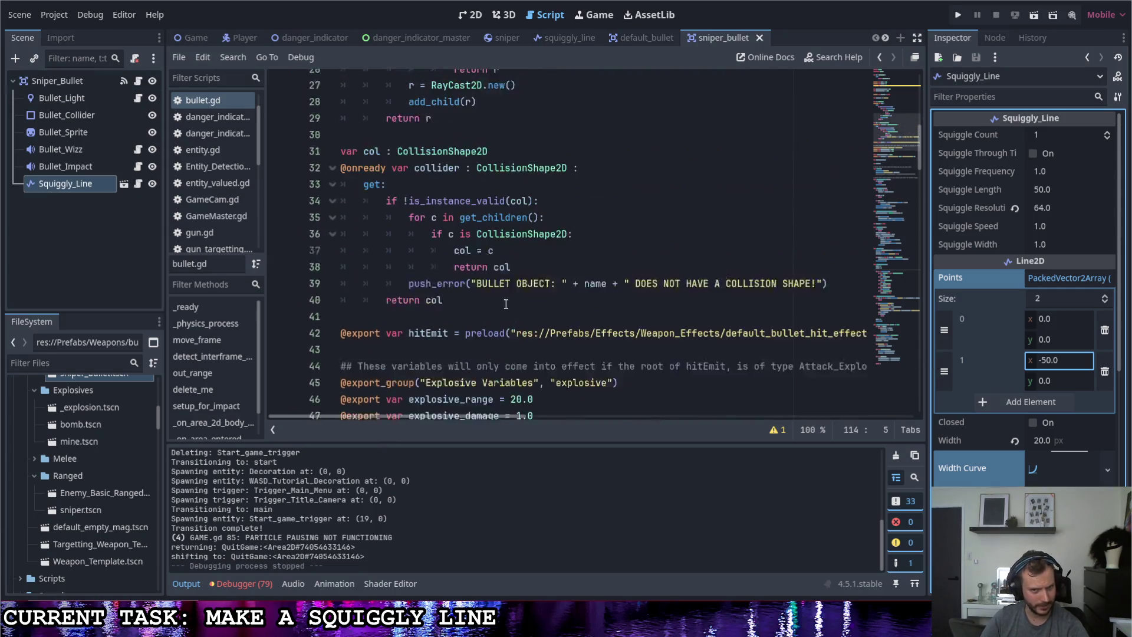
{"action": "left_click", "coordinate": [138, 183]}
Review t's starting value and the velocity term that advances t in _process
{"action": "left_click_drag", "start_coordinate": [507, 422], "coordinate": [286, 397]}
{"action": "scroll", "coordinate": [466, 305], "scroll_direction": "up", "scroll_amount": 7}
{"action": "scroll", "coordinate": [465, 306], "scroll_direction": "up", "scroll_amount": 4}
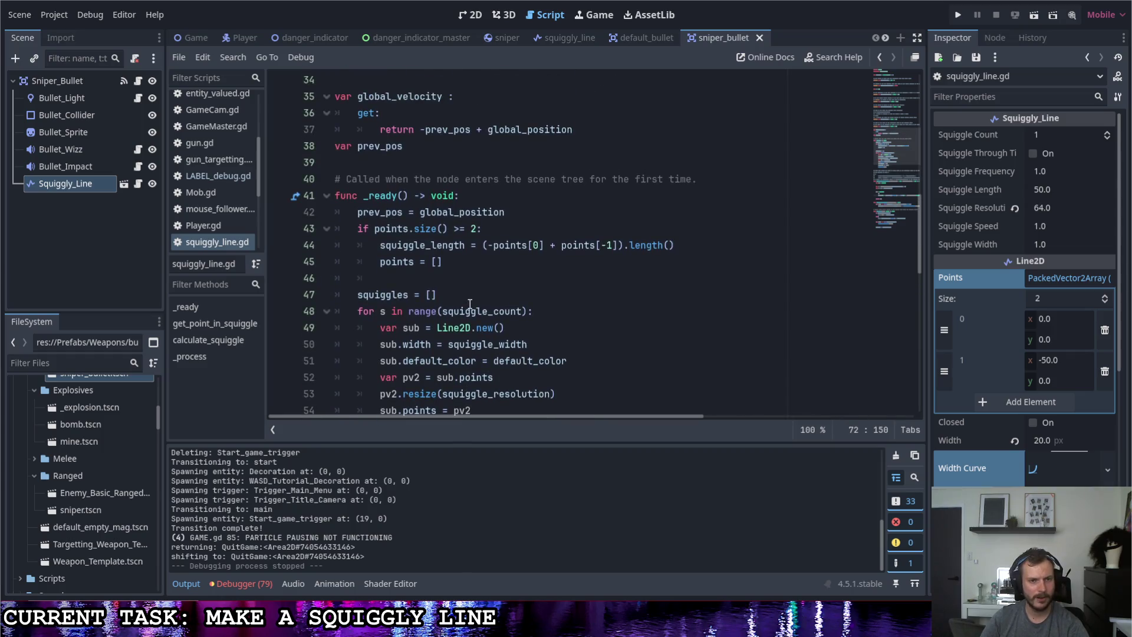
{"action": "scroll", "coordinate": [468, 304], "scroll_direction": "down", "scroll_amount": 2}
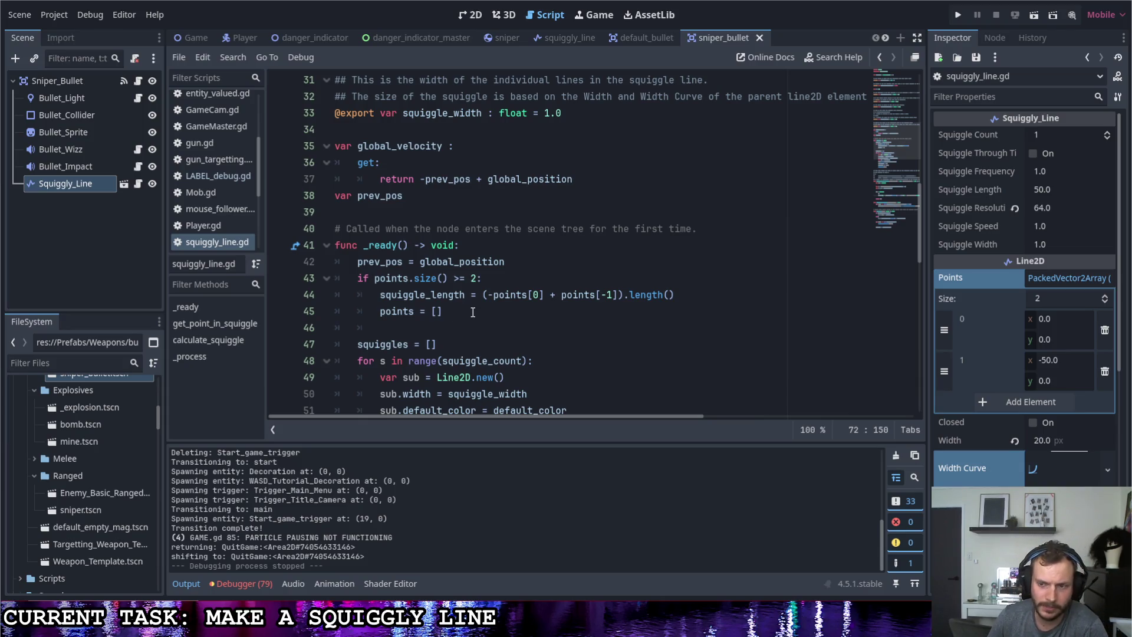
{"action": "scroll", "coordinate": [471, 309], "scroll_direction": "up", "scroll_amount": 10}
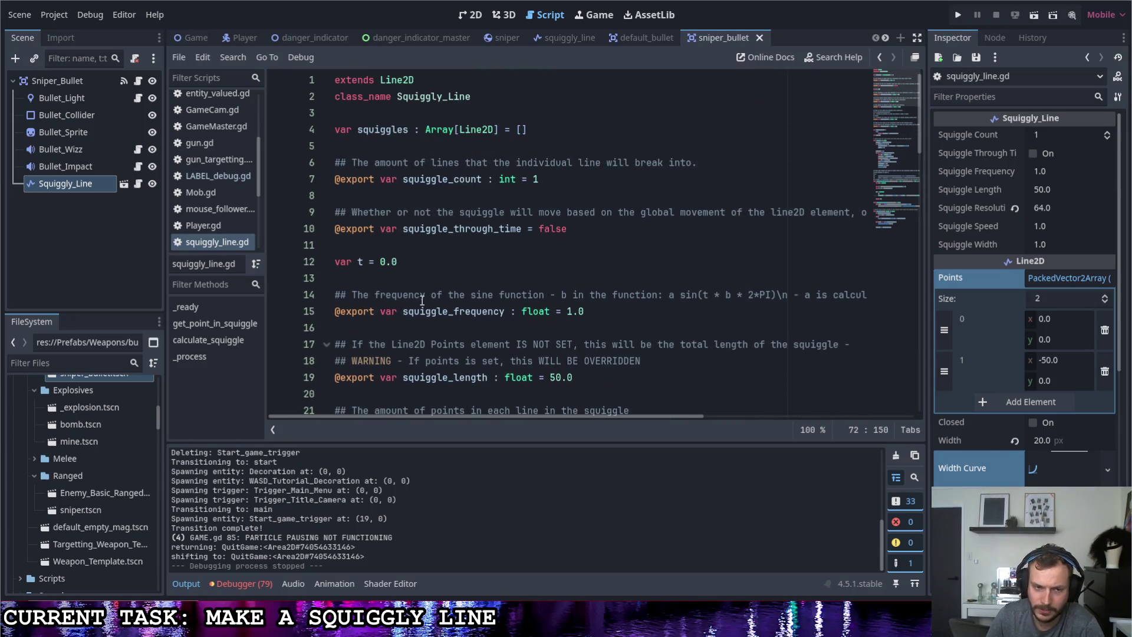
{"action": "left_click_drag", "start_coordinate": [399, 262], "coordinate": [380, 262]}
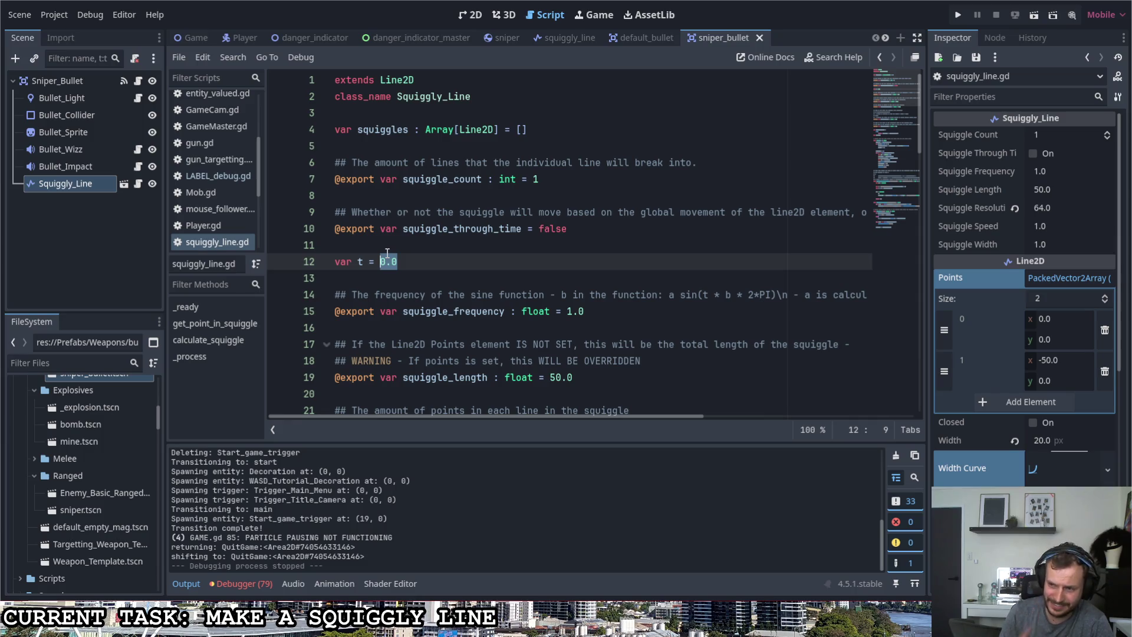
{"action": "scroll", "coordinate": [387, 252], "scroll_direction": "down", "scroll_amount": 20}
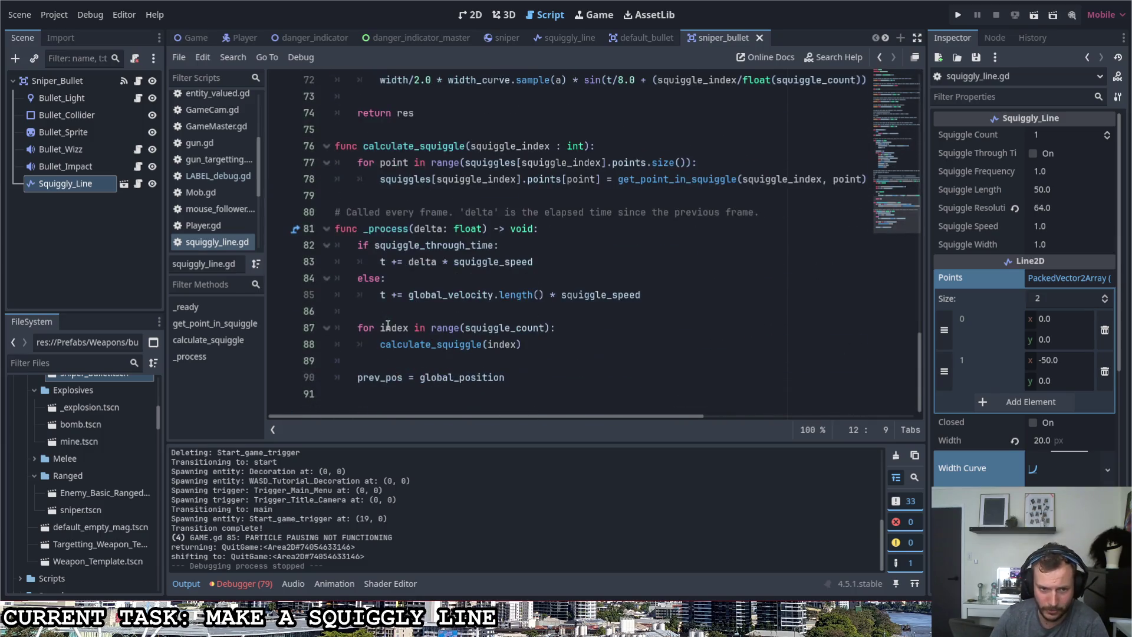
{"action": "left_click_drag", "start_coordinate": [409, 294], "coordinate": [545, 295]}
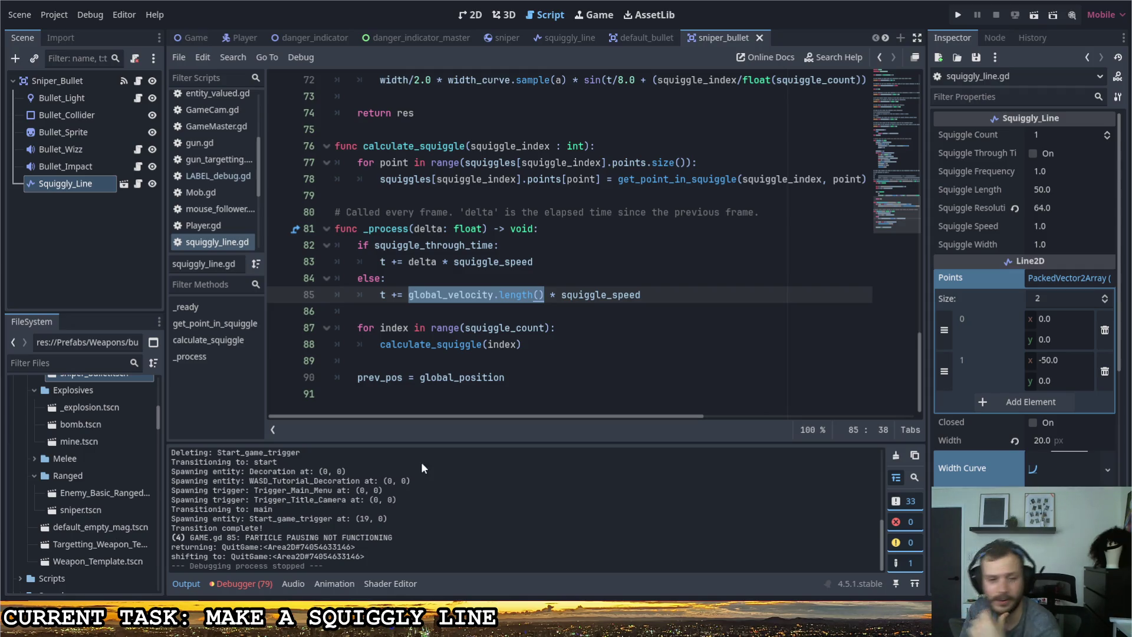
{"action": "mouse_move", "coordinate": [271, 634]}
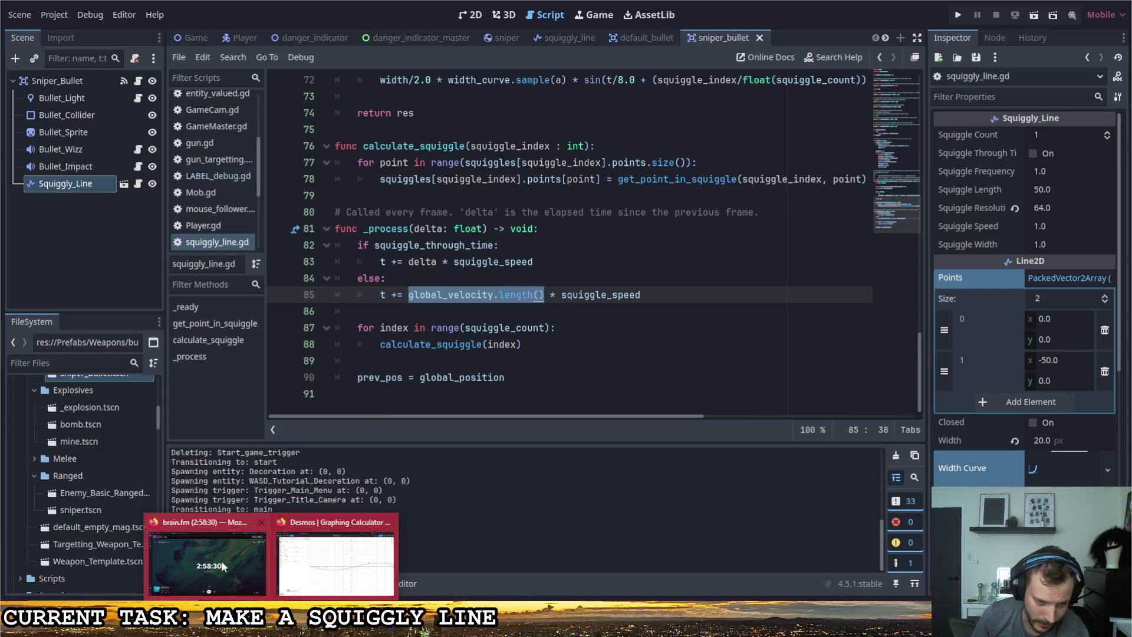
In Desmos, try shifting and animating the k slider, then remove it
{"action": "left_click", "coordinate": [334, 563]}
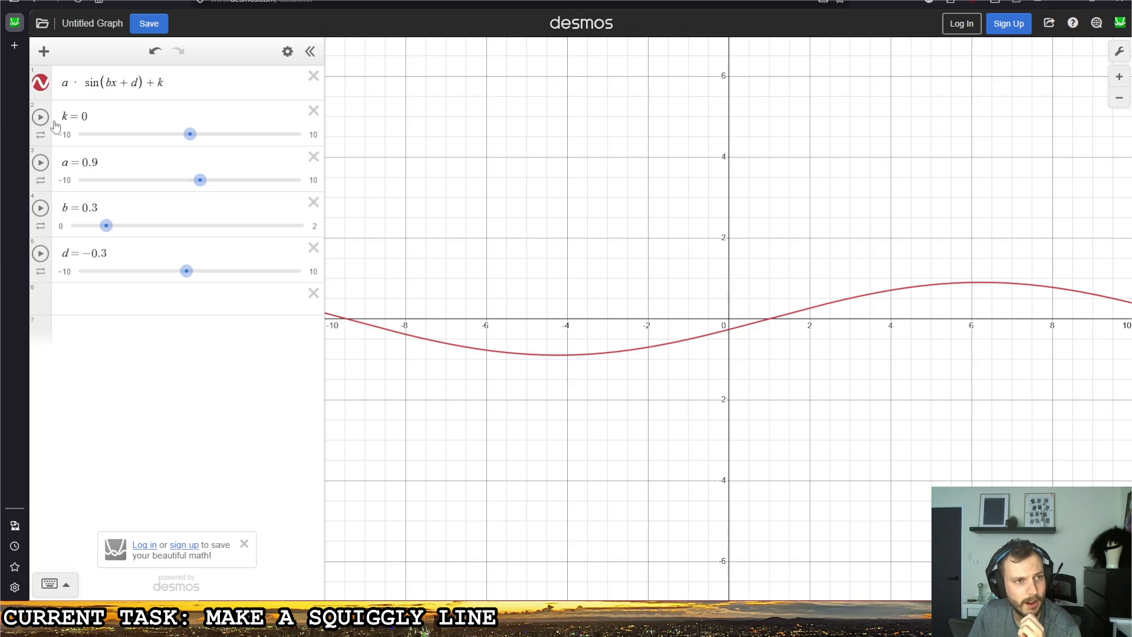
{"action": "left_click", "coordinate": [235, 135]}
{"action": "left_click", "coordinate": [229, 135]}
{"action": "left_click", "coordinate": [169, 116]}
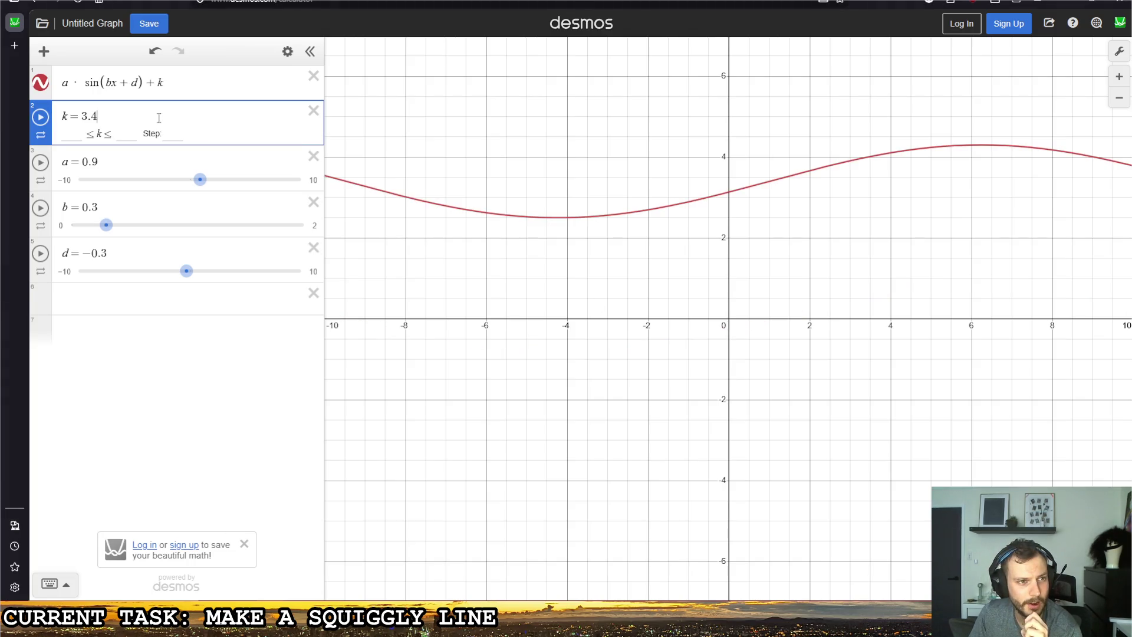
{"action": "left_click", "coordinate": [40, 117]}
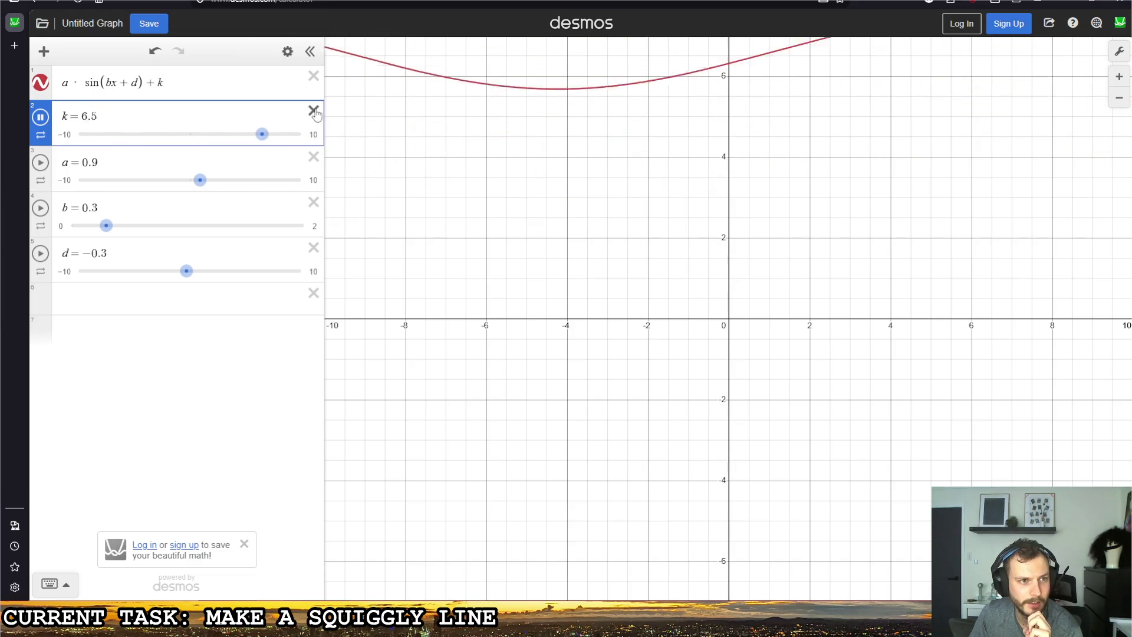
{"action": "left_click", "coordinate": [313, 110]}
Change the animation modes for a and b, stopping b's animation at 0.317
{"action": "left_click", "coordinate": [40, 151]}
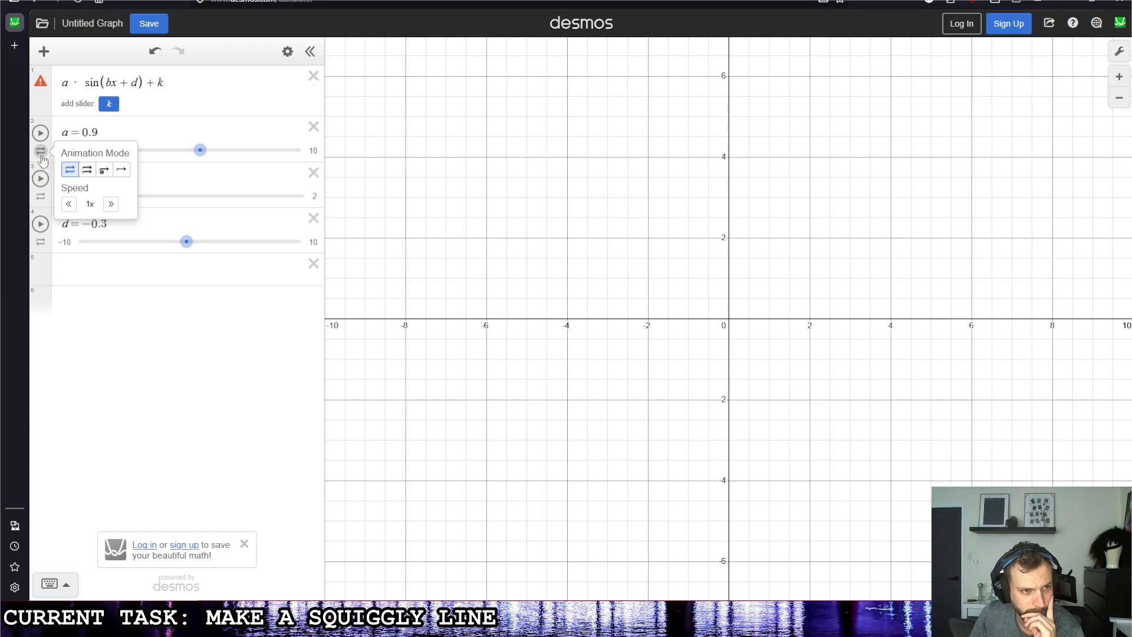
{"action": "left_click", "coordinate": [87, 169]}
{"action": "left_click", "coordinate": [142, 134]}
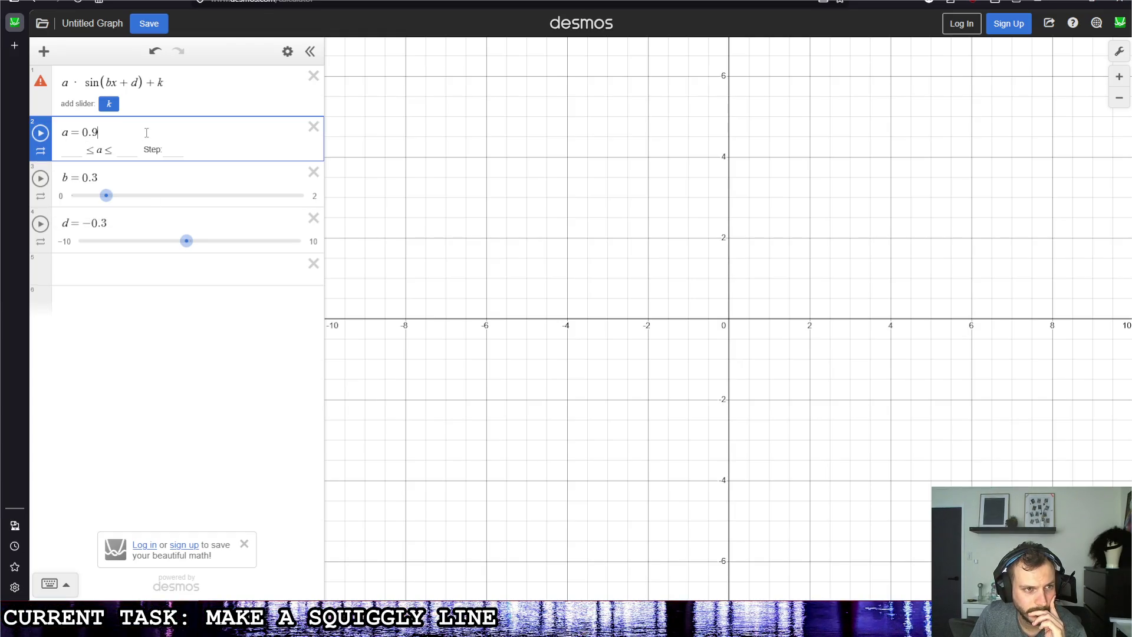
{"action": "left_click", "coordinate": [112, 194]}
{"action": "left_click", "coordinate": [40, 178]}
{"action": "left_click", "coordinate": [40, 196]}
{"action": "left_click", "coordinate": [87, 214]}
{"action": "left_click", "coordinate": [177, 182]}
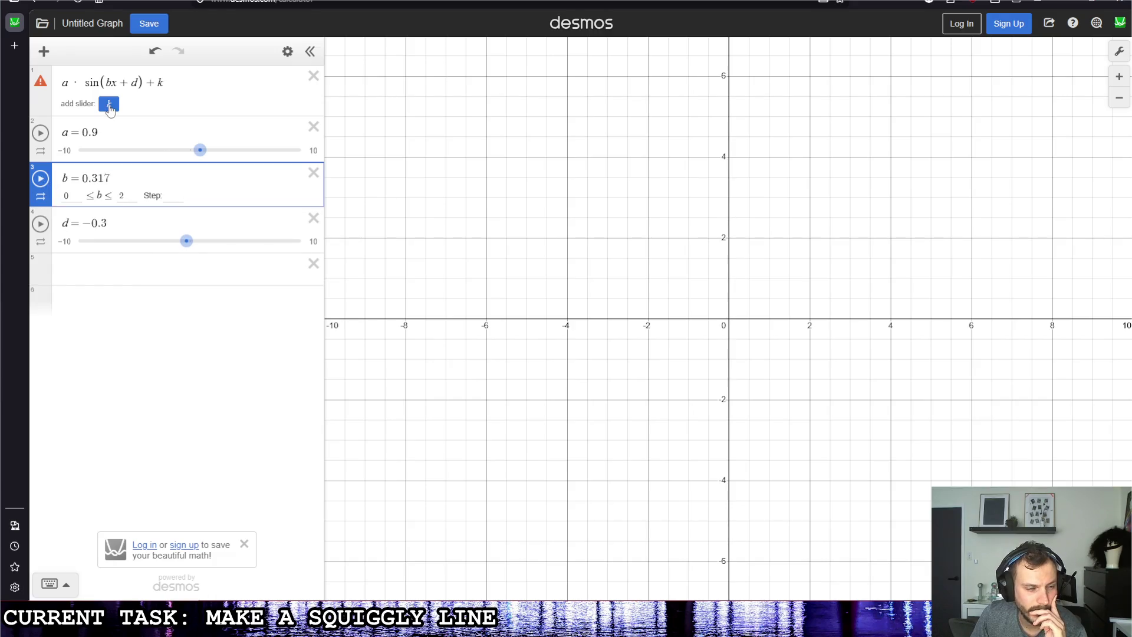
Add the k slider back, briefly animate b, and inspect the d parameter
{"action": "left_click", "coordinate": [108, 104]}
{"action": "left_click", "coordinate": [40, 208]}
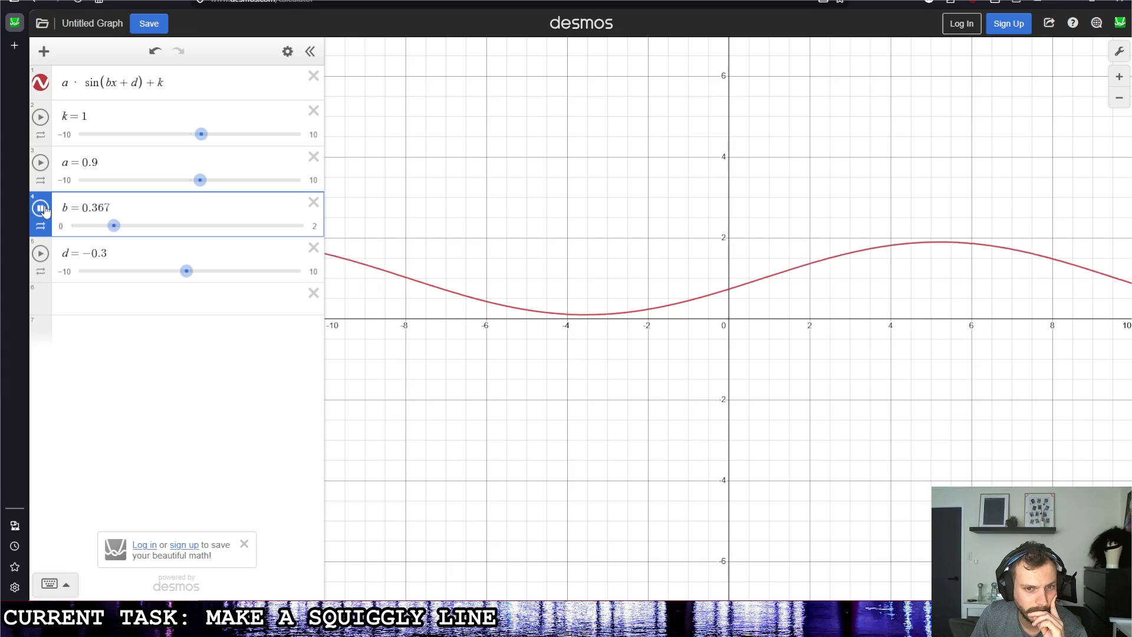
{"action": "left_click", "coordinate": [41, 208]}
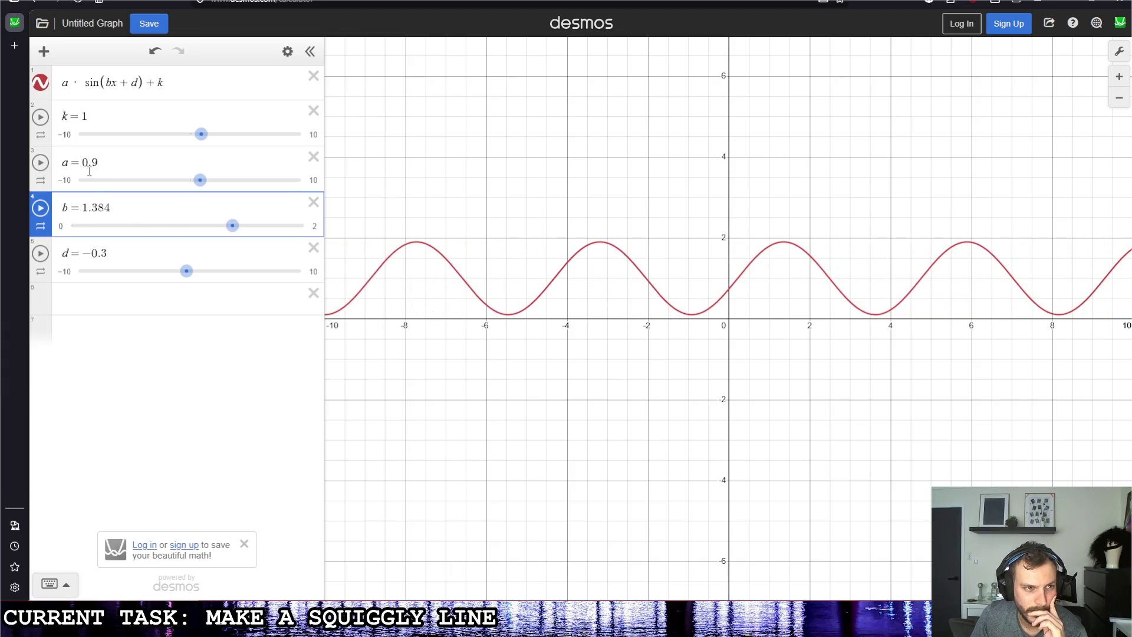
{"action": "left_click", "coordinate": [115, 255]}
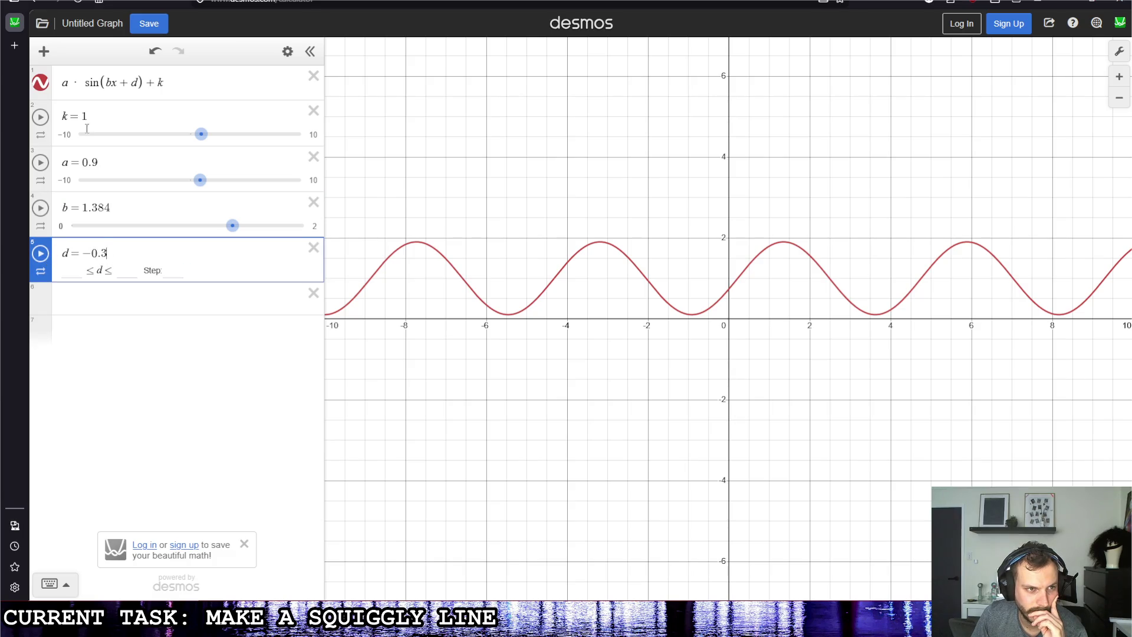
{"action": "left_click", "coordinate": [106, 84]}
Change the formula to a·sin(b(x+t)+d)+k and add a slider for t
{"action": "type", "text": "("}
{"action": "left_click", "coordinate": [132, 84]}
{"action": "type", "text": "+t)"}
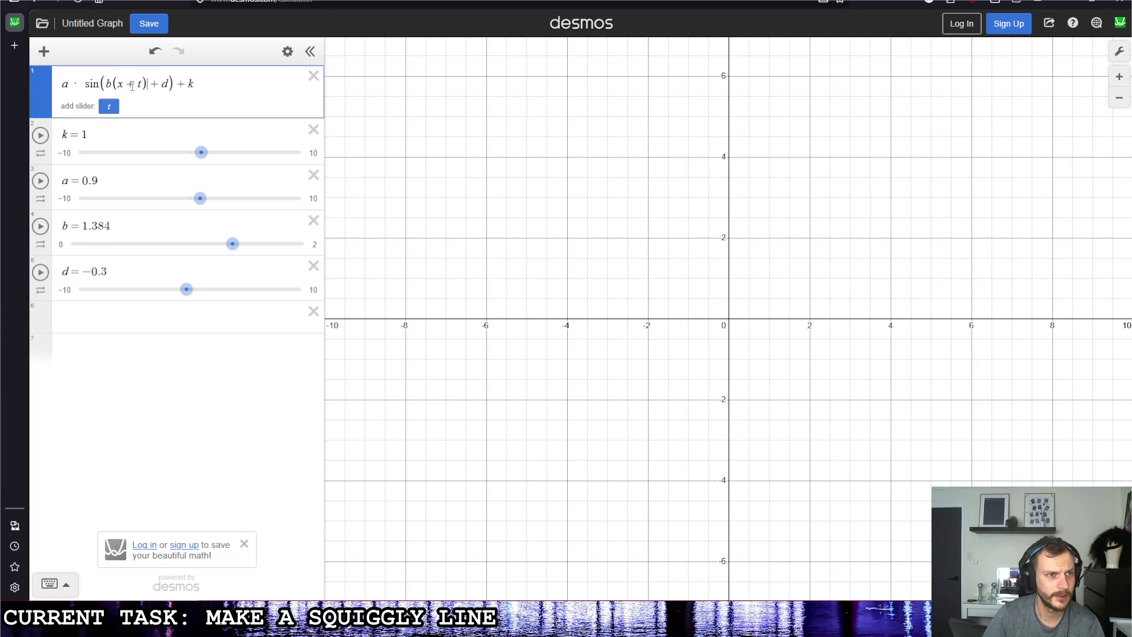
{"action": "left_click", "coordinate": [112, 106]}
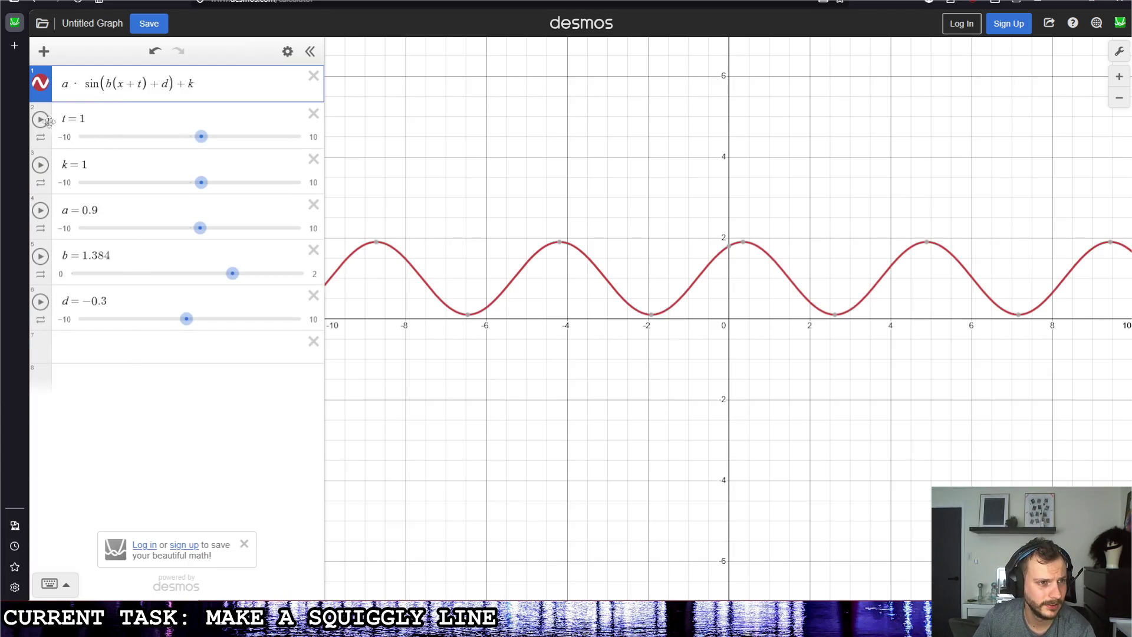
Set the t slider's range from 0 to 2π
{"action": "left_click", "coordinate": [128, 138]}
{"action": "left_click", "coordinate": [107, 141]}
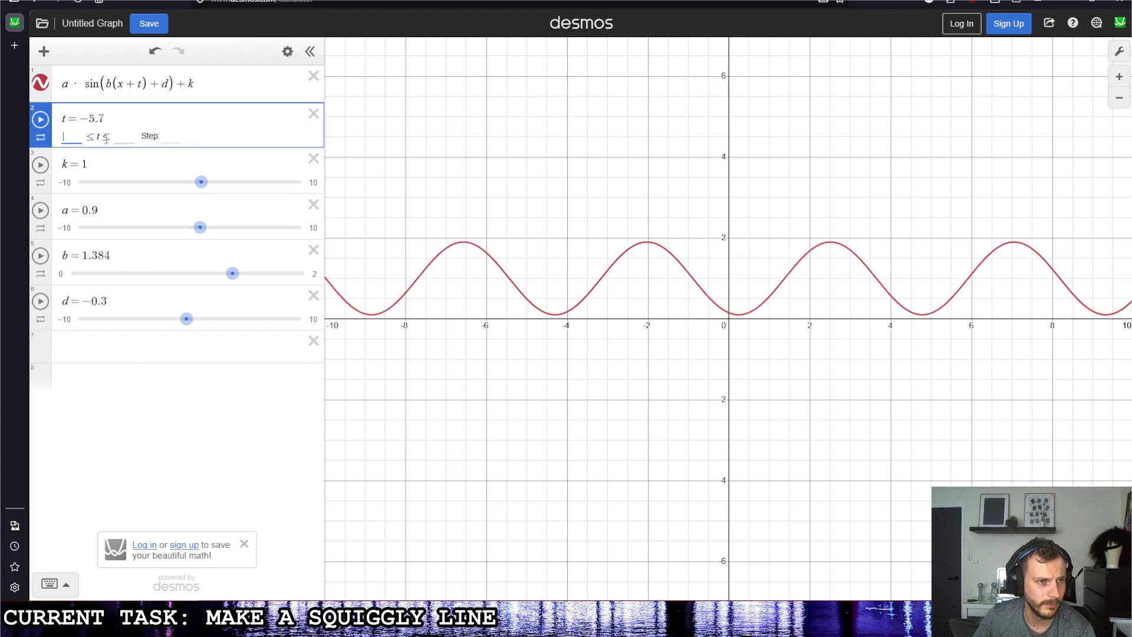
{"action": "type", "text": "0"}
{"action": "left_click", "coordinate": [125, 137]}
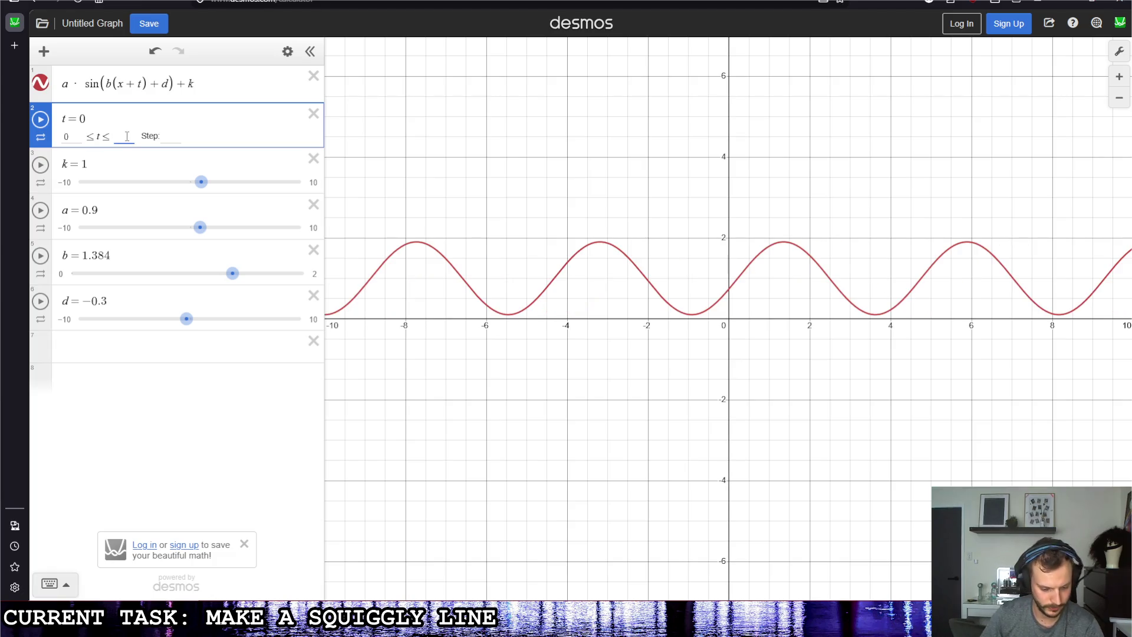
{"action": "type", "text": "2·PI"}
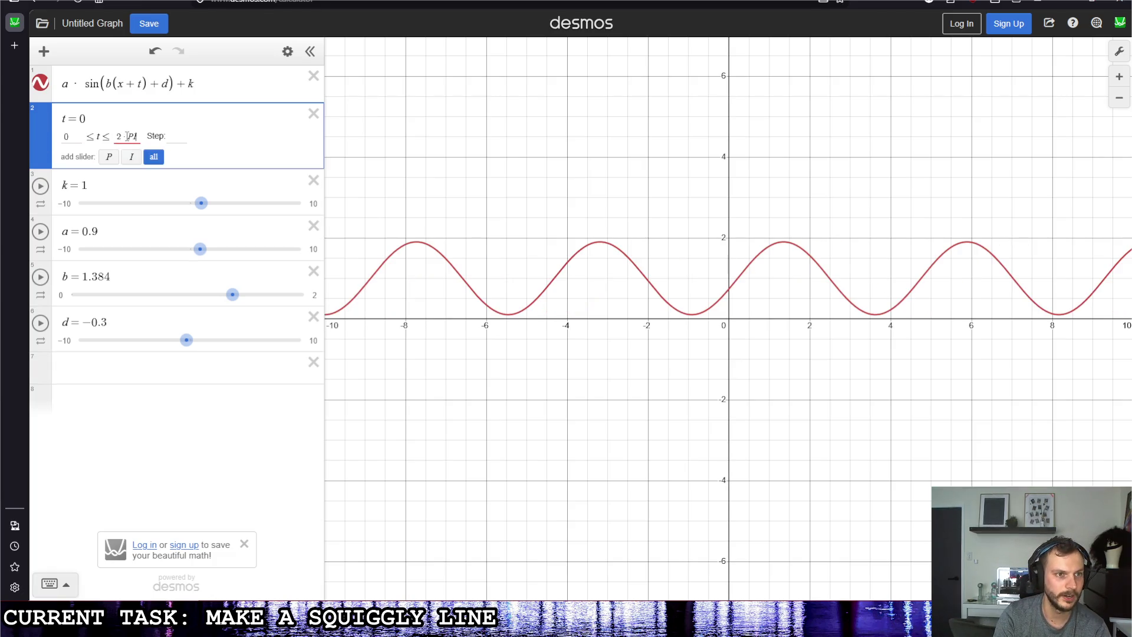
{"action": "key", "text": "BackSpace"}
{"action": "key", "text": "BackSpace"}
{"action": "type", "text": "pi"}
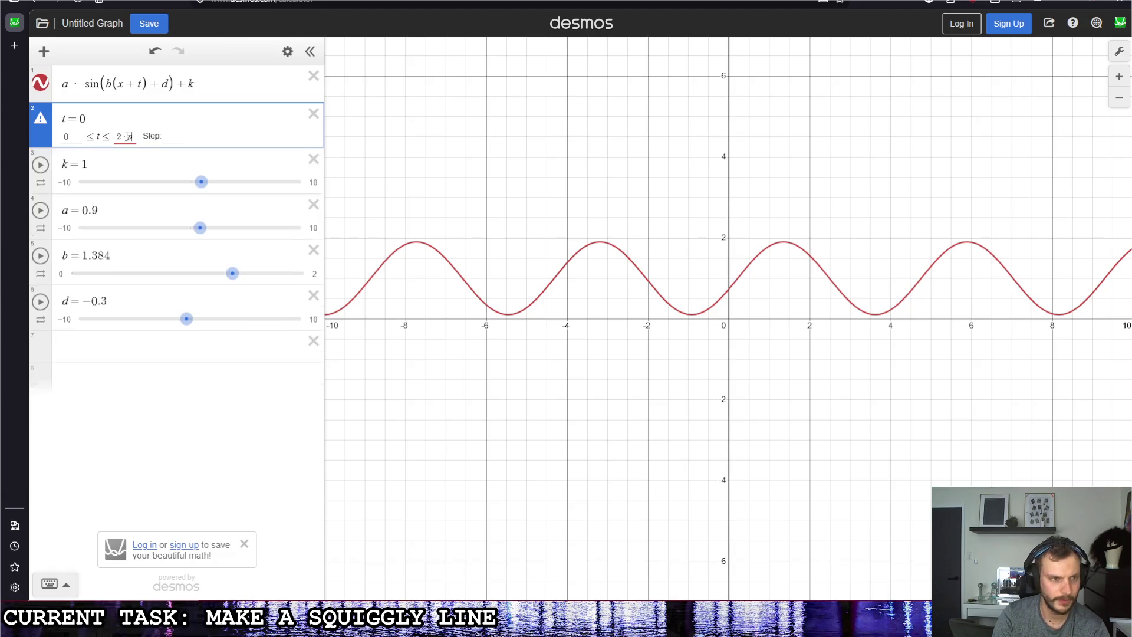
{"action": "key", "text": "Return"}
Play the t animation so the wave travels sideways
{"action": "left_click", "coordinate": [40, 119]}
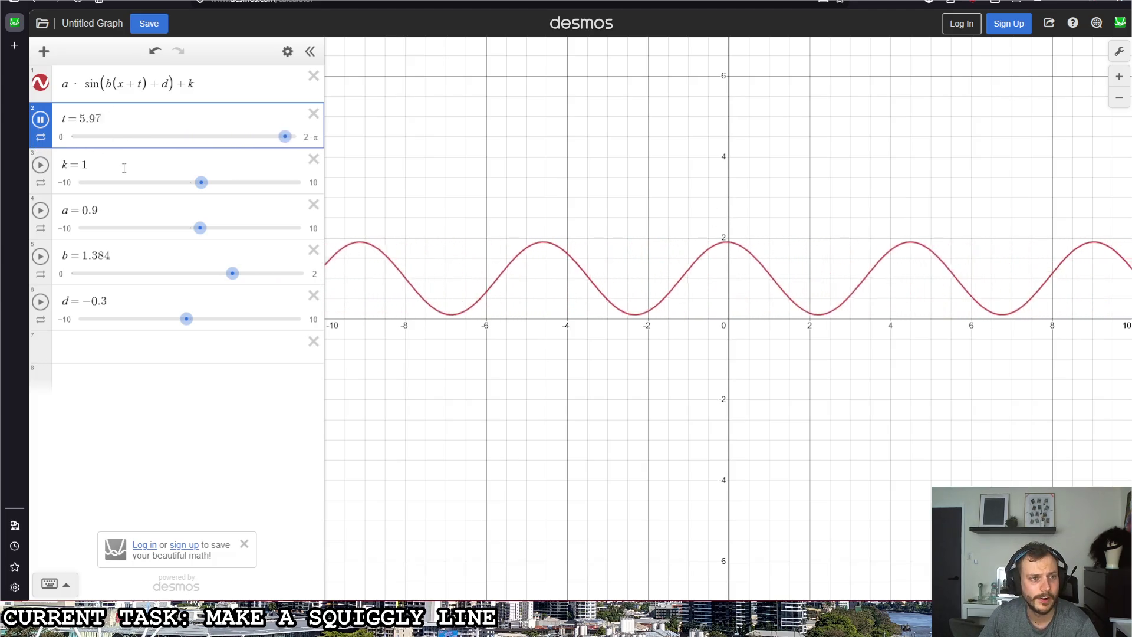
{"action": "mouse_move", "coordinate": [40, 120]}
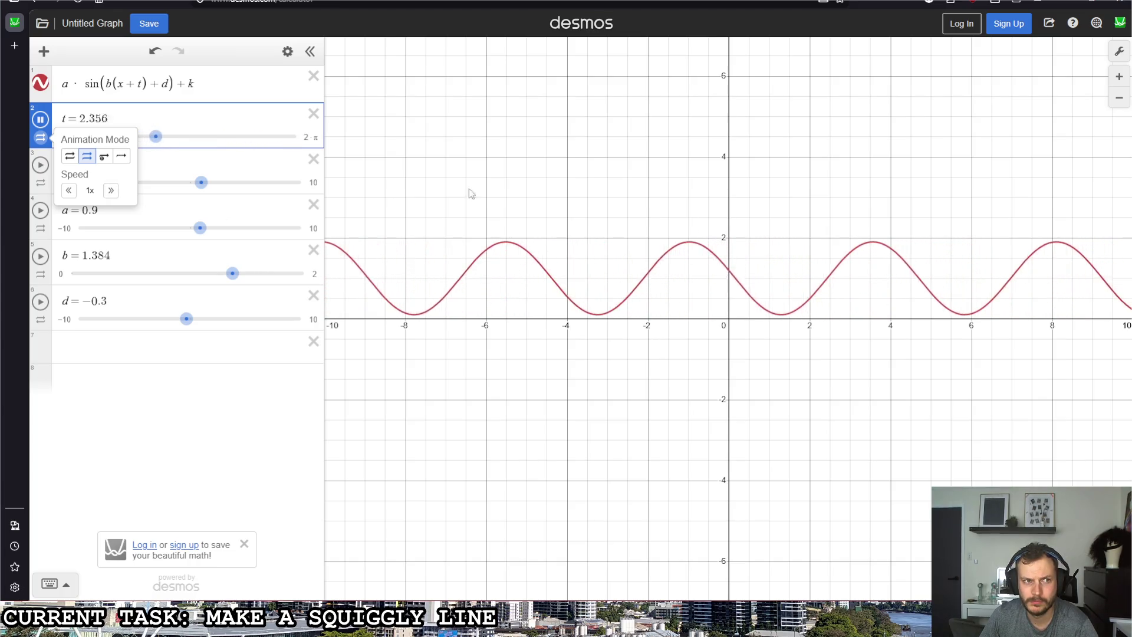
{"action": "left_click", "coordinate": [121, 87]}
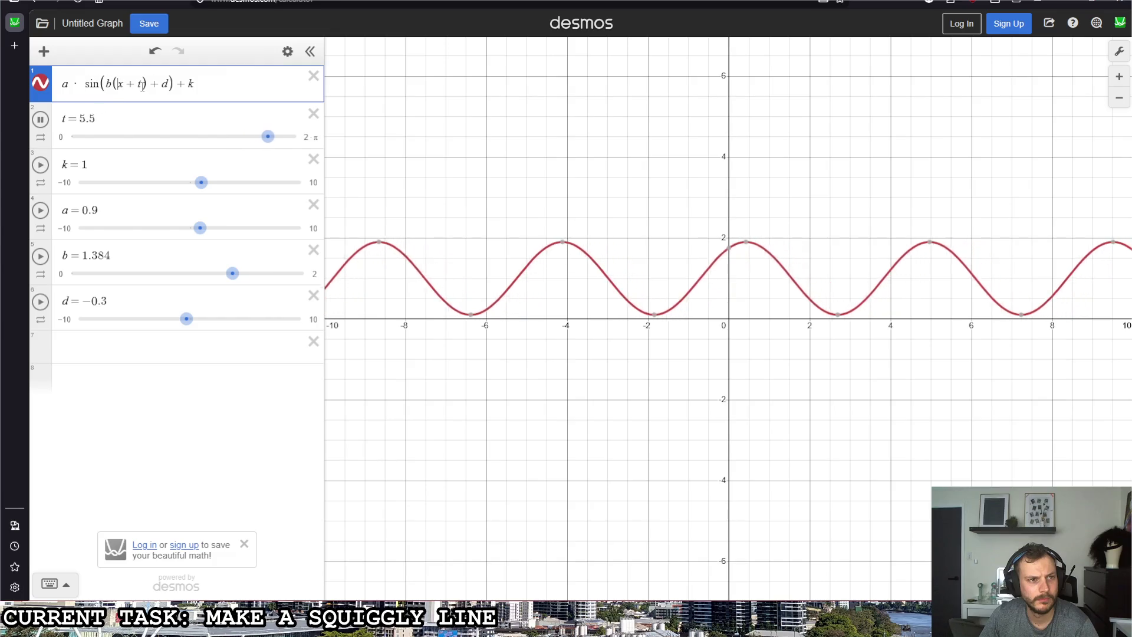
Try t upper limits of π and then 180, playing the animation each time
{"action": "left_click", "coordinate": [133, 131]}
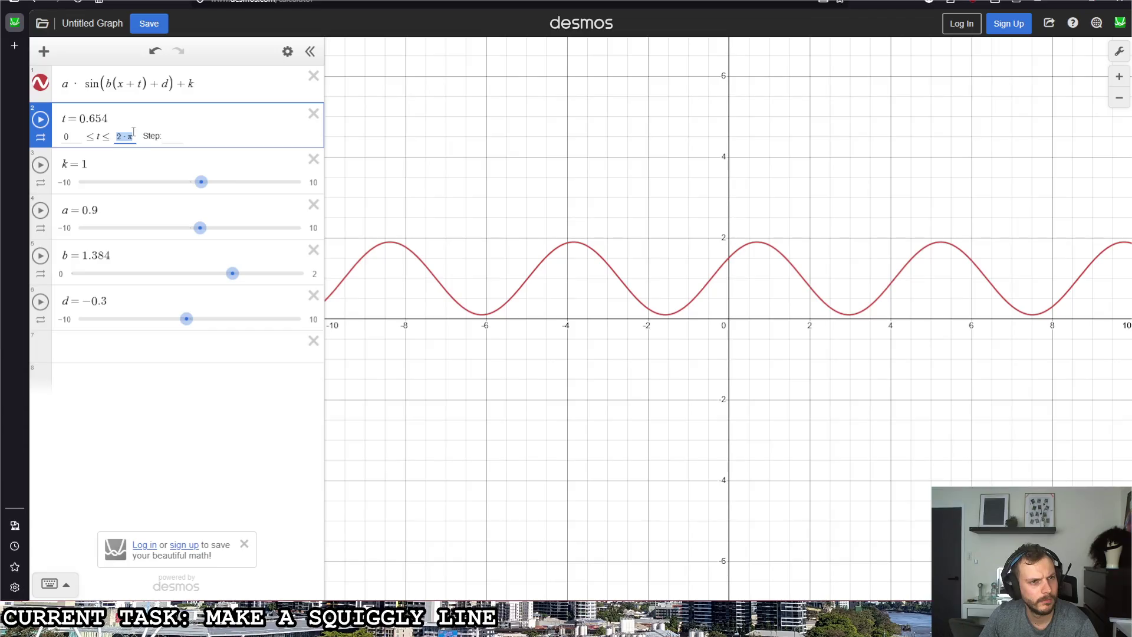
{"action": "type", "text": "pi"}
{"action": "key", "text": "Return"}
{"action": "left_click", "coordinate": [47, 119]}
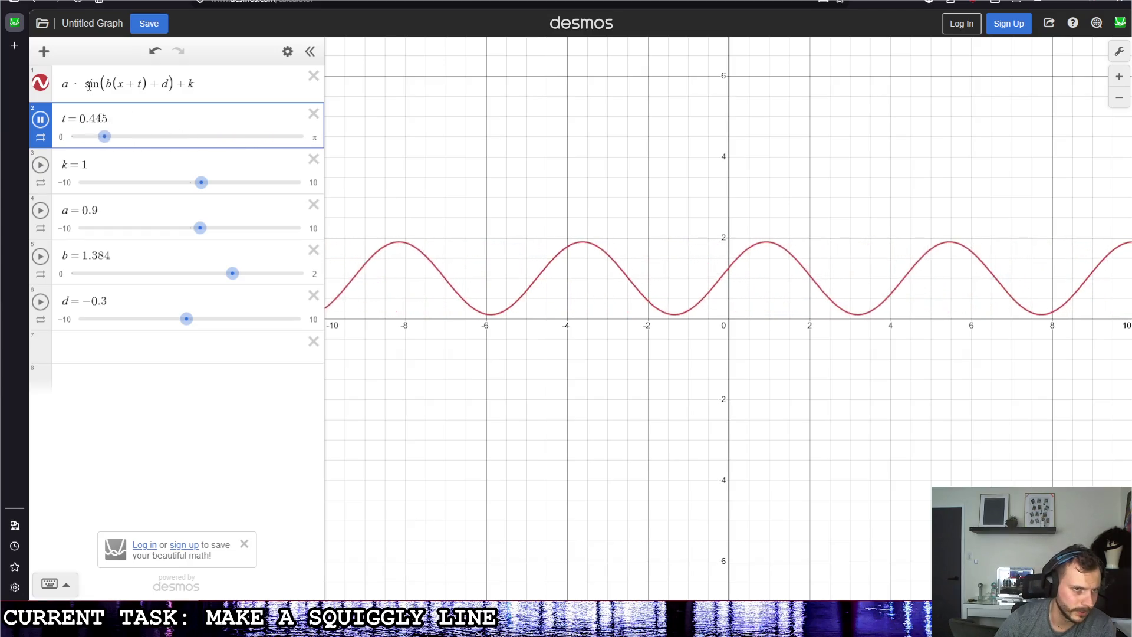
{"action": "left_click", "coordinate": [100, 118]}
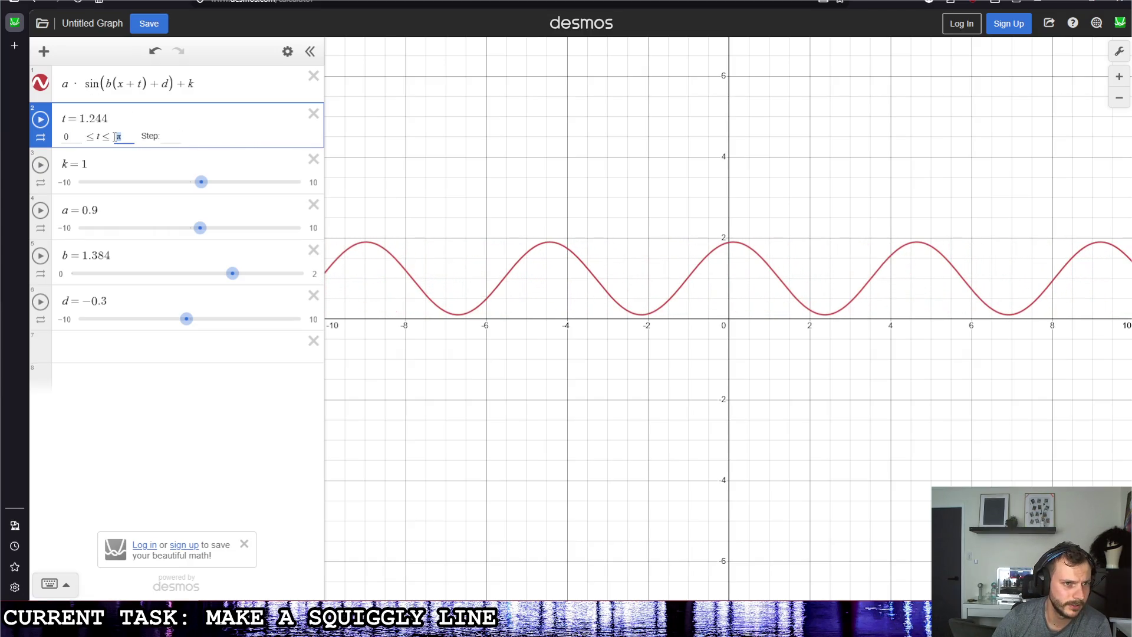
{"action": "type", "text": "180"}
{"action": "key", "text": "Return"}
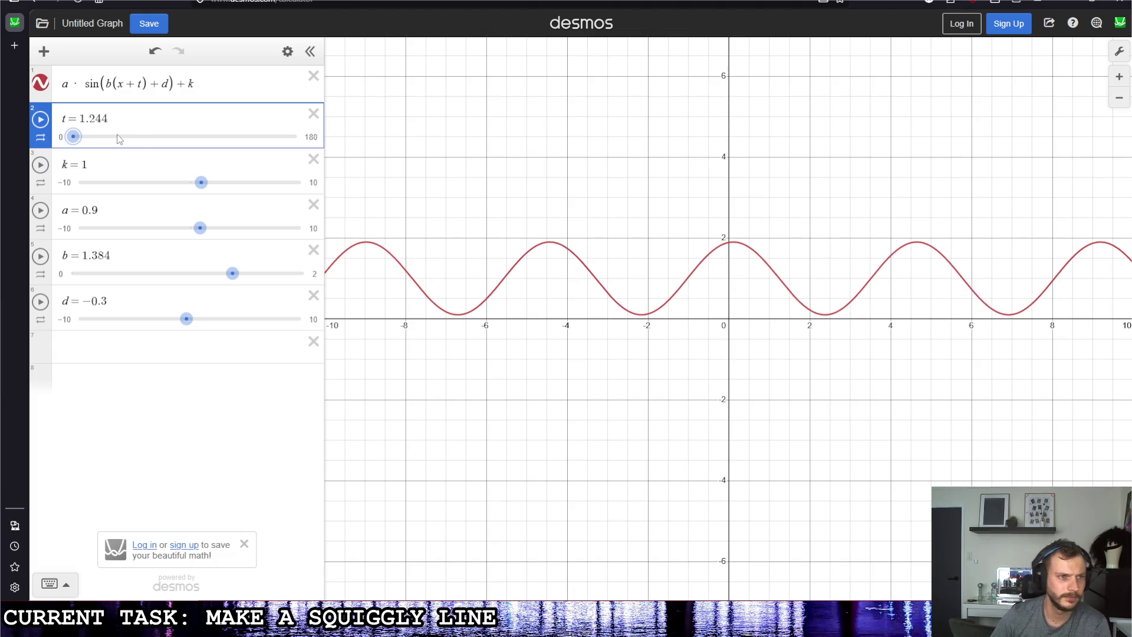
{"action": "left_click", "coordinate": [41, 120]}
{"action": "left_click", "coordinate": [126, 135]}
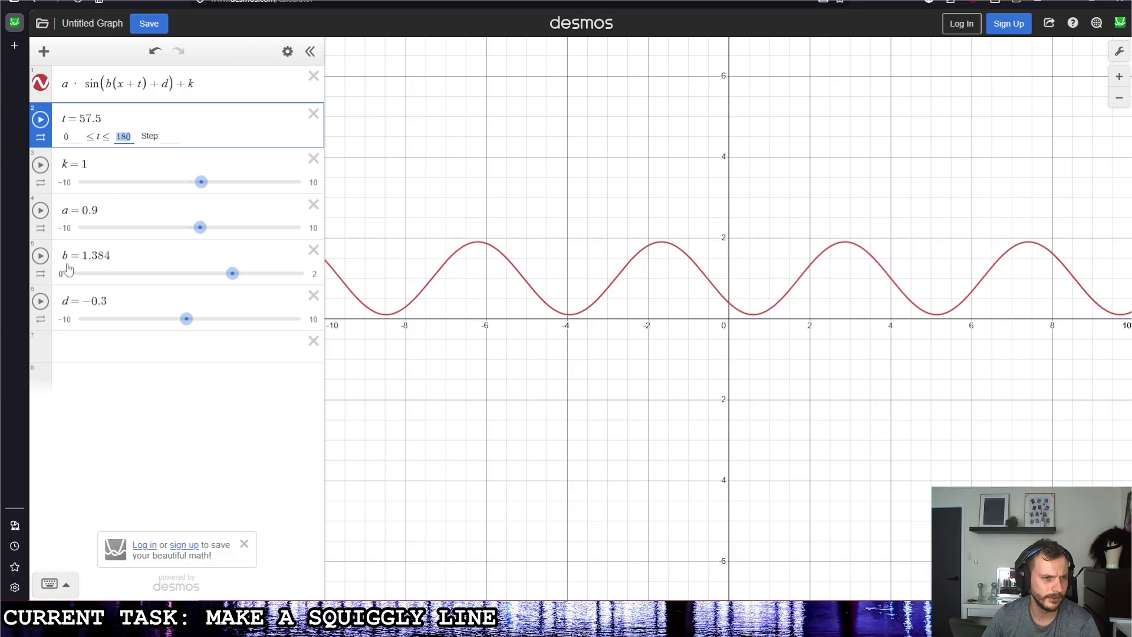
Simplify the formula to a·sin(bx+t)+k, reset t's maximum to 2π, and play
{"action": "left_click", "coordinate": [118, 86]}
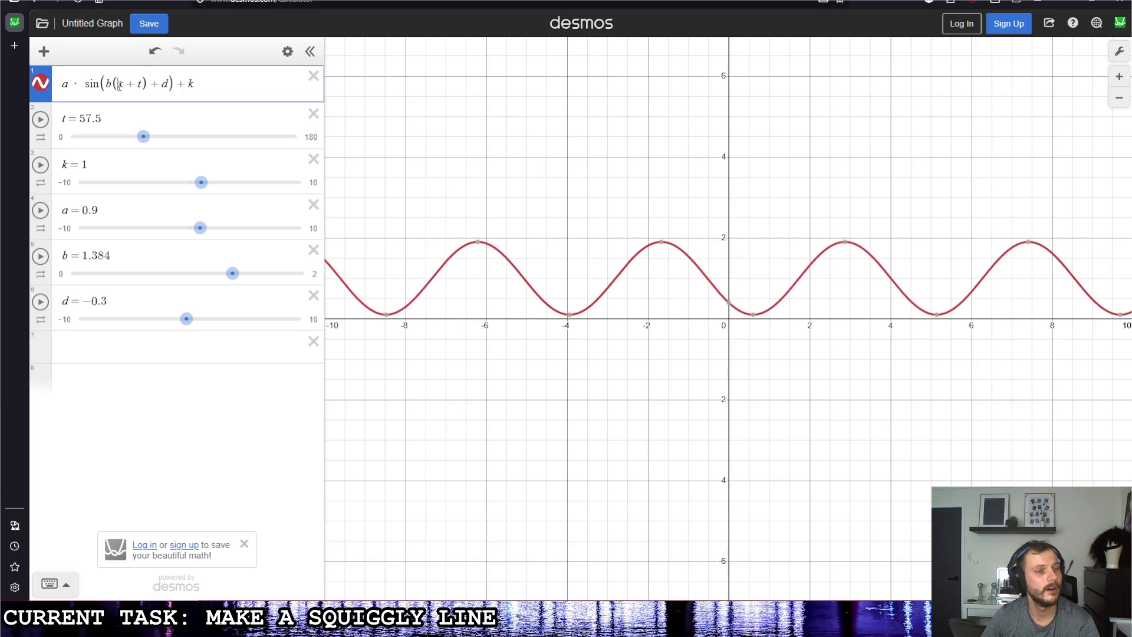
{"action": "key", "text": "BackSpace"}
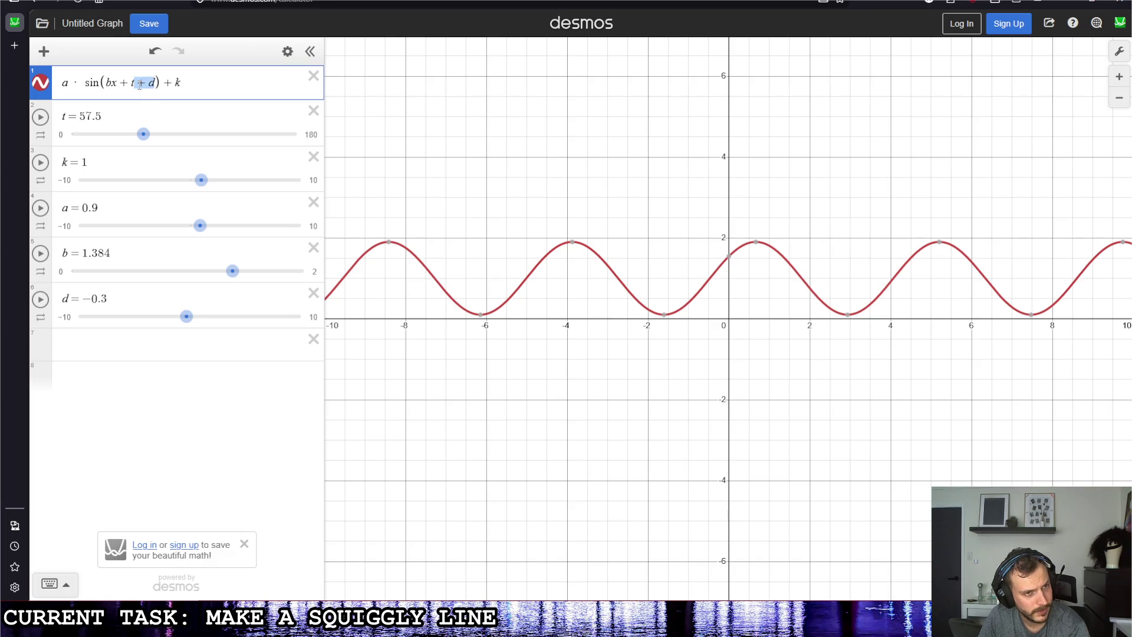
{"action": "key", "text": "BackSpace"}
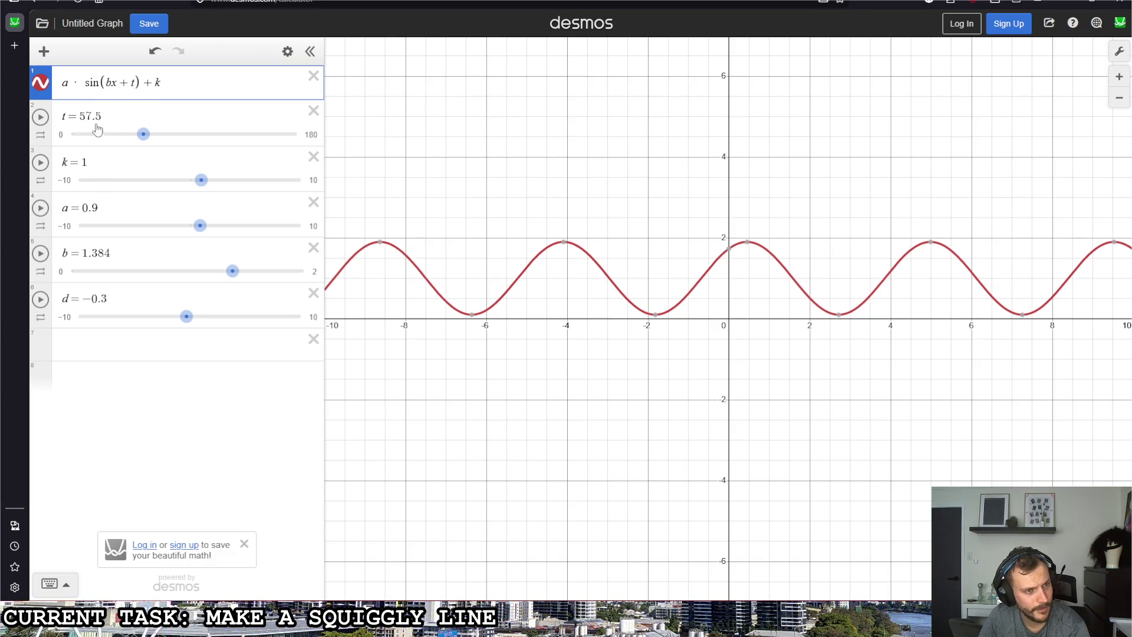
{"action": "left_click", "coordinate": [81, 116]}
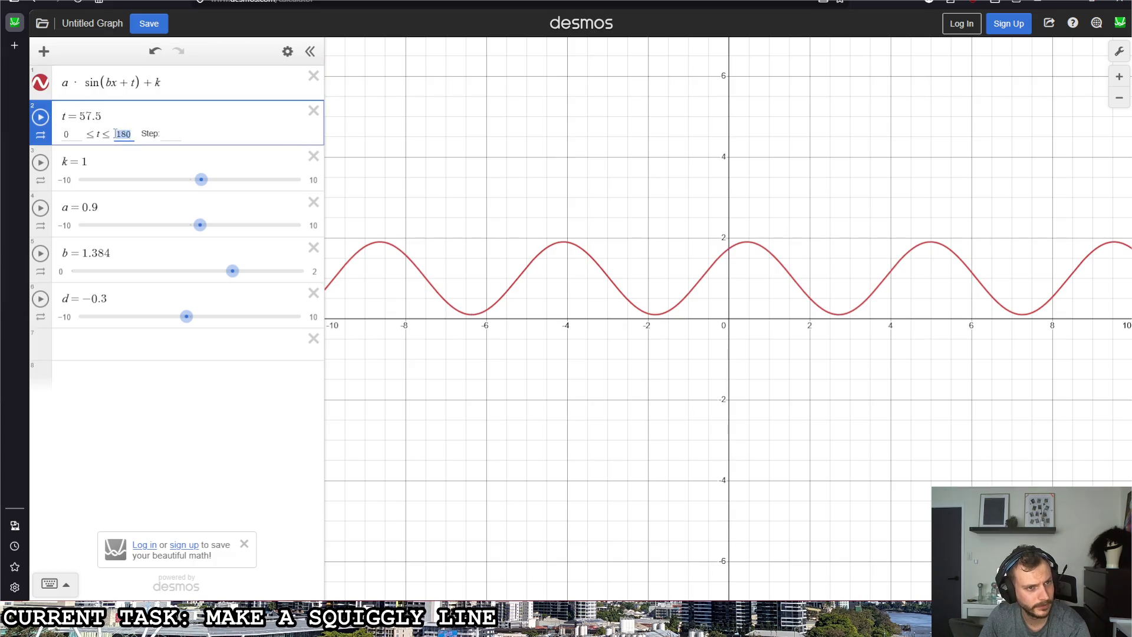
{"action": "type", "text": "2"}
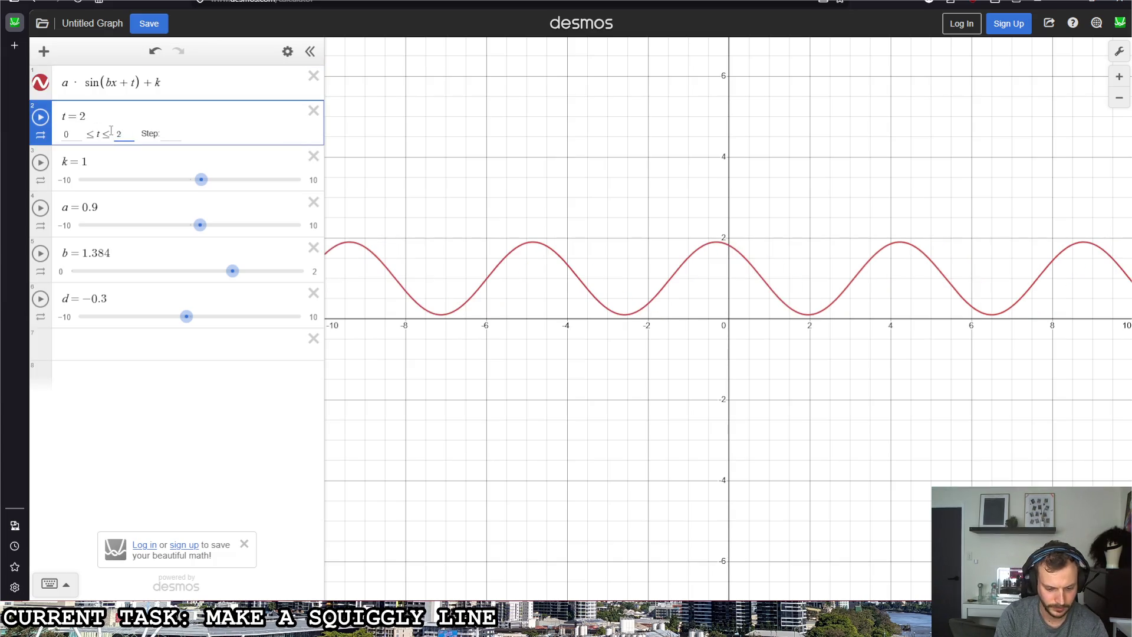
{"action": "type", "text": "pi"}
{"action": "key", "text": "Return"}
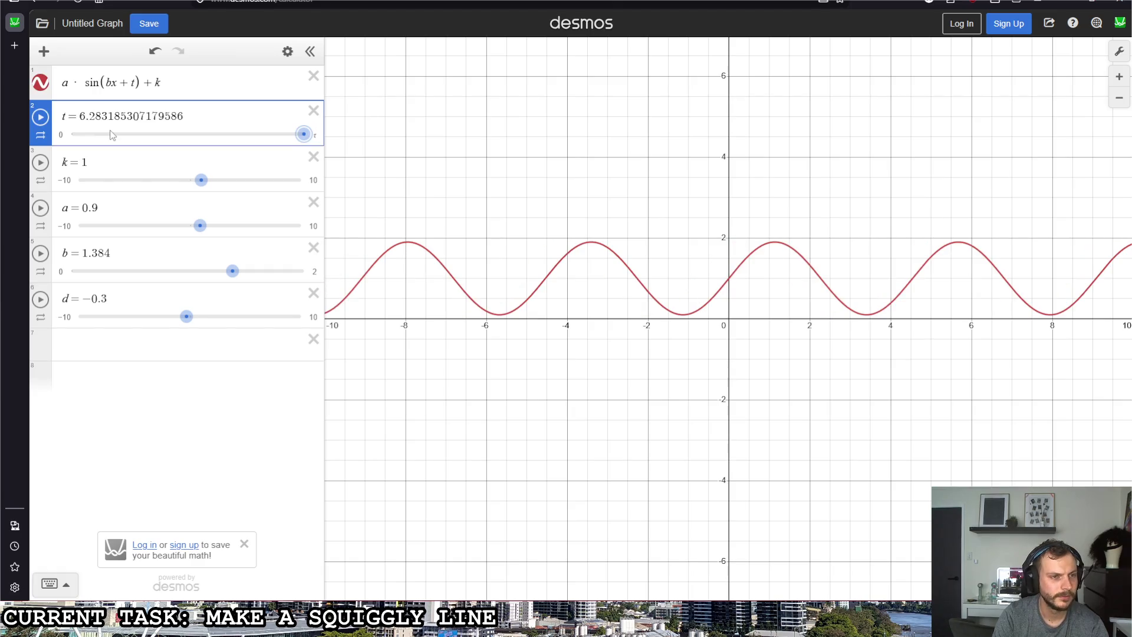
{"action": "left_click", "coordinate": [41, 119]}
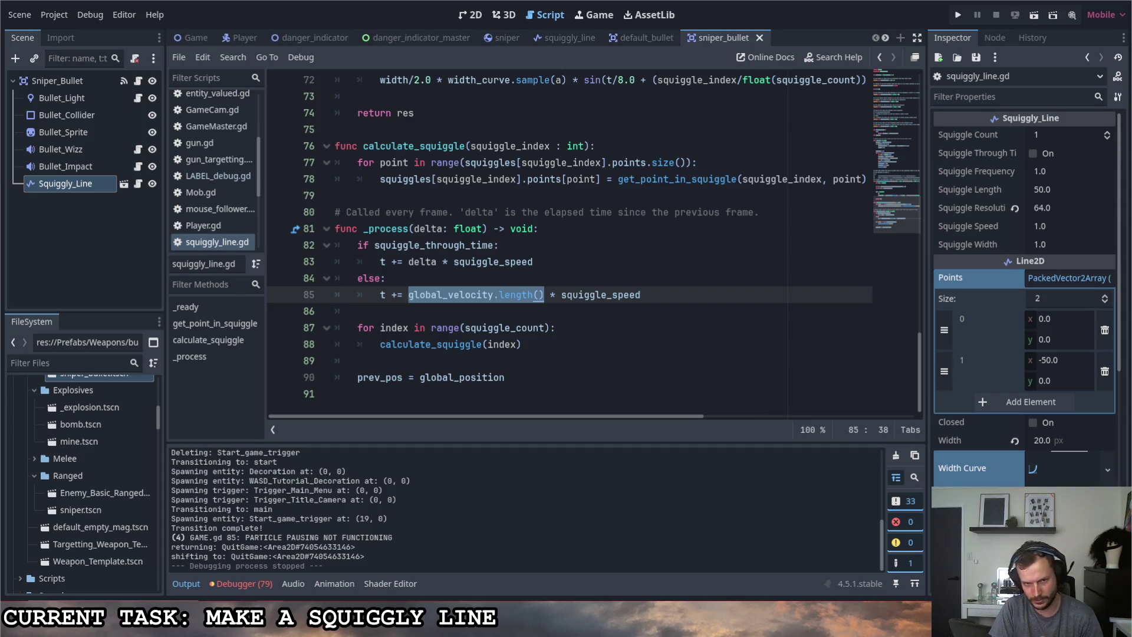
Deselect the code on line 85 and bring the Desmos graph back in front
{"action": "left_click", "coordinate": [645, 294]}
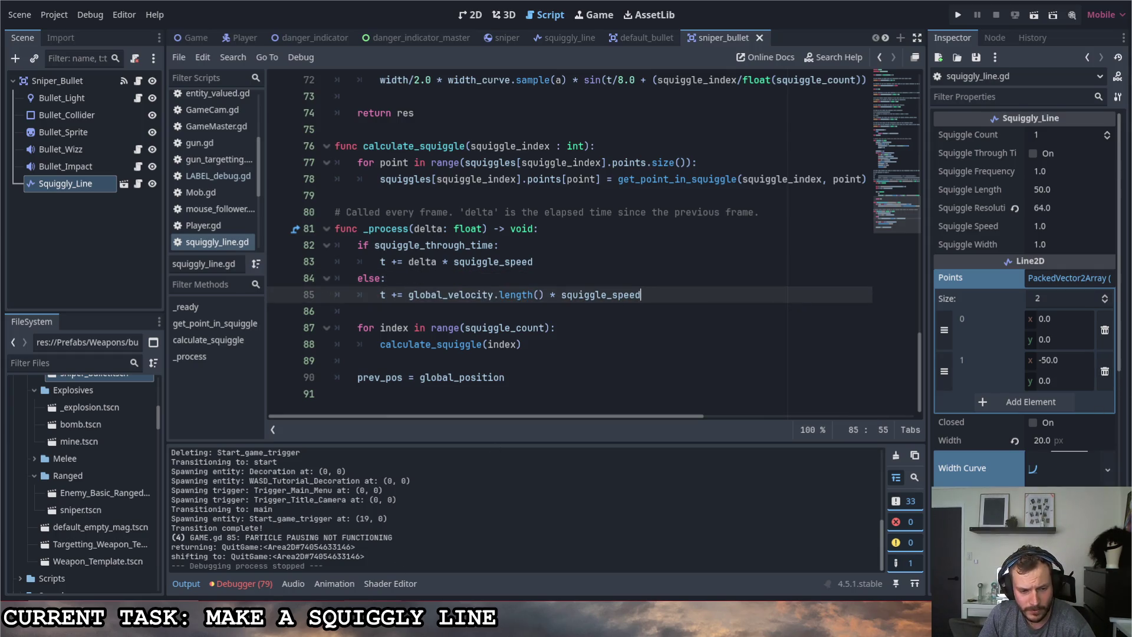
{"action": "mouse_move", "coordinate": [271, 625]}
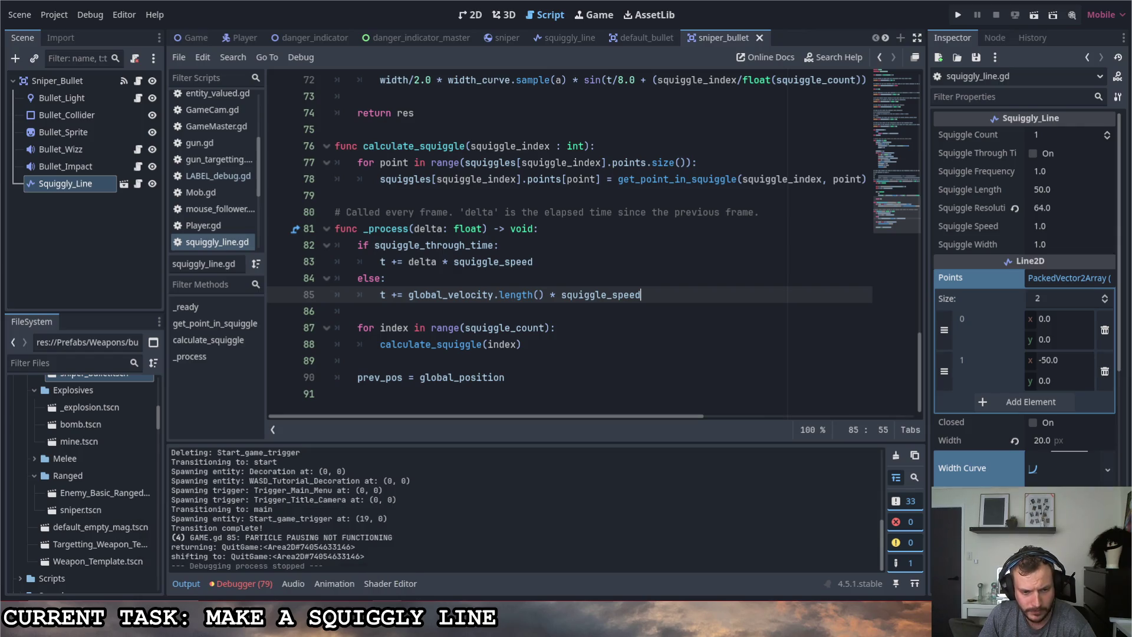
{"action": "left_click", "coordinate": [333, 566]}
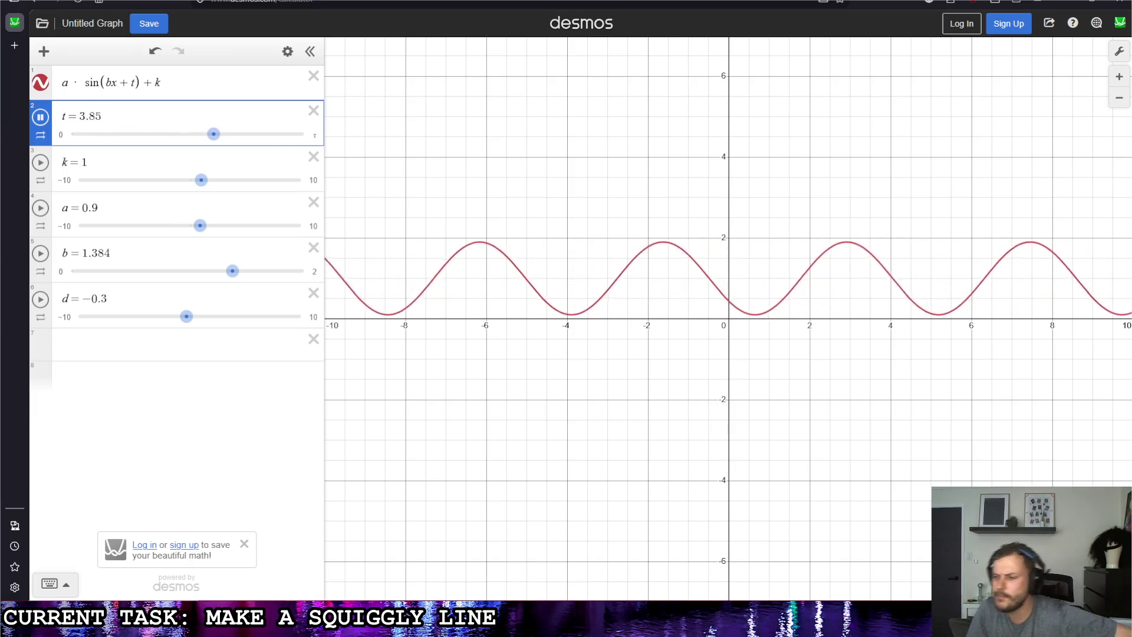
Return to Godot and go to line 72's sine formula in get_point_in_squiggle
{"action": "key", "text": "alt+Tab"}
{"action": "left_click", "coordinate": [531, 295]}
{"action": "scroll", "coordinate": [559, 385], "scroll_direction": "up", "scroll_amount": 5}
{"action": "scroll", "coordinate": [549, 384], "scroll_direction": "up", "scroll_amount": 1}
{"action": "scroll", "coordinate": [550, 385], "scroll_direction": "down", "scroll_amount": 2}
{"action": "left_click", "coordinate": [606, 278]}
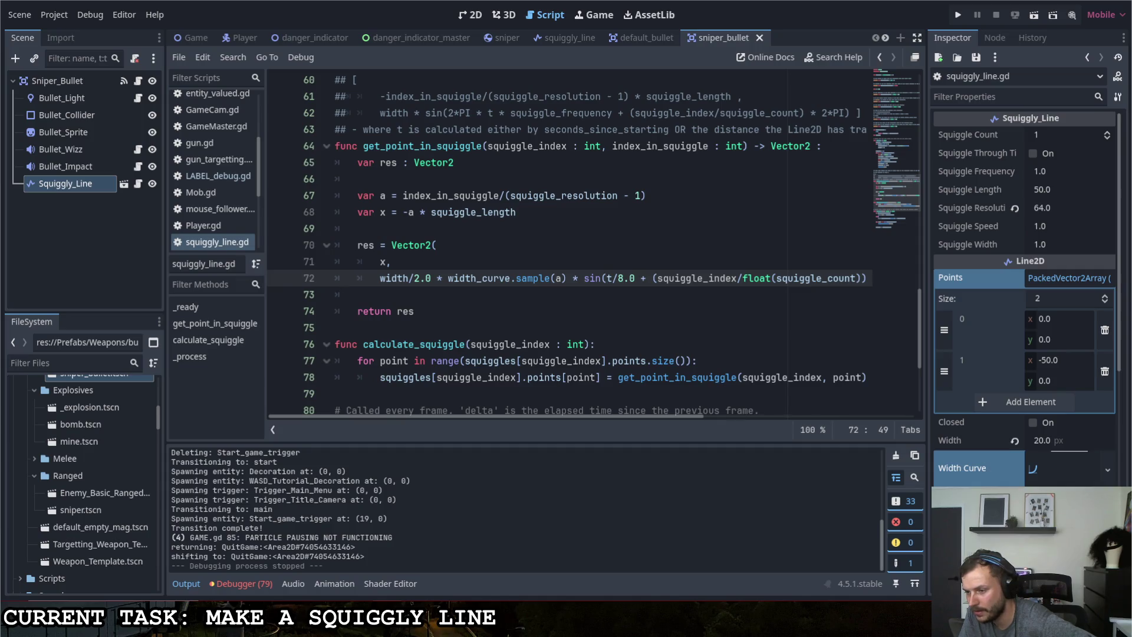
Comment out line 72's formula, add an empty line above, and select width/2.0 * width_curve.sample(a)
{"action": "left_click", "coordinate": [494, 245]}
{"action": "left_click", "coordinate": [494, 277]}
{"action": "left_click_drag", "start_coordinate": [497, 417], "coordinate": [821, 431]}
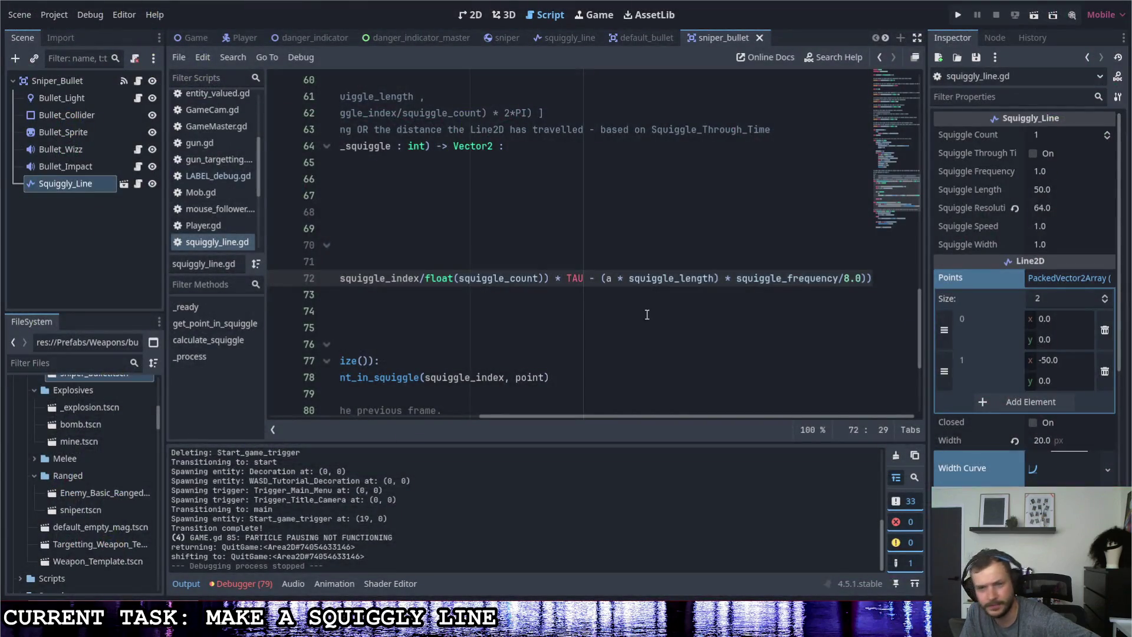
{"action": "left_click", "coordinate": [646, 315]}
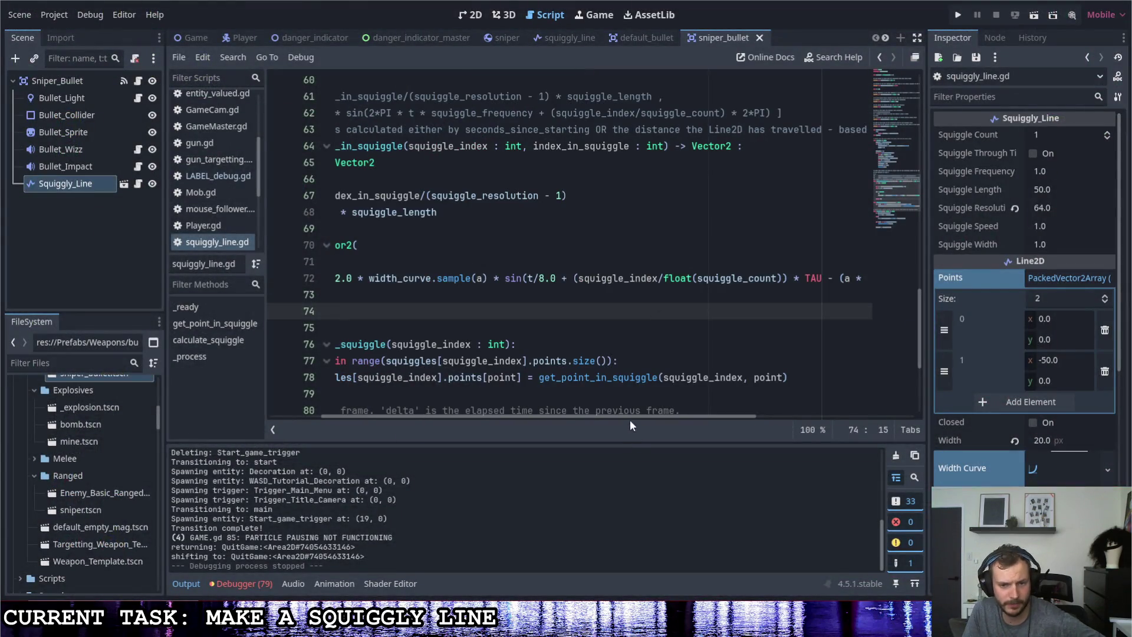
{"action": "left_click_drag", "start_coordinate": [630, 420], "coordinate": [404, 387]}
{"action": "left_click", "coordinate": [384, 281]}
{"action": "type", "text": "#"}
{"action": "key", "text": "Up"}
{"action": "key", "text": "End"}
{"action": "key", "text": "Return"}
{"action": "left_click_drag", "start_coordinate": [386, 295], "coordinate": [574, 295]}
{"action": "key", "text": "ctrl+c"}
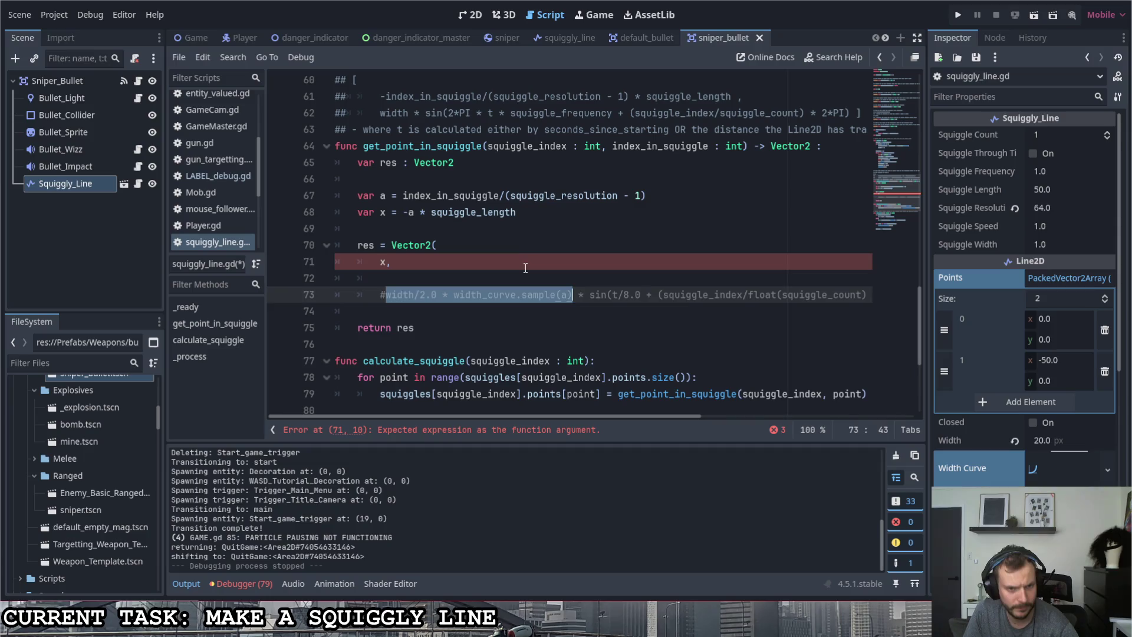
Add a 'var amp =' line holding the pasted width expression
{"action": "left_click", "coordinate": [521, 276]}
{"action": "left_click", "coordinate": [537, 228]}
{"action": "left_click", "coordinate": [551, 214]}
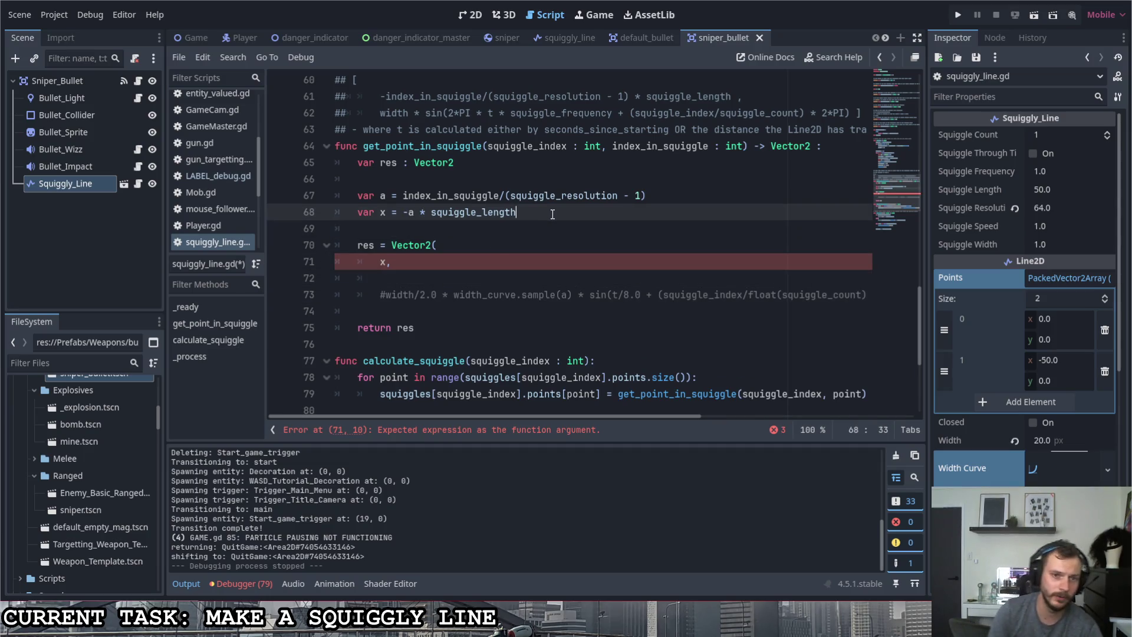
{"action": "key", "text": "Return"}
{"action": "key", "text": "Return"}
{"action": "type", "text": "var amp ="}
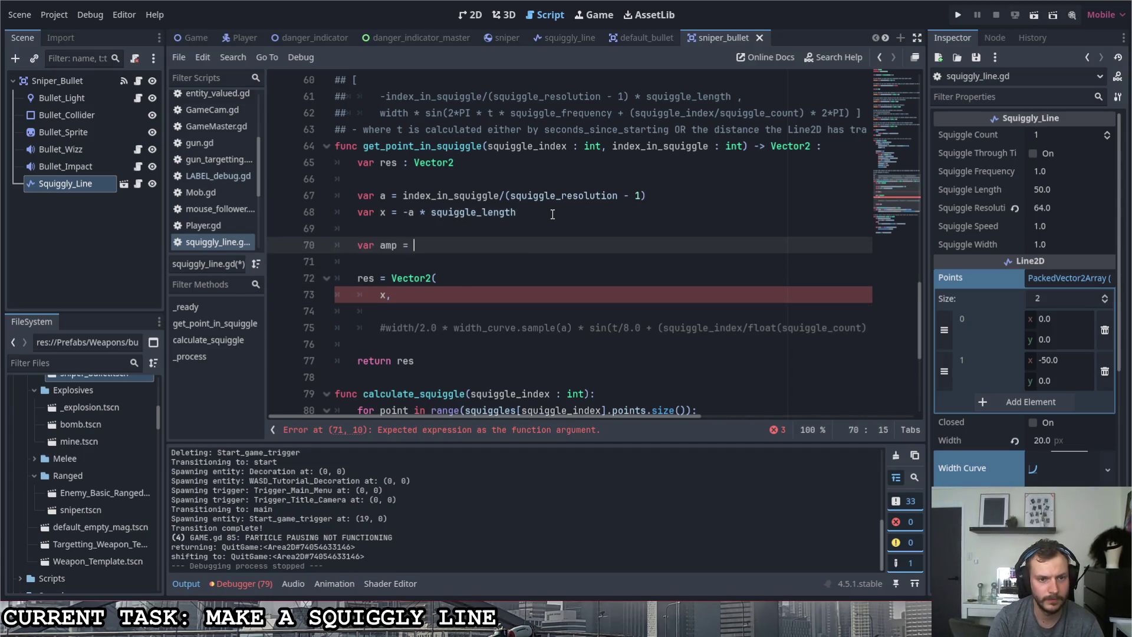
{"action": "key", "text": "ctrl+v"}
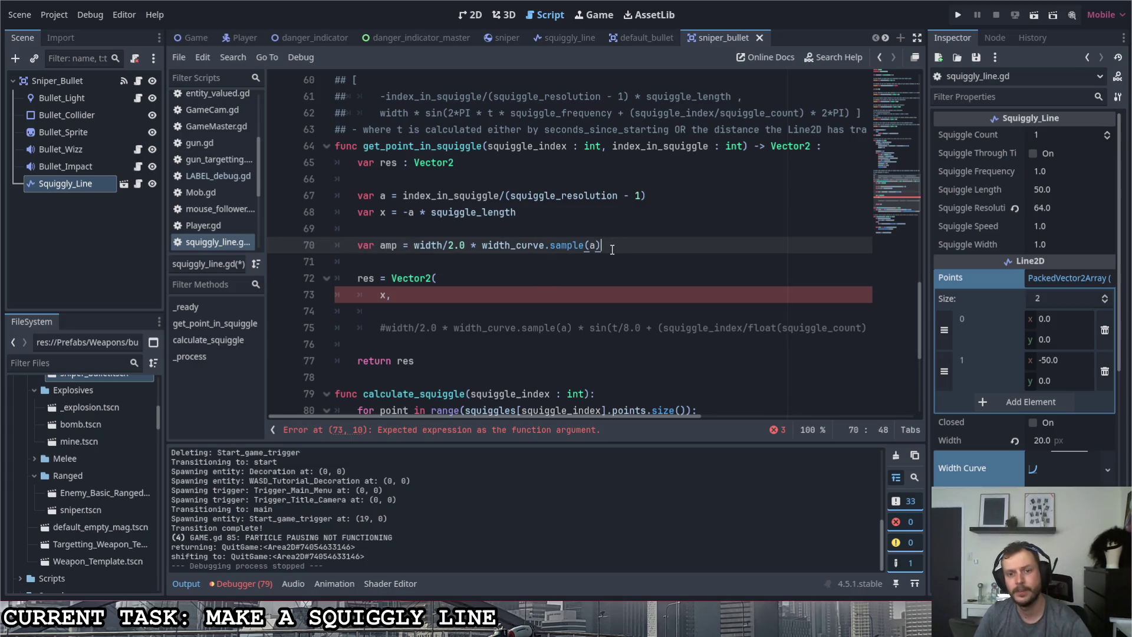
Write the y component sin(x * (1/squiggle_length) * TAU) * amp * sin(TAU * squiggle_frequency * t)
{"action": "left_click", "coordinate": [381, 310]}
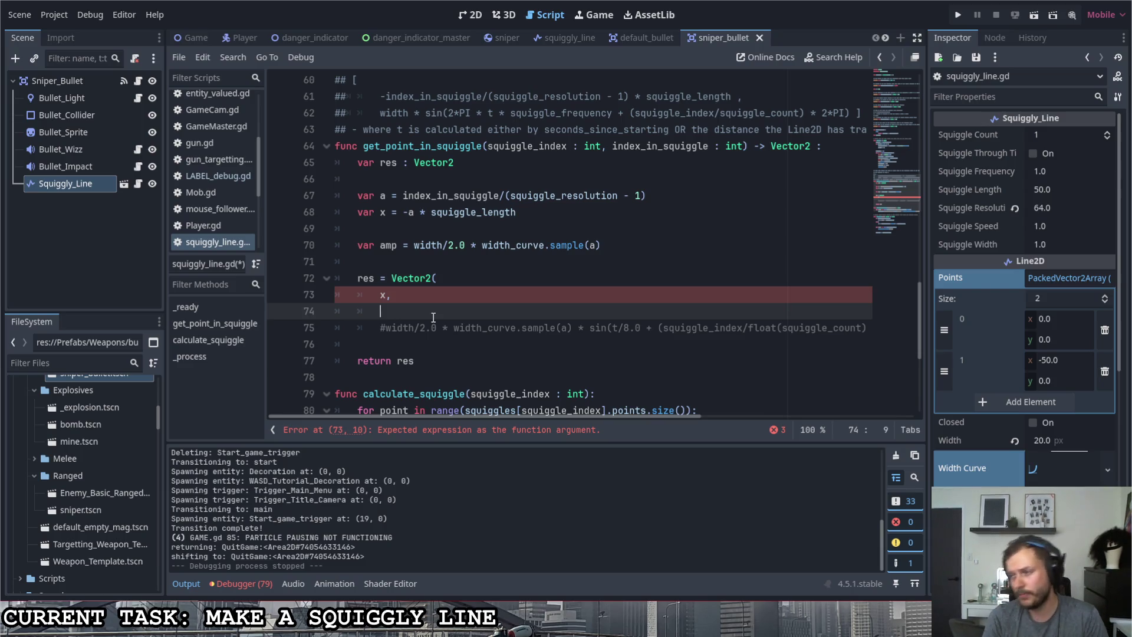
{"action": "type", "text": "sin(x"}
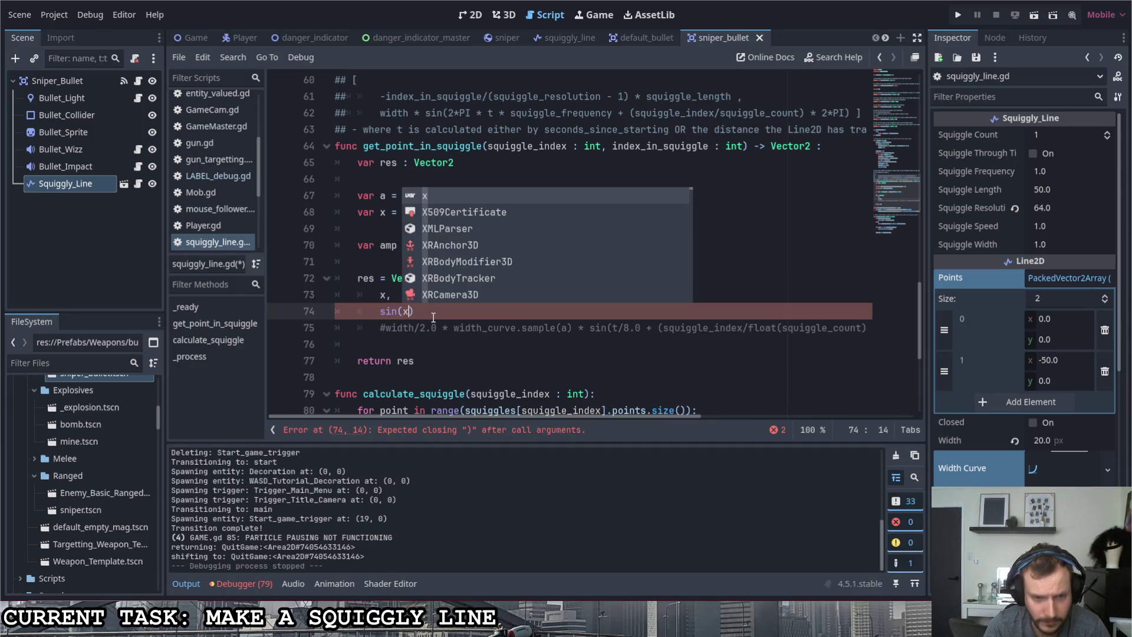
{"action": "type", "text": " *"}
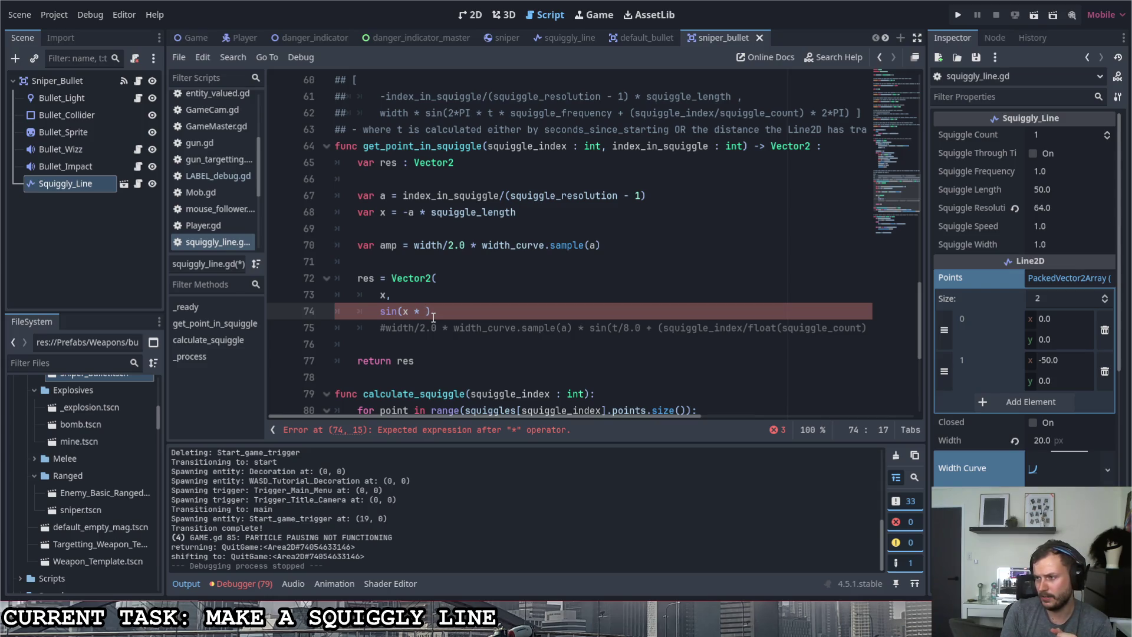
{"action": "type", "text": "(1/"}
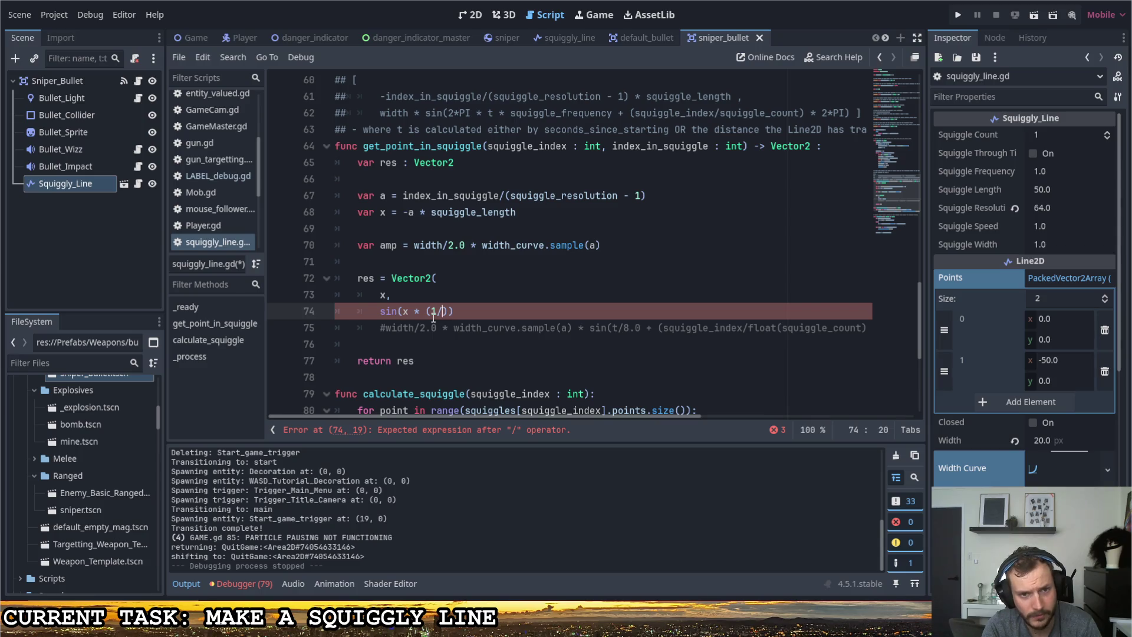
{"action": "type", "text": "squiggle"}
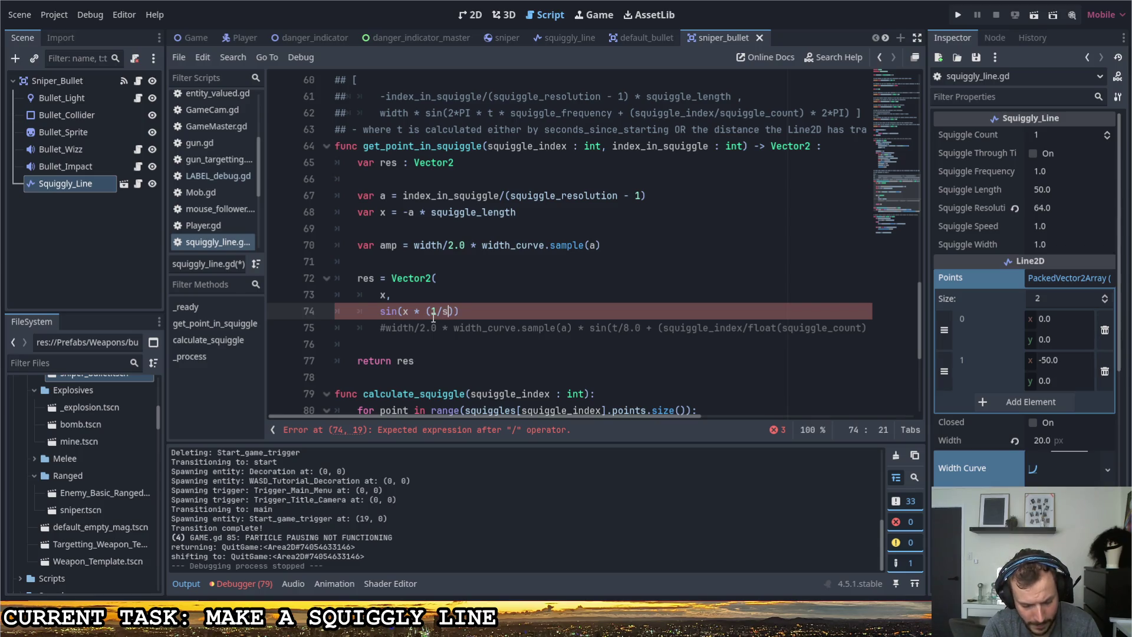
{"action": "type", "text": "_length"}
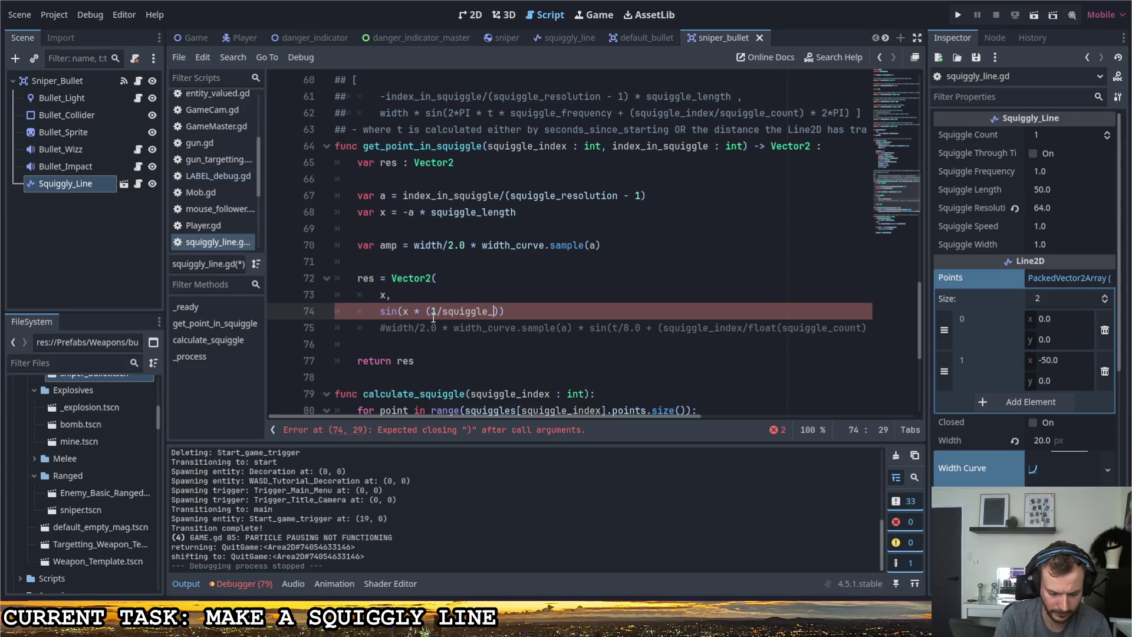
{"action": "type", "text": ") * TAU"}
{"action": "key", "text": "Right"}
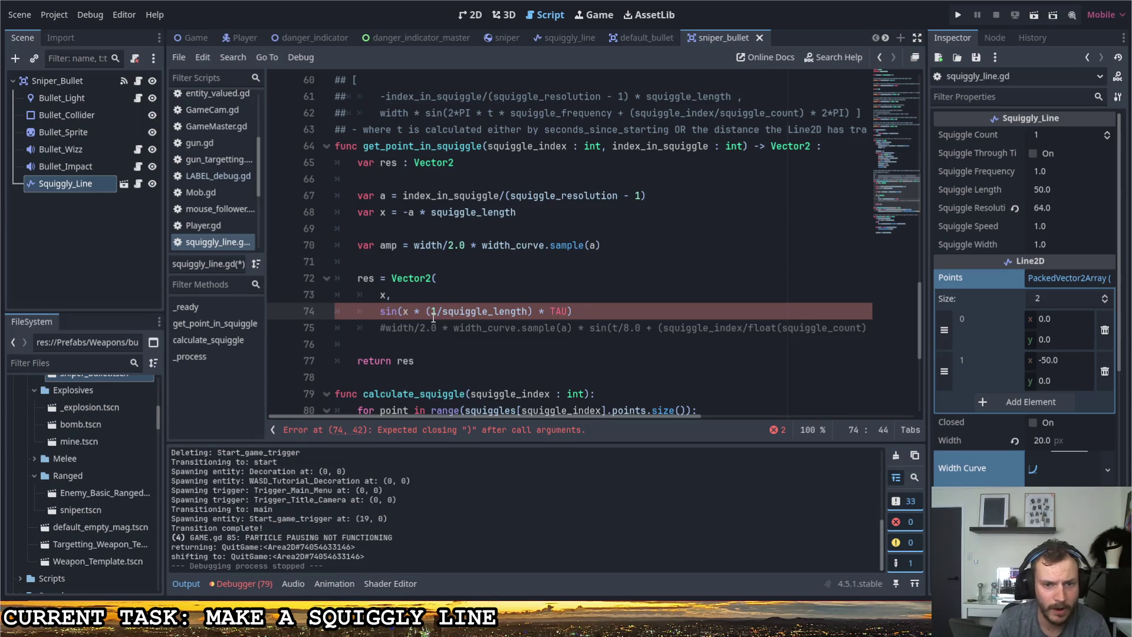
{"action": "type", "text": "amp *"}
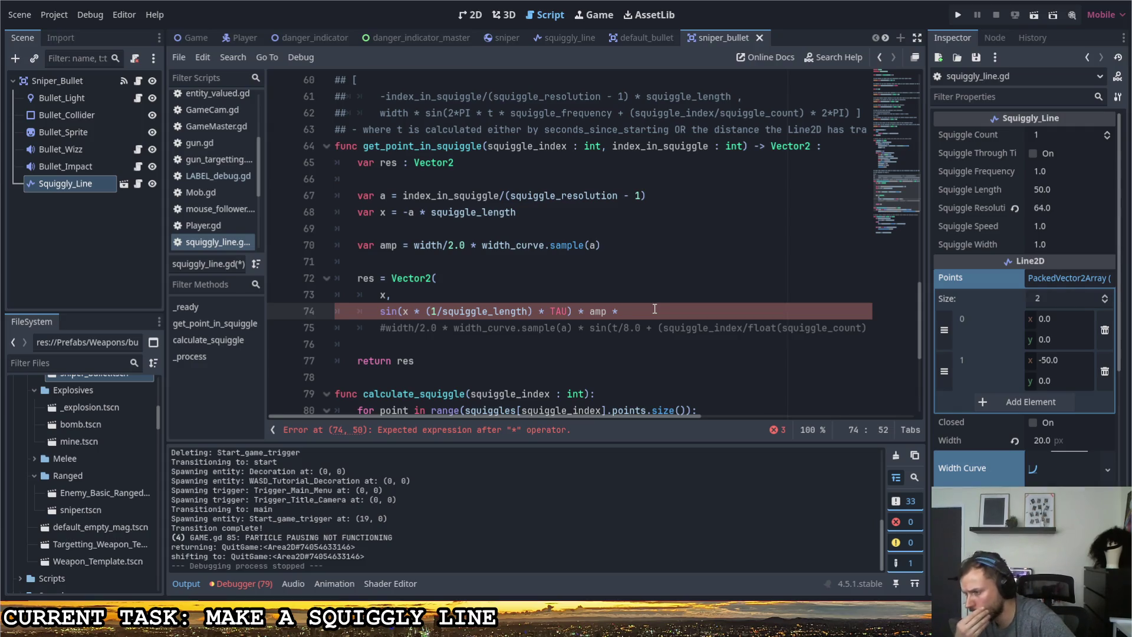
{"action": "type", "text": "sin("}
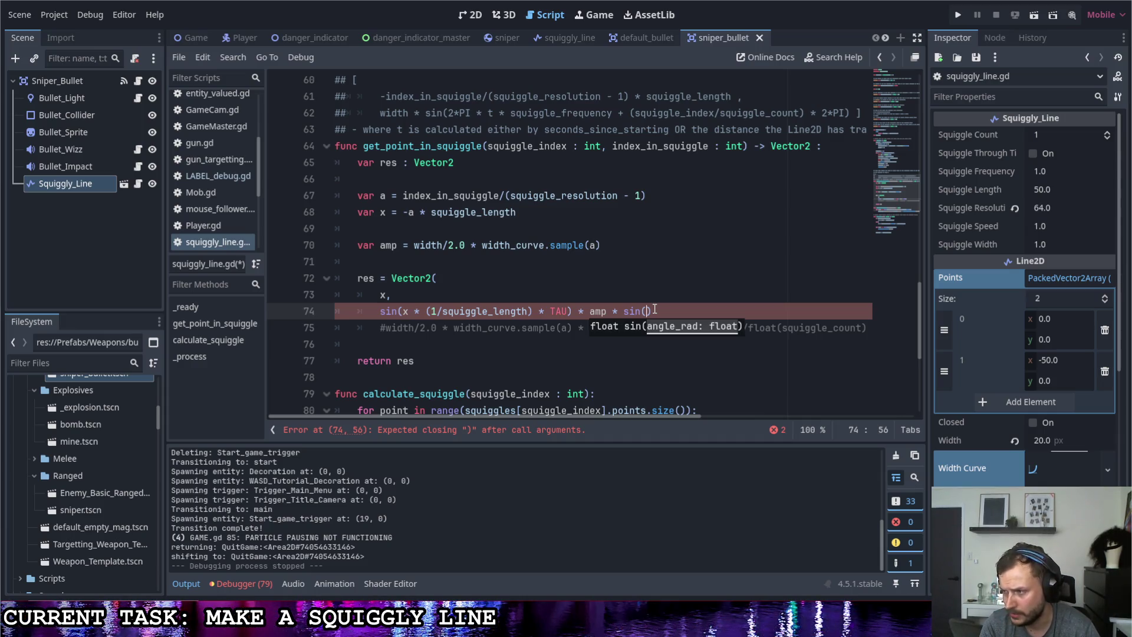
{"action": "type", "text": "TAU * s"}
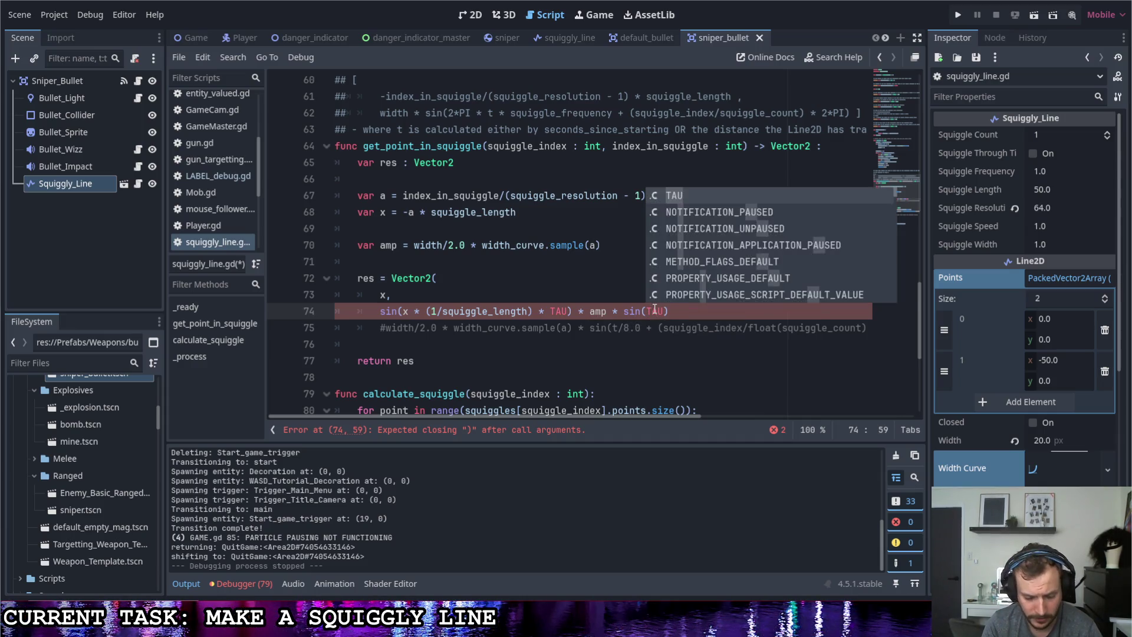
{"action": "type", "text": "qui"}
{"action": "key", "text": "Down"}
{"action": "key", "text": "Down"}
{"action": "key", "text": "Return"}
{"action": "type", "text": "* t"}
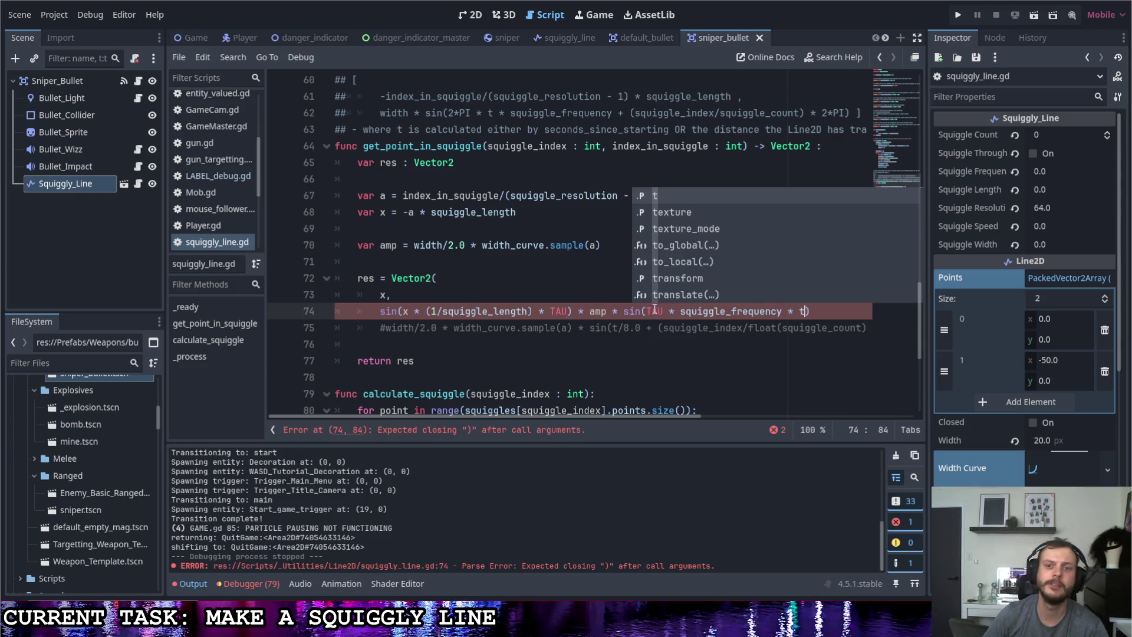
{"action": "key", "text": "Escape"}
Close the Vector2 with ')' on a new line, save, and run the game
{"action": "left_click", "coordinate": [628, 347]}
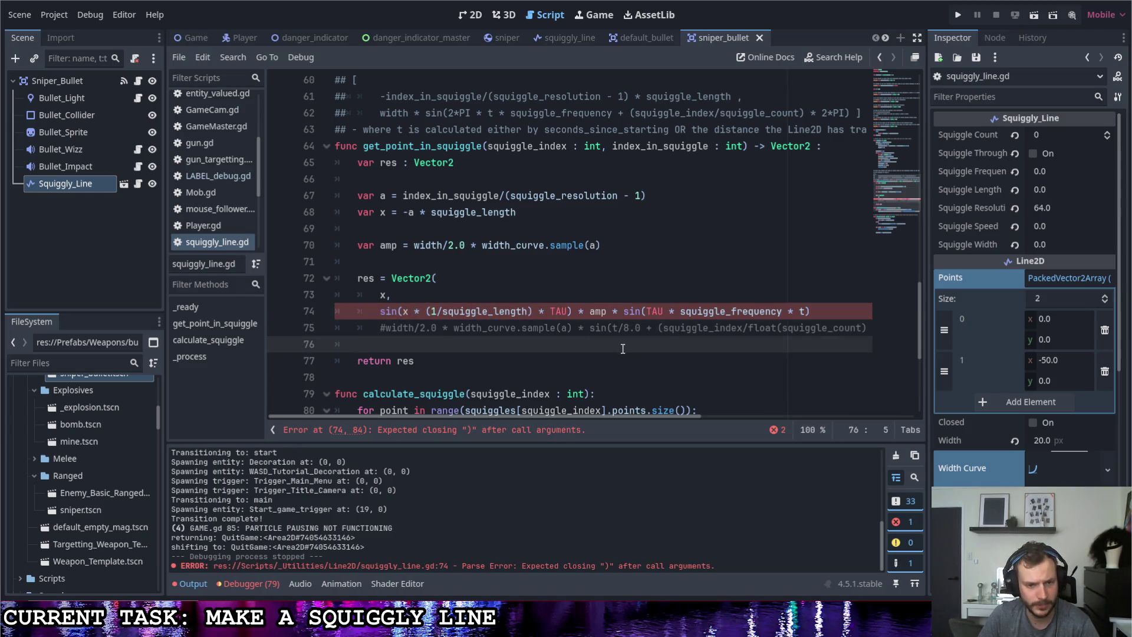
{"action": "left_click", "coordinate": [830, 306]}
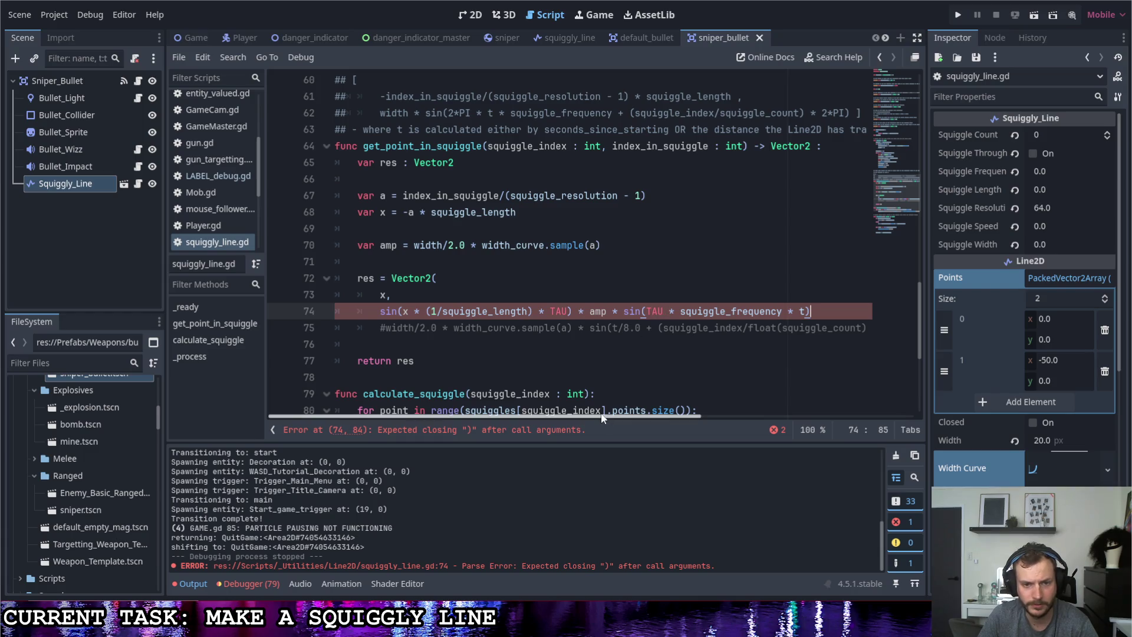
{"action": "mouse_move", "coordinate": [600, 415]}
{"action": "left_mouse_down"}
{"action": "mouse_move", "coordinate": [847, 427]}
{"action": "mouse_move", "coordinate": [627, 413]}
{"action": "mouse_move", "coordinate": [498, 385]}
{"action": "left_mouse_up"}
{"action": "key", "text": "Return"}
{"action": "type", "text": ")"}
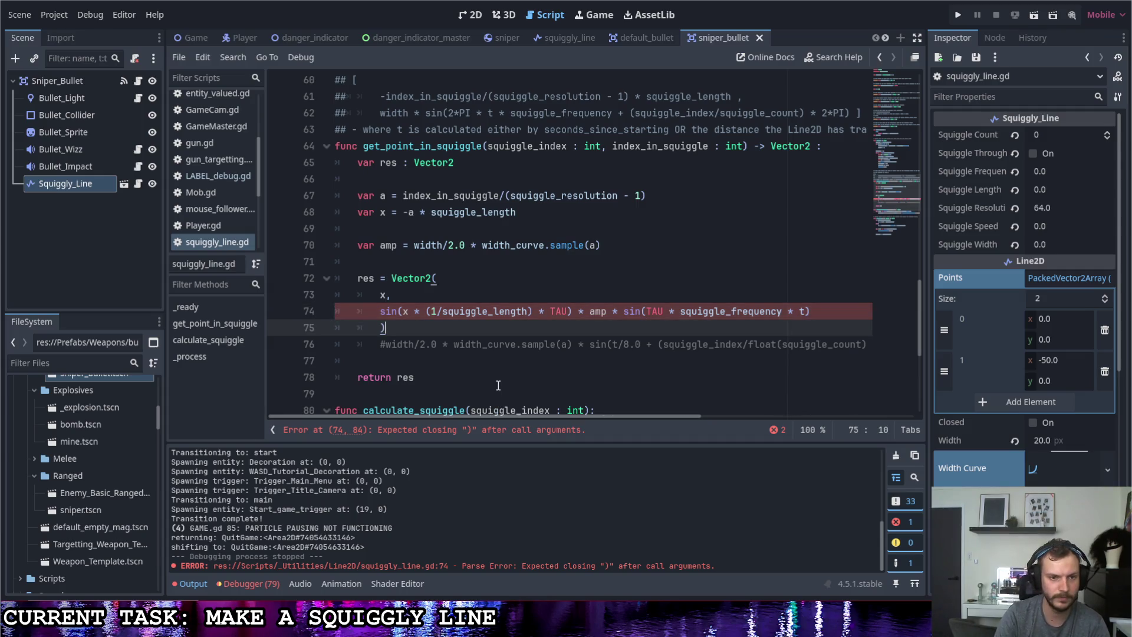
{"action": "key", "text": "ctrl+s"}
{"action": "key", "text": "F5"}
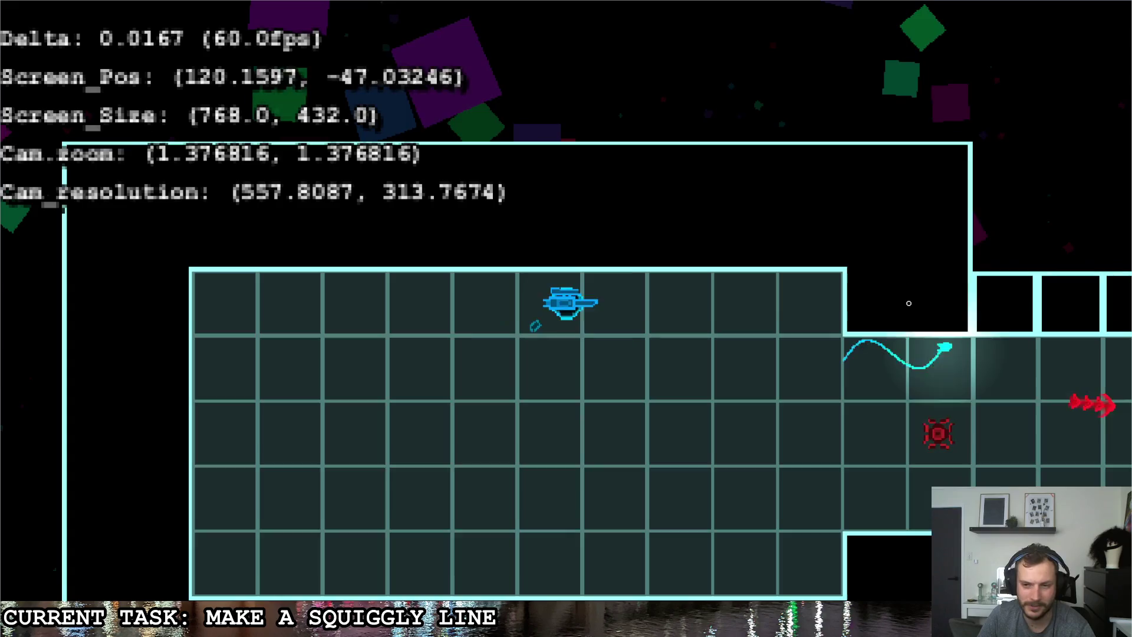
{"action": "left_click", "coordinate": [884, 313]}
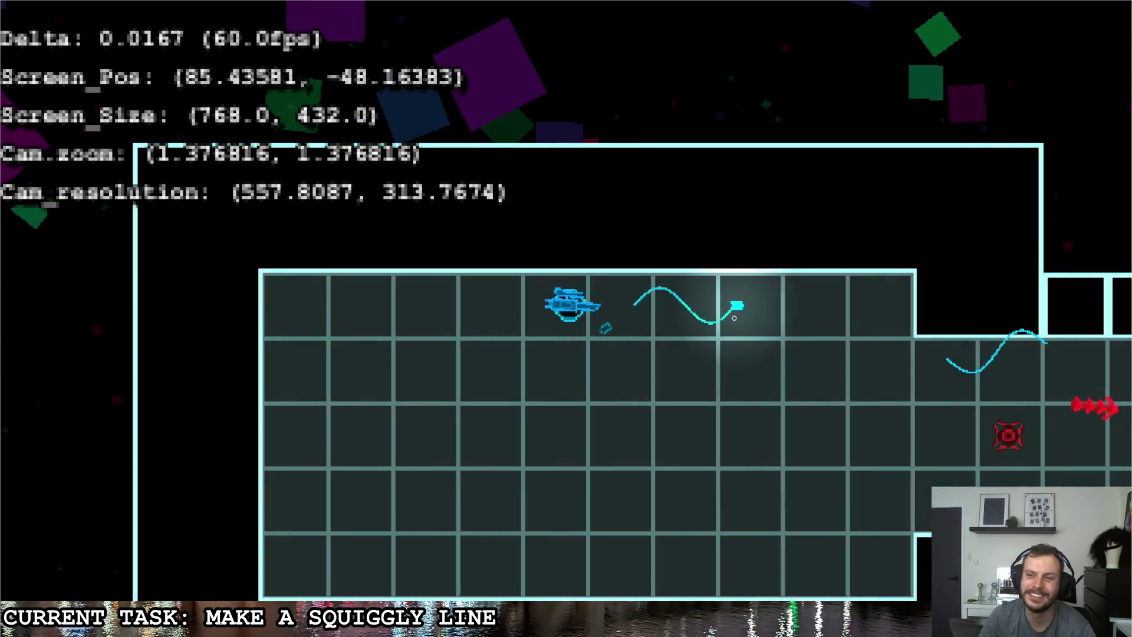
{"action": "key", "text": "d"}
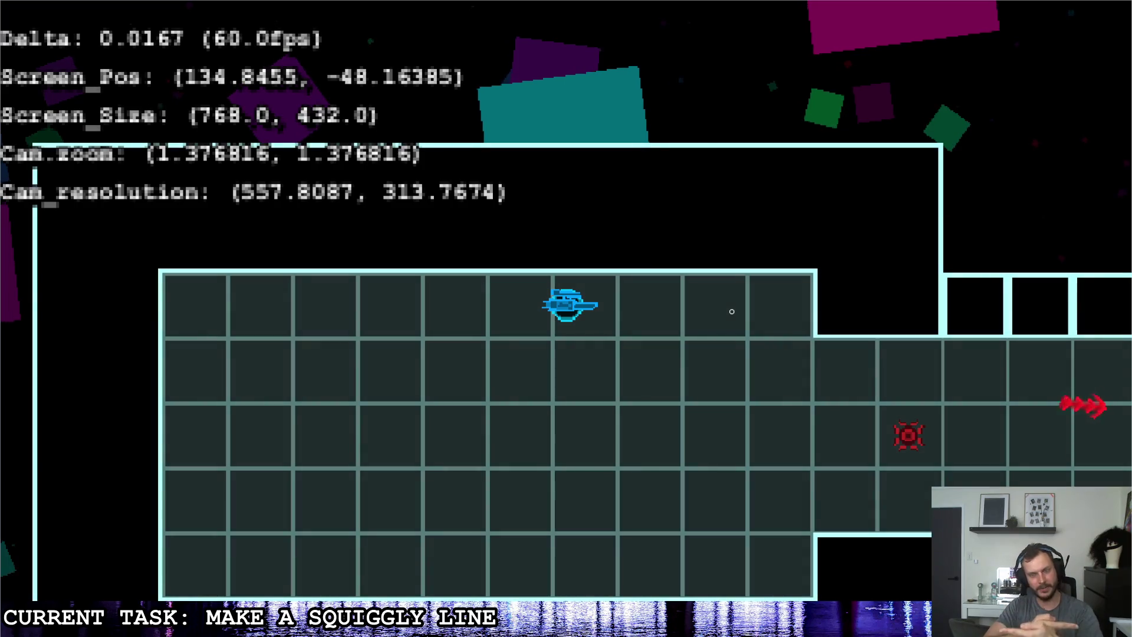
{"action": "key", "text": "Escape"}
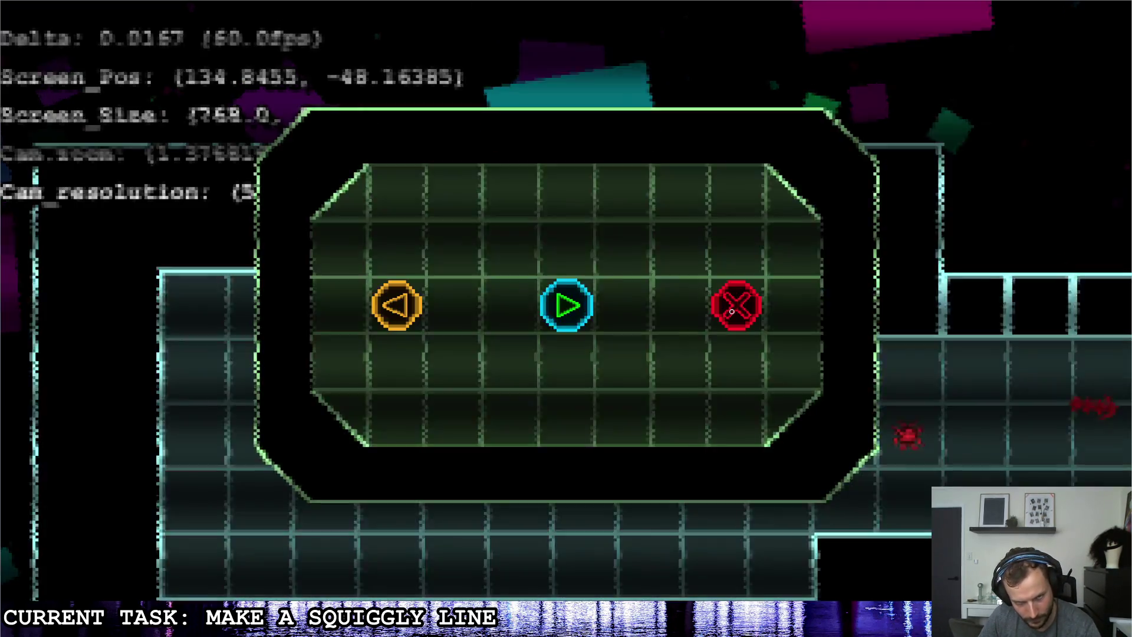
{"action": "left_click", "coordinate": [731, 308]}
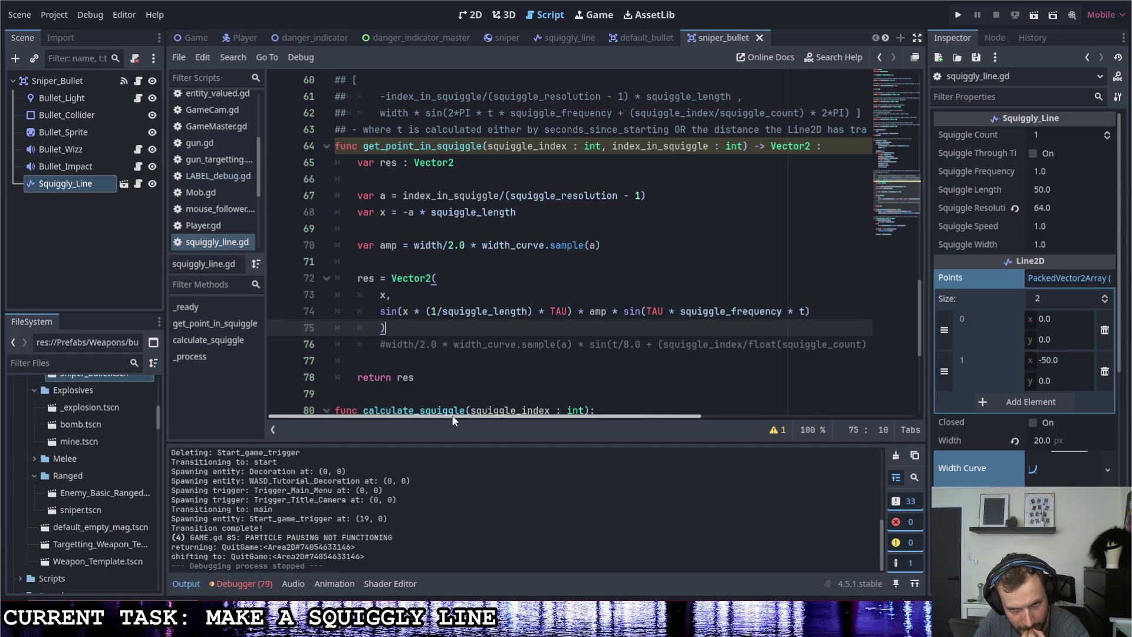
Remove the commented formula on line 76 and paste it over line 74's new y expression
{"action": "triple_click", "coordinate": [391, 317]}
{"action": "left_click", "coordinate": [397, 312]}
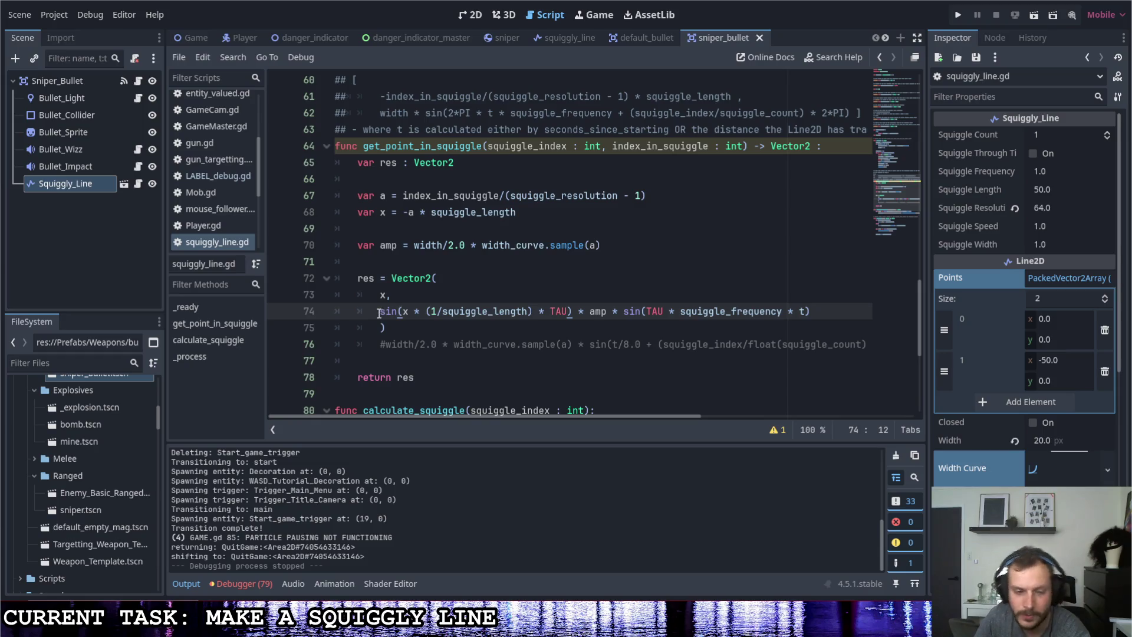
{"action": "left_click_drag", "start_coordinate": [381, 344], "coordinate": [878, 346]}
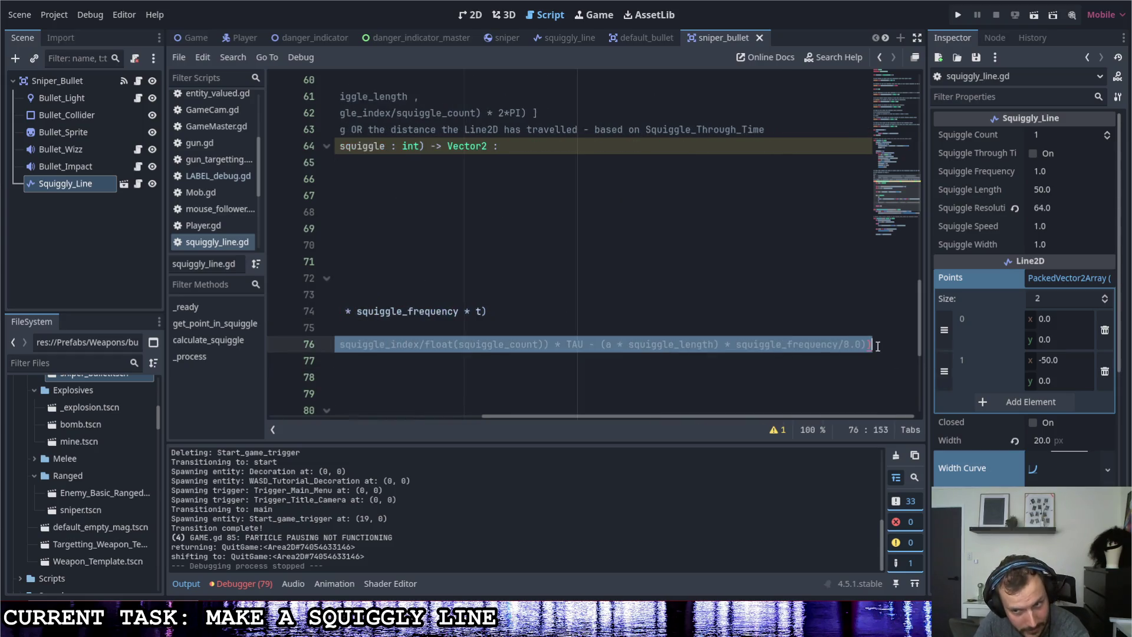
{"action": "key", "text": "BackSpace"}
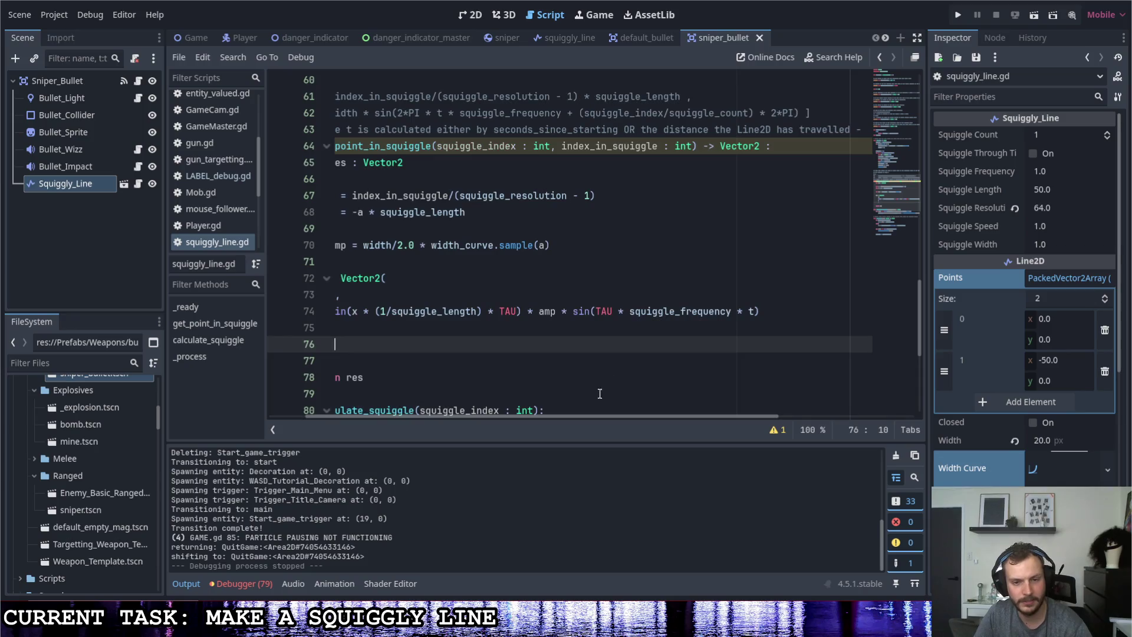
{"action": "left_click_drag", "start_coordinate": [811, 313], "coordinate": [379, 314]}
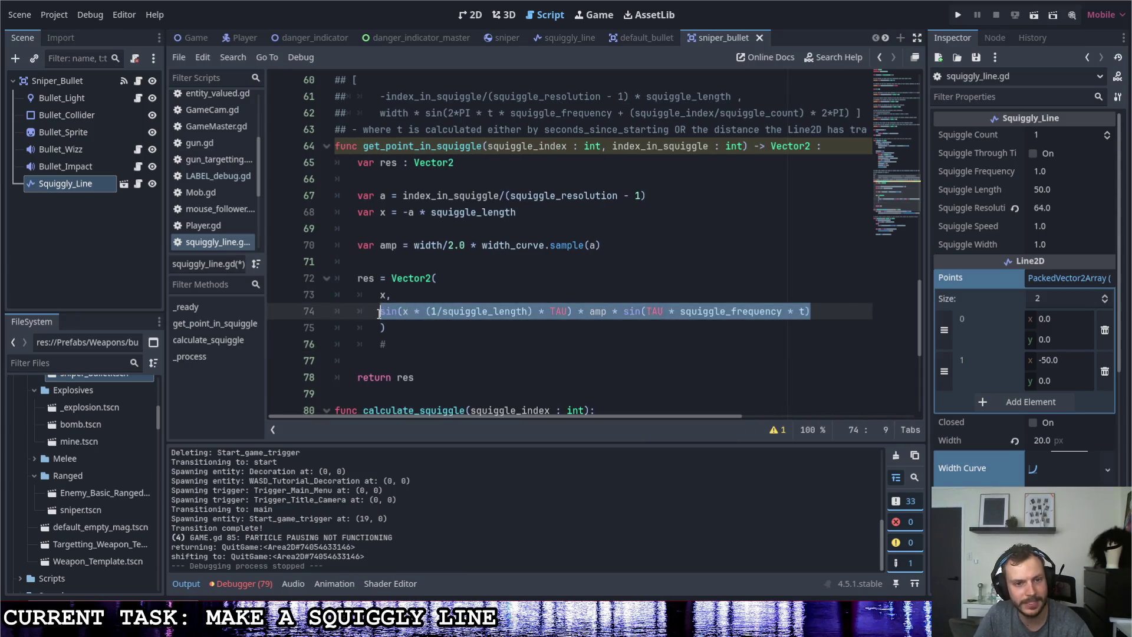
{"action": "type", "text": "width/2.0 * width_curve.sample(a) * sin(t/8.0 + (squiggle_index/float(squiggle_count)) * TAU - (a * squiggle_length) * squiggle_frequency/8.0))"}
Delete the extra closing parenthesis and review the restored sin(t/8.0 + squiggle_index/float(squiggle_count)) term
{"action": "left_click_drag", "start_coordinate": [538, 415], "coordinate": [305, 393]}
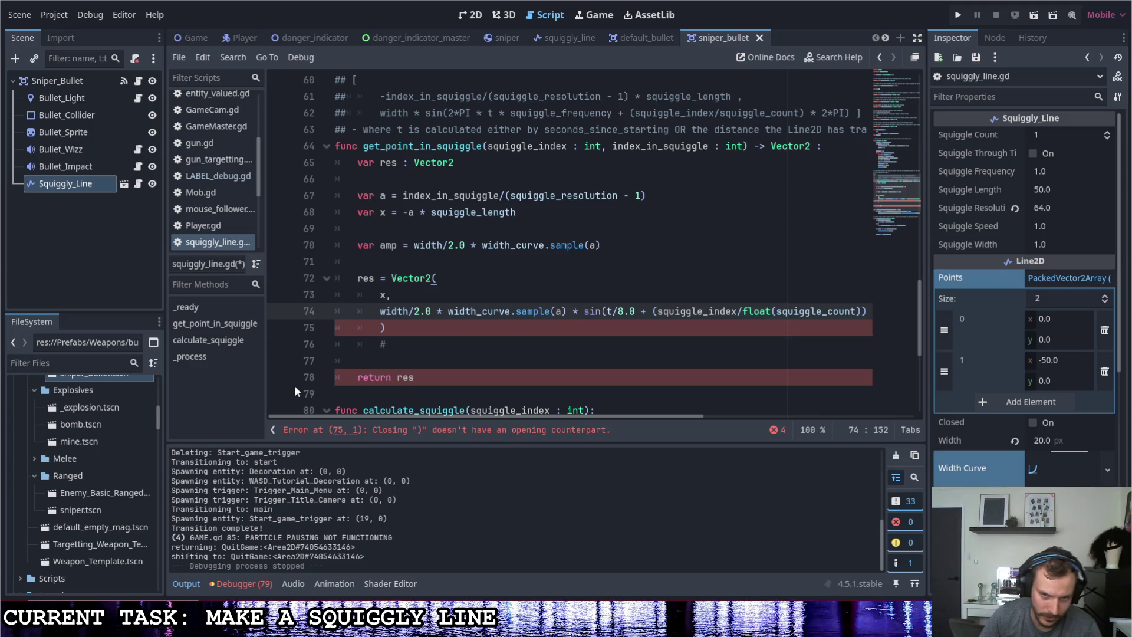
{"action": "key", "text": "Down"}
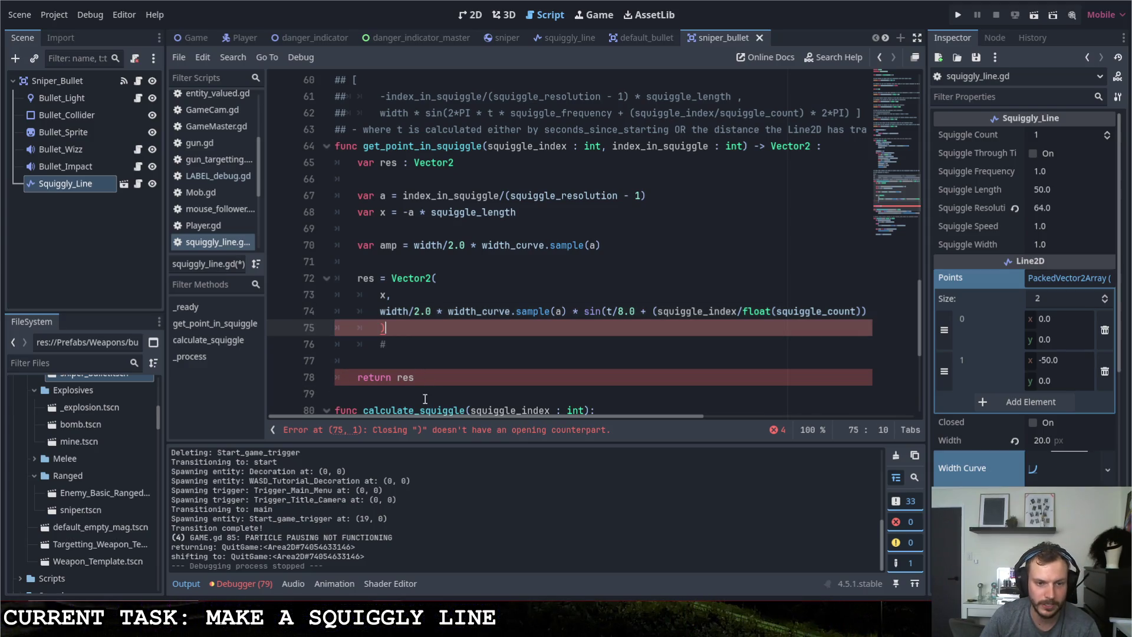
{"action": "left_click_drag", "start_coordinate": [428, 415], "coordinate": [879, 362]}
{"action": "left_click", "coordinate": [870, 313]}
{"action": "key", "text": "BackSpace"}
{"action": "left_click_drag", "start_coordinate": [700, 414], "coordinate": [356, 388]}
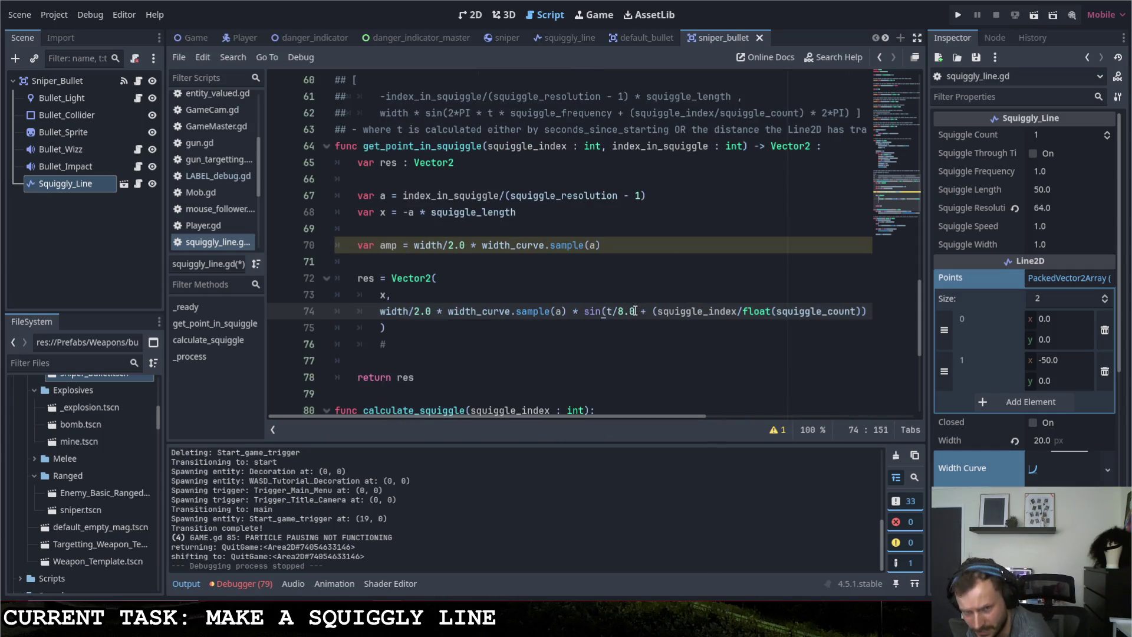
{"action": "left_click", "coordinate": [607, 311]}
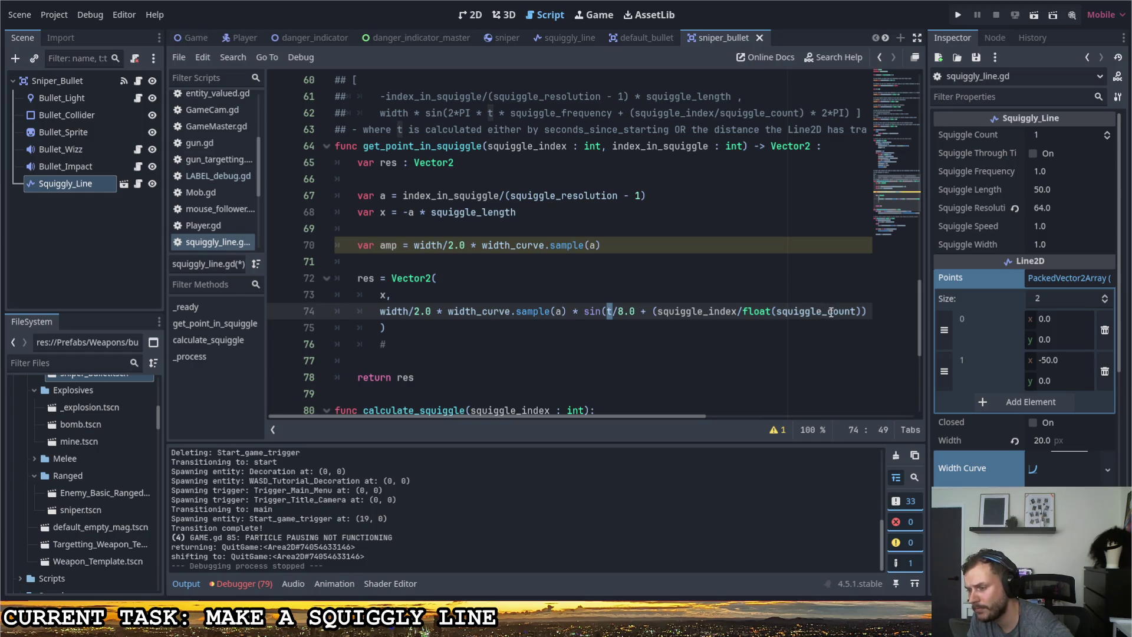
{"action": "mouse_move", "coordinate": [830, 315]}
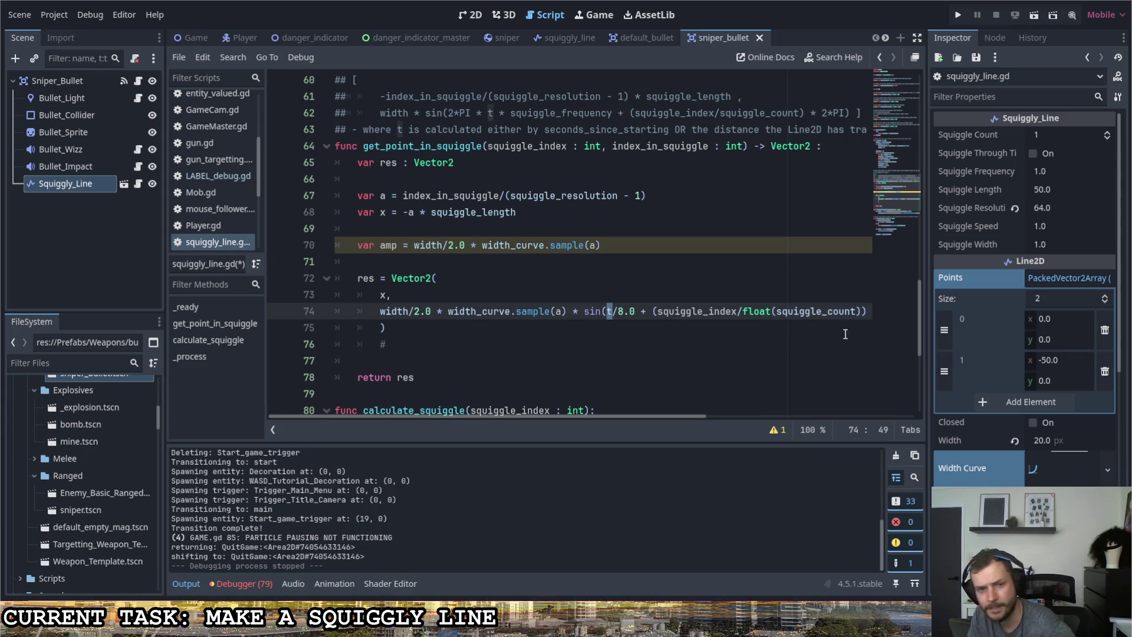
{"action": "left_click", "coordinate": [504, 281]}
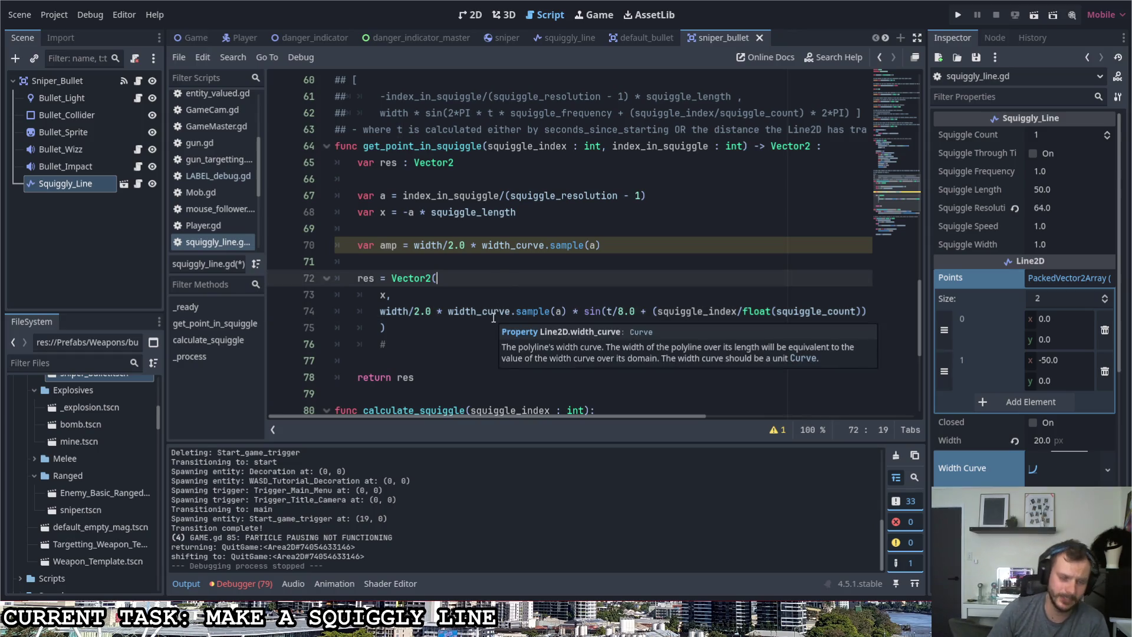
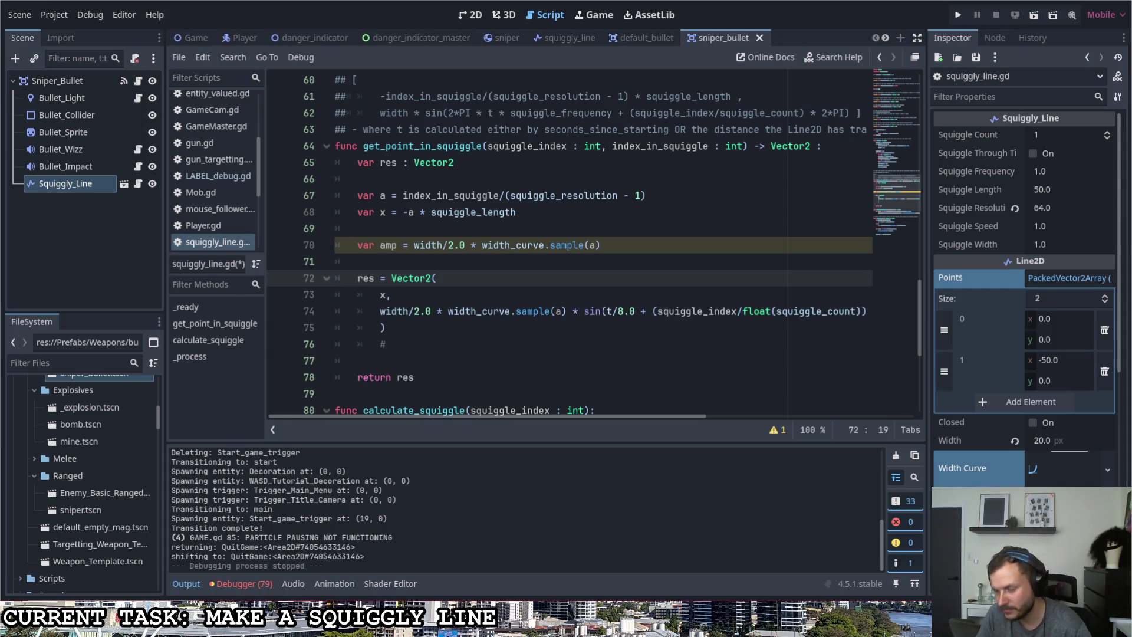
Review the point-calculation lines of get_point_in_squiggle, briefly marking the assignment on line 82
{"action": "key", "text": "Down"}
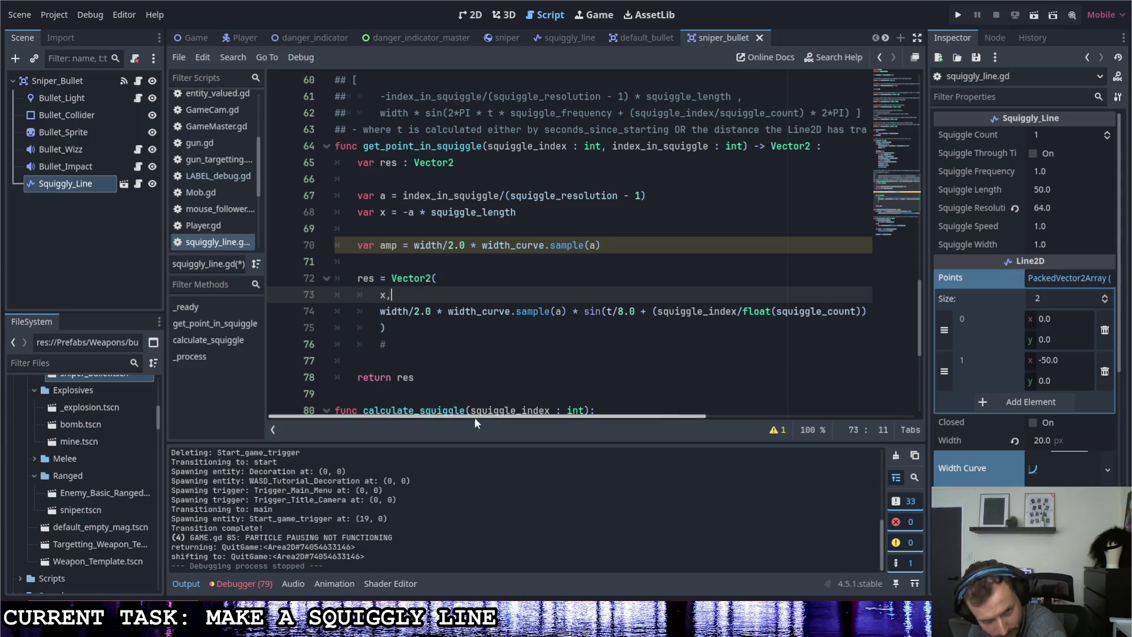
{"action": "left_click_drag", "start_coordinate": [474, 417], "coordinate": [685, 416]}
{"action": "left_click_drag", "start_coordinate": [796, 417], "coordinate": [587, 416]}
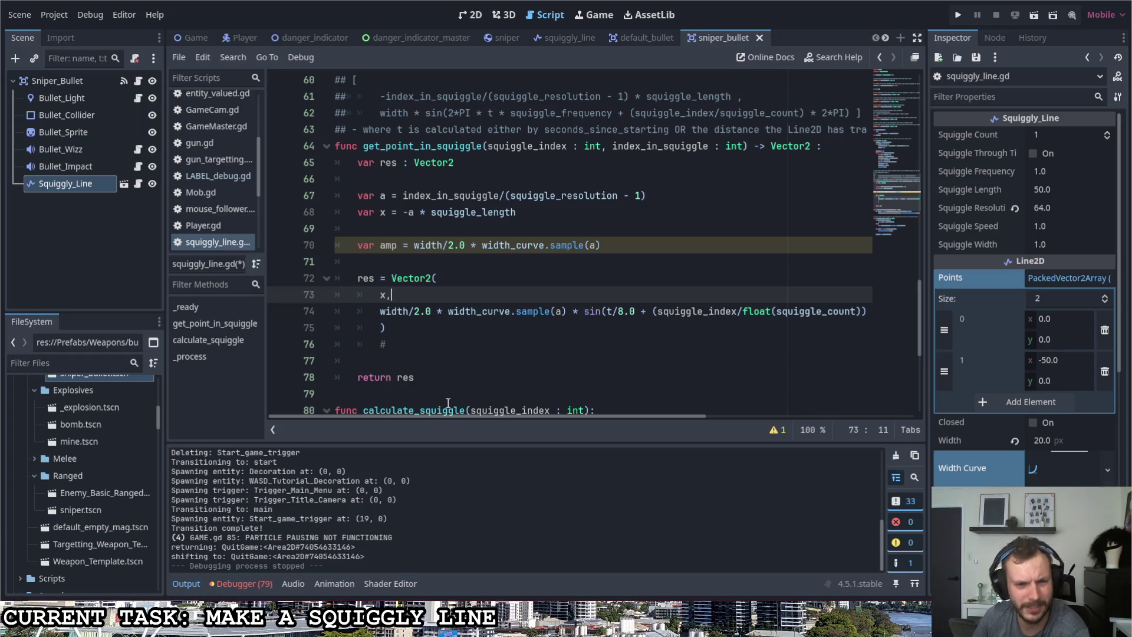
{"action": "scroll", "coordinate": [448, 403], "scroll_direction": "down", "scroll_amount": 3}
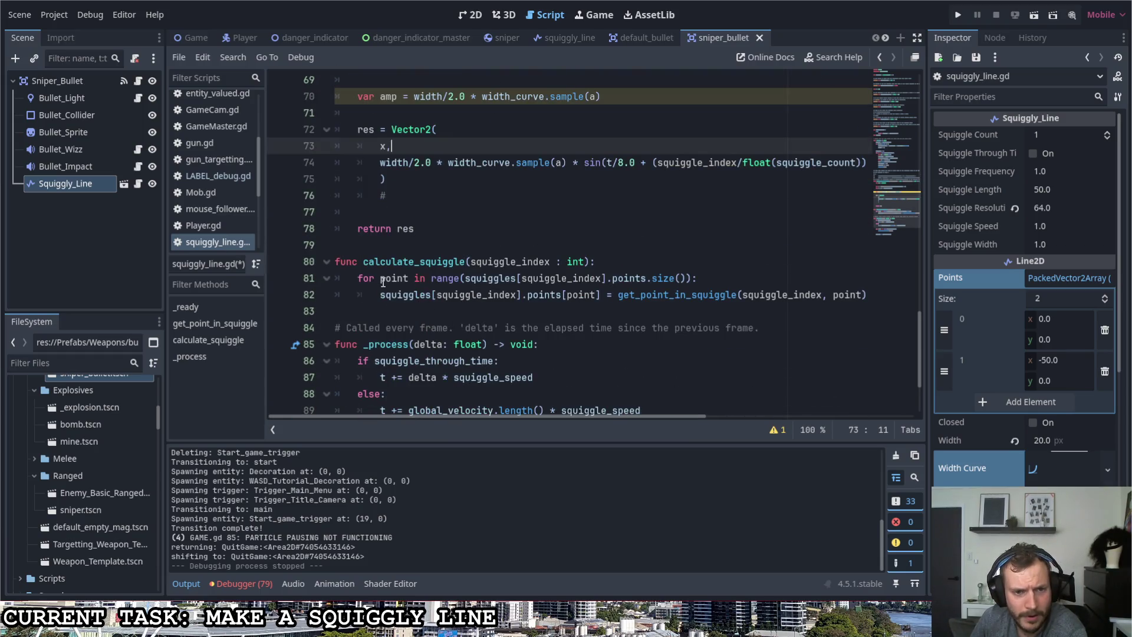
{"action": "scroll", "coordinate": [623, 293], "scroll_direction": "up", "scroll_amount": 1}
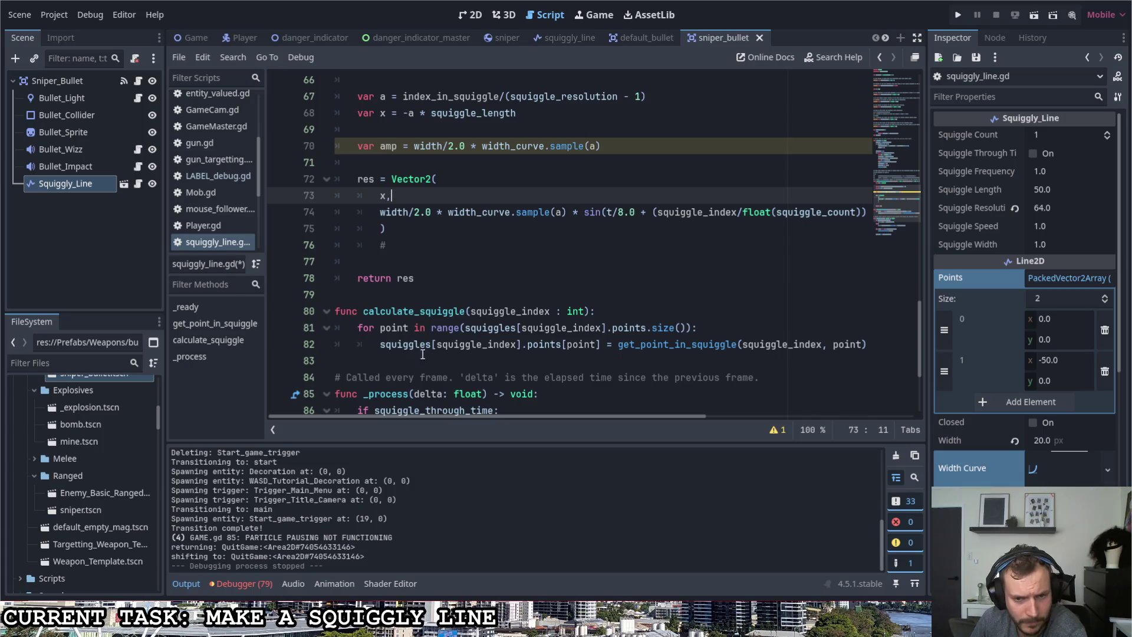
{"action": "scroll", "coordinate": [560, 391], "scroll_direction": "up", "scroll_amount": 1}
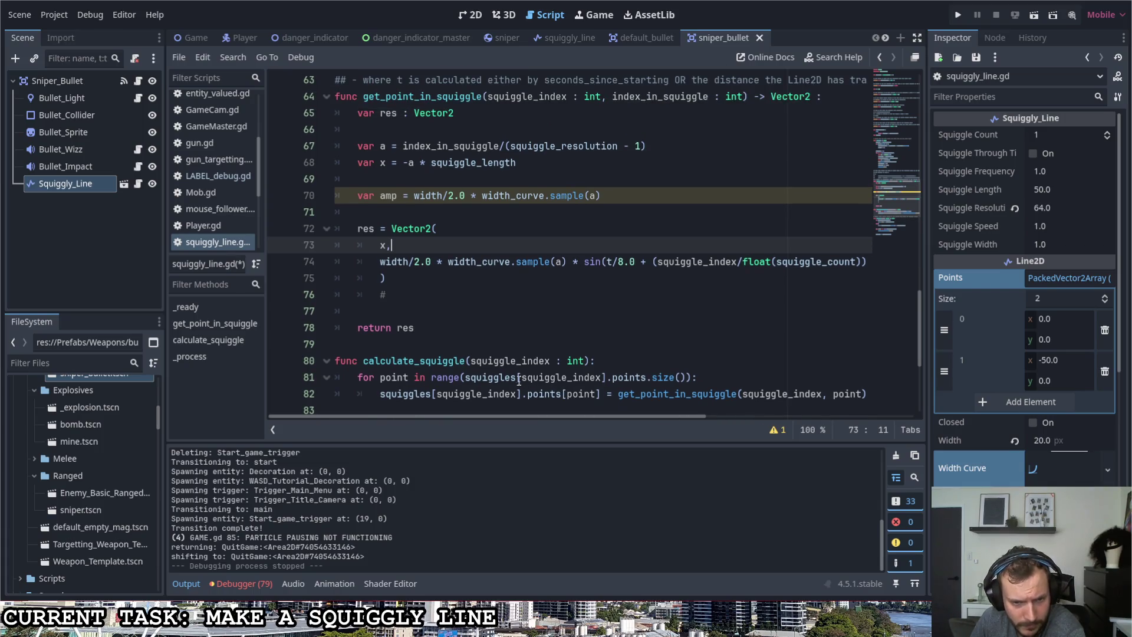
{"action": "mouse_move", "coordinate": [380, 393]}
{"action": "left_mouse_down"}
{"action": "mouse_move", "coordinate": [601, 393]}
{"action": "mouse_move", "coordinate": [590, 344]}
{"action": "mouse_move", "coordinate": [604, 176]}
{"action": "left_mouse_up"}
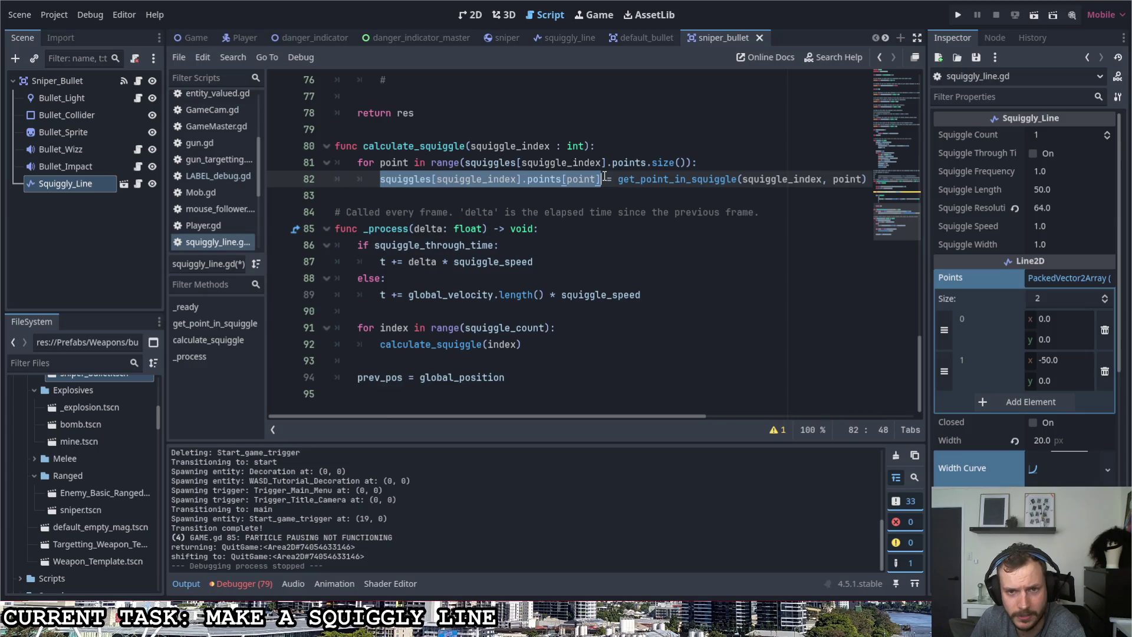
{"action": "scroll", "coordinate": [578, 343], "scroll_direction": "up", "scroll_amount": 3}
{"action": "scroll", "coordinate": [578, 342], "scroll_direction": "up", "scroll_amount": 1}
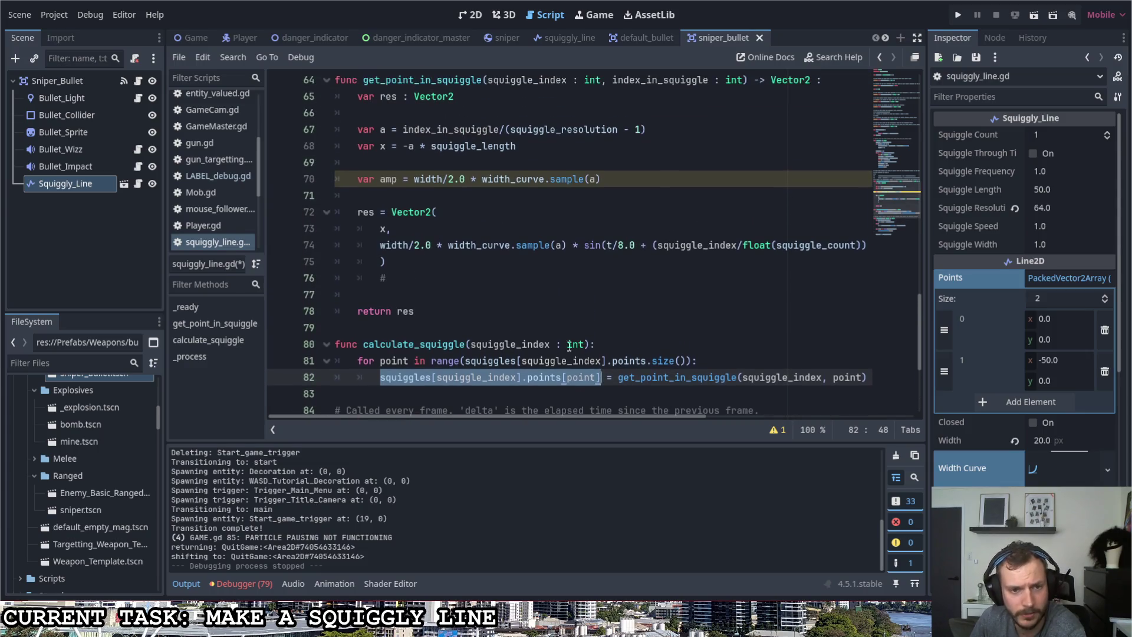
{"action": "left_click", "coordinate": [385, 262]}
Replace width/2.0 * width_curve.sample(a) on line 74 with amp
{"action": "left_click_drag", "start_coordinate": [380, 248], "coordinate": [567, 245]}
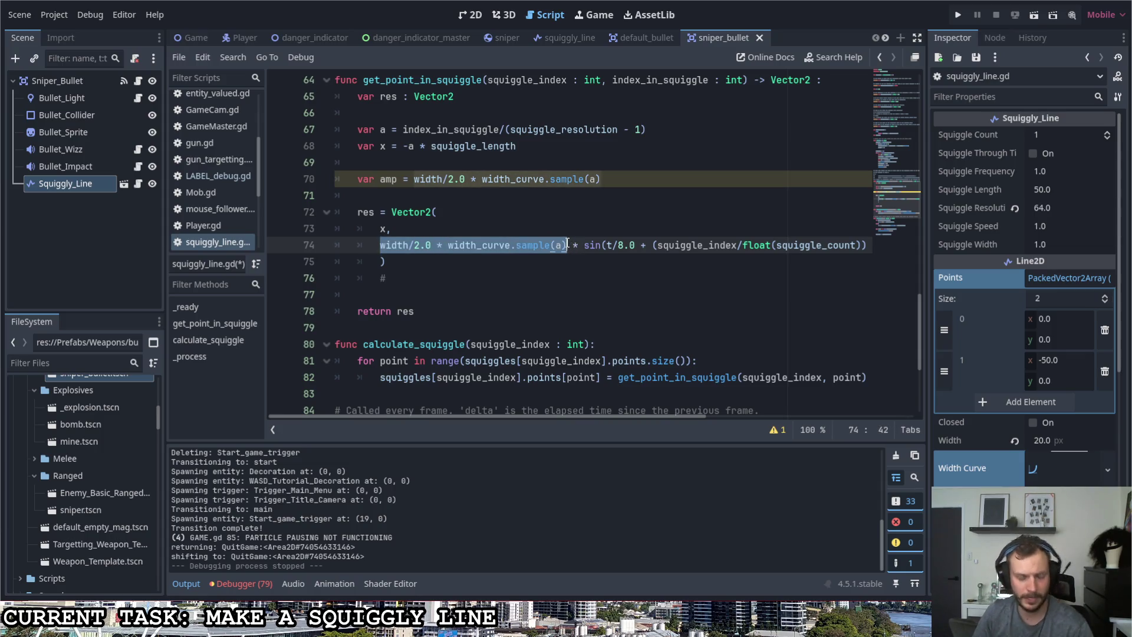
{"action": "type", "text": "amp"}
{"action": "left_click", "coordinate": [496, 230]}
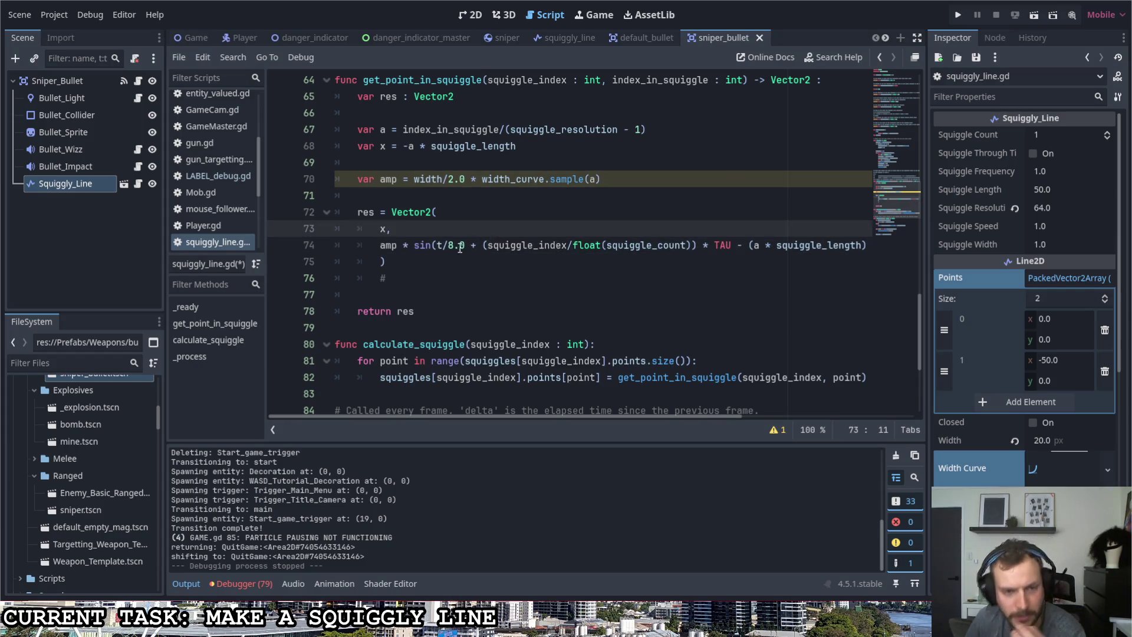
Select the expression inside sin on line 74 and put the caret at the line's start
{"action": "left_click", "coordinate": [439, 247]}
{"action": "scroll", "coordinate": [522, 339], "scroll_direction": "up", "scroll_amount": 1}
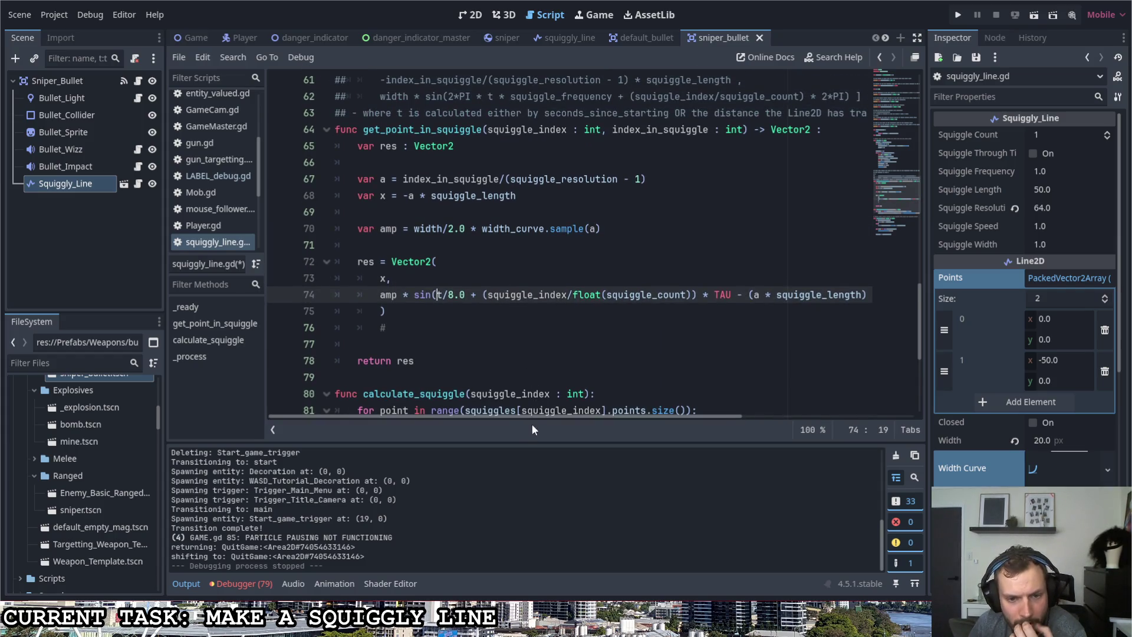
{"action": "mouse_move", "coordinate": [540, 416]}
{"action": "left_mouse_down"}
{"action": "mouse_move", "coordinate": [582, 417]}
{"action": "mouse_move", "coordinate": [526, 406]}
{"action": "left_mouse_up"}
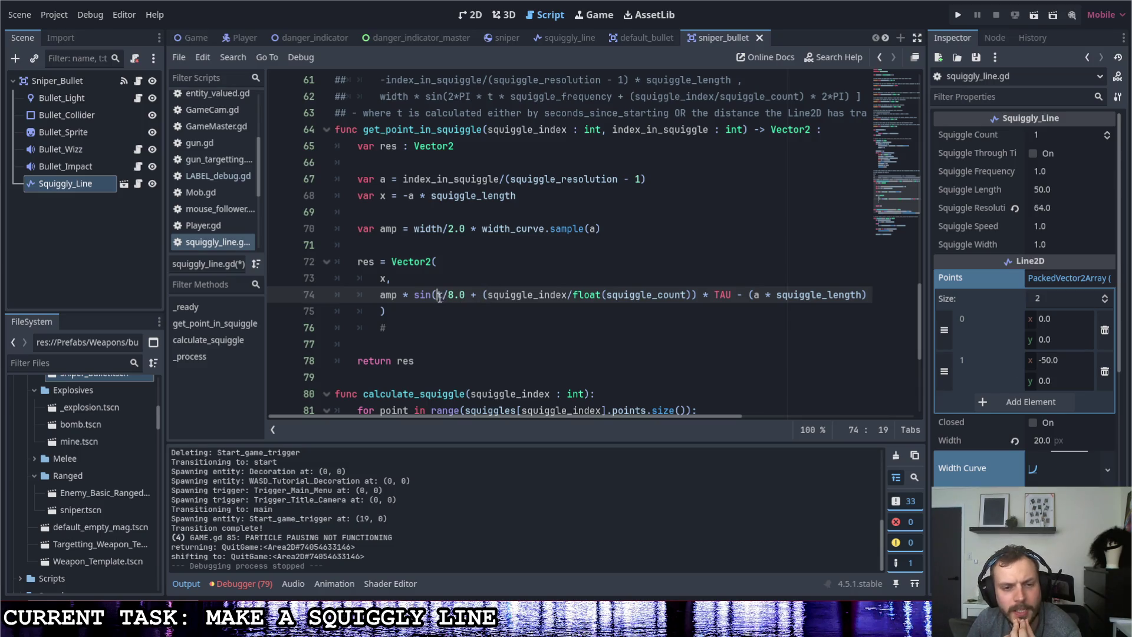
{"action": "mouse_move", "coordinate": [444, 295]}
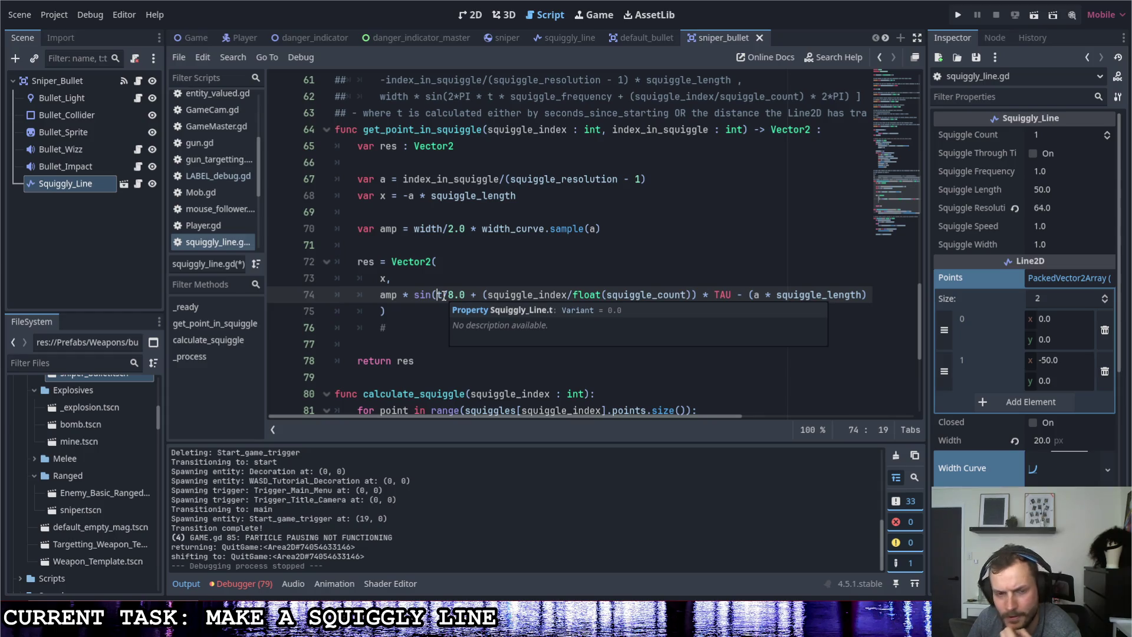
{"action": "left_click_drag", "start_coordinate": [435, 296], "coordinate": [516, 295]}
{"action": "left_click", "coordinate": [385, 297]}
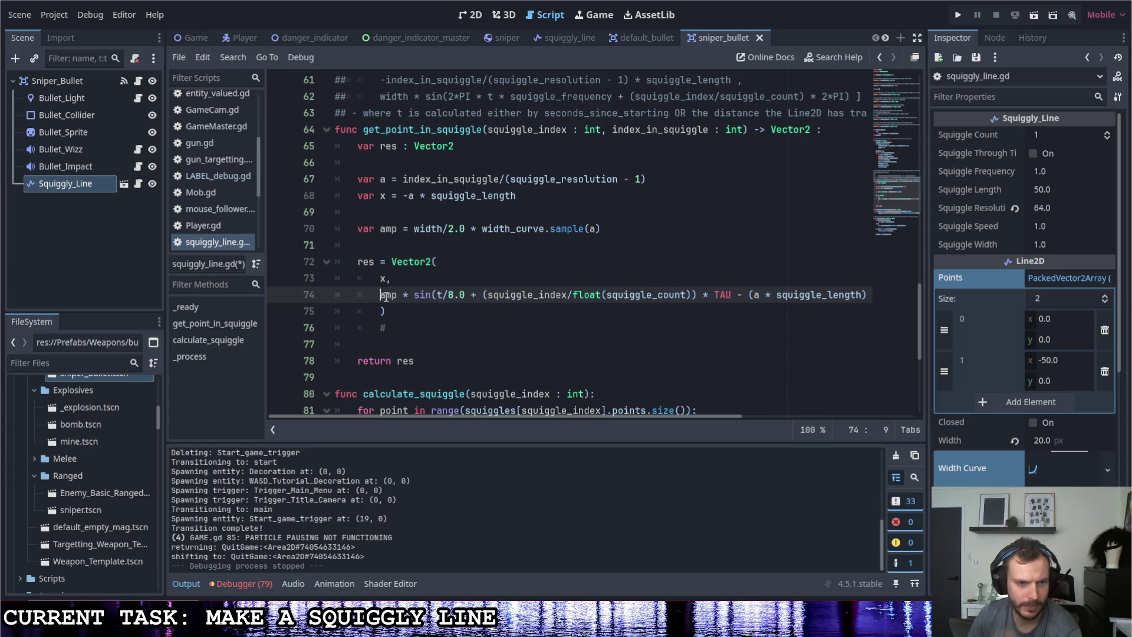
Comment out the old line 74 and start a new line above: amp * sin(x * squiggle_frequency
{"action": "type", "text": "#"}
{"action": "key", "text": "ctrl+shift+Return"}
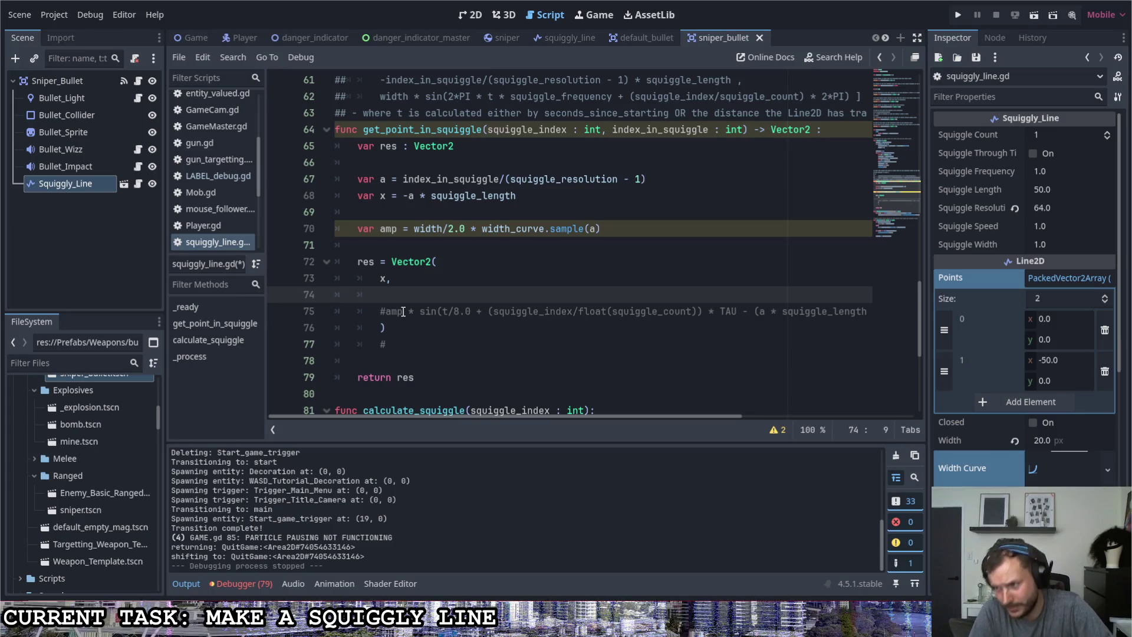
{"action": "type", "text": "amp"}
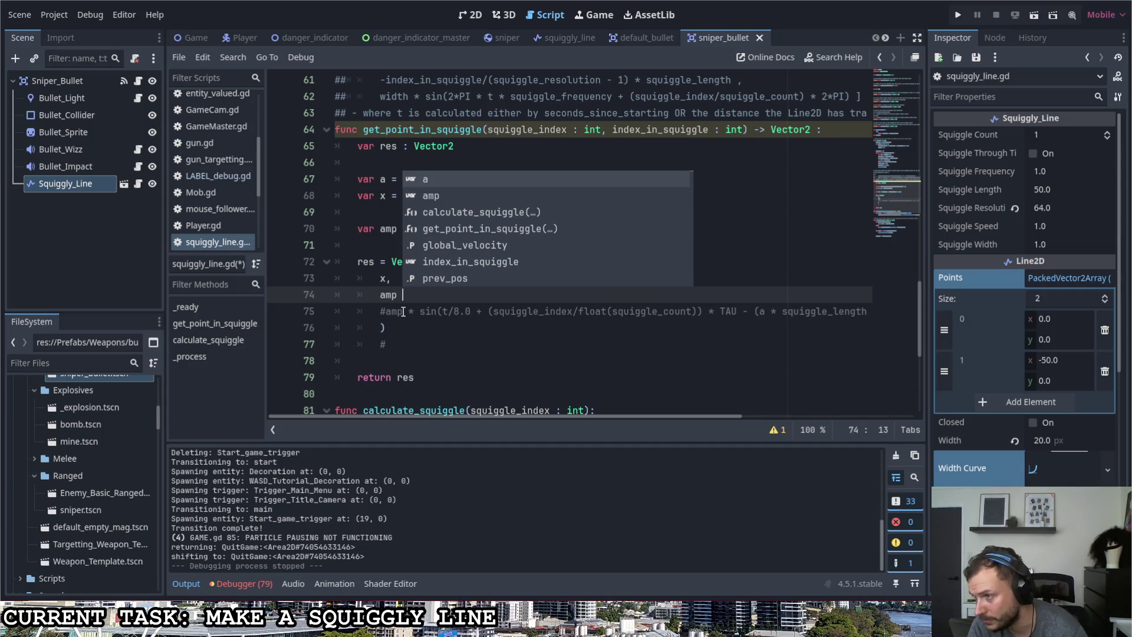
{"action": "key", "text": "BackSpace"}
{"action": "key", "text": "BackSpace"}
{"action": "key", "text": "BackSpace"}
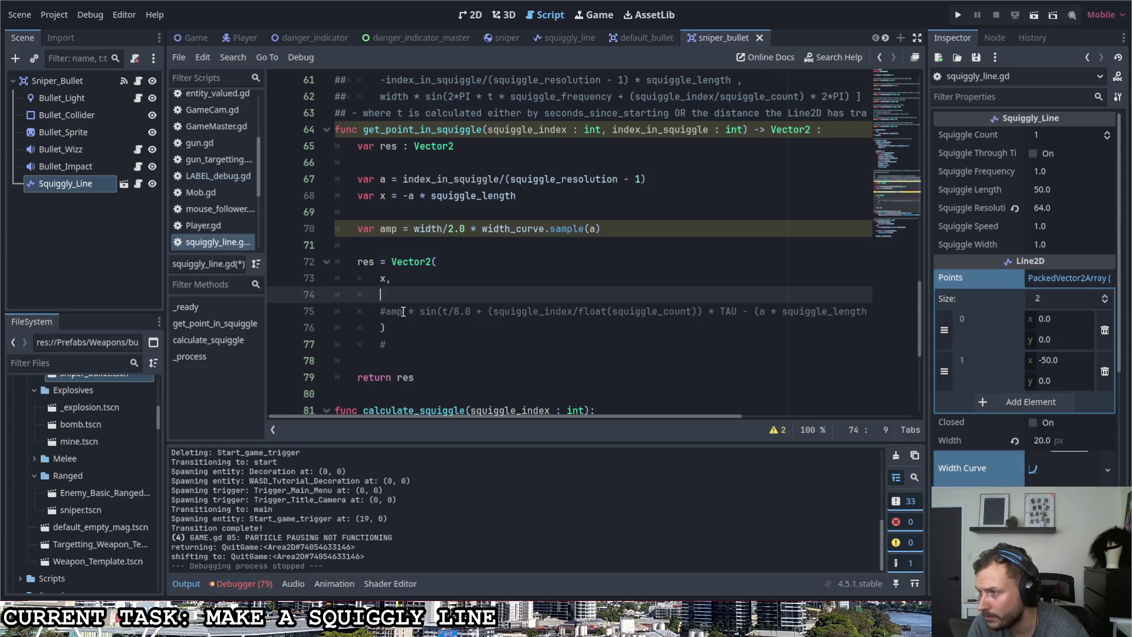
{"action": "type", "text": "amp "}
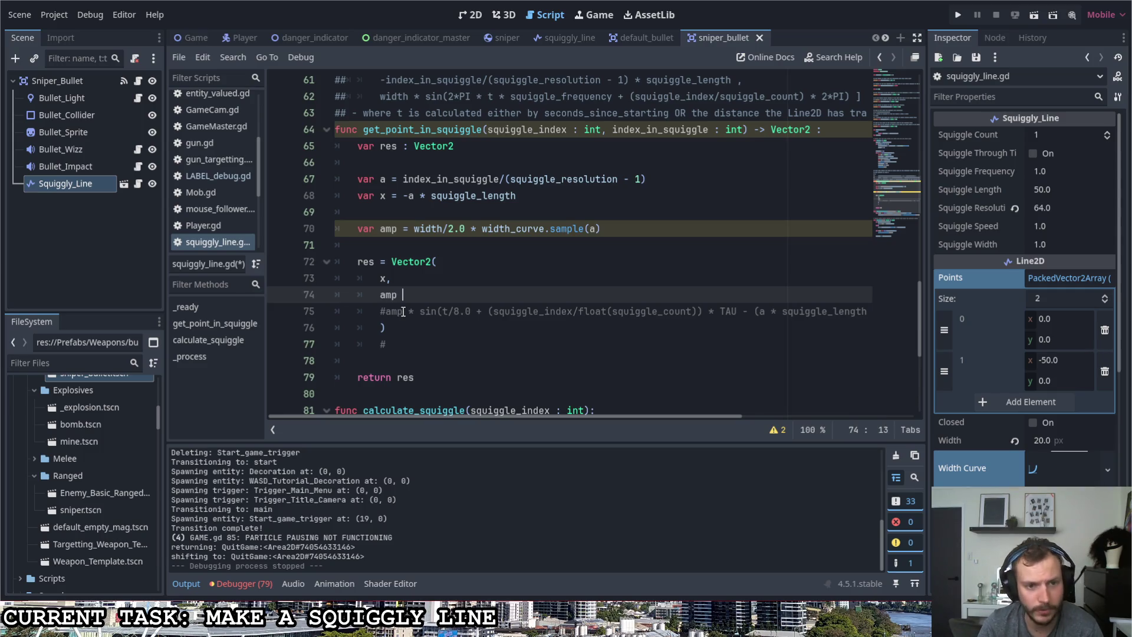
{"action": "type", "text": "*"}
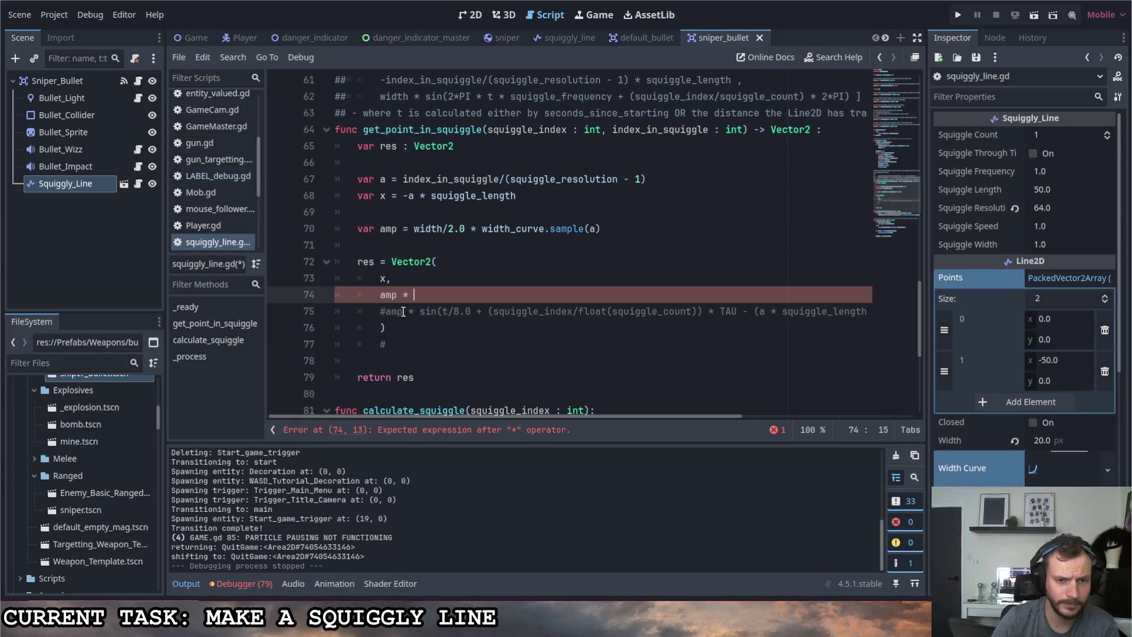
{"action": "type", "text": "sin("}
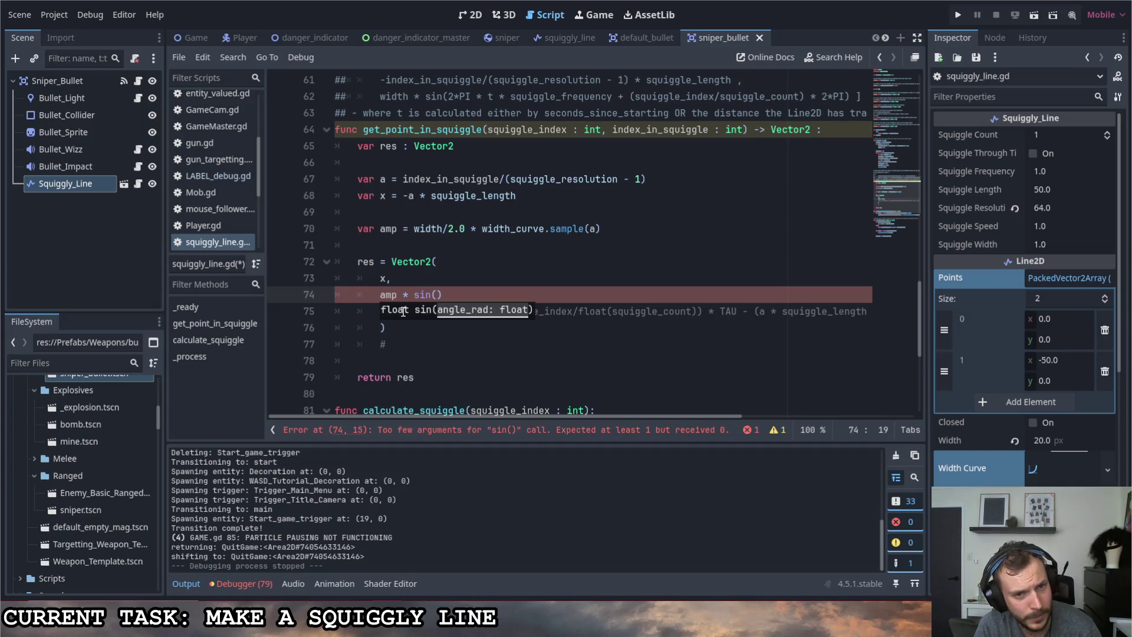
{"action": "type", "text": "x"}
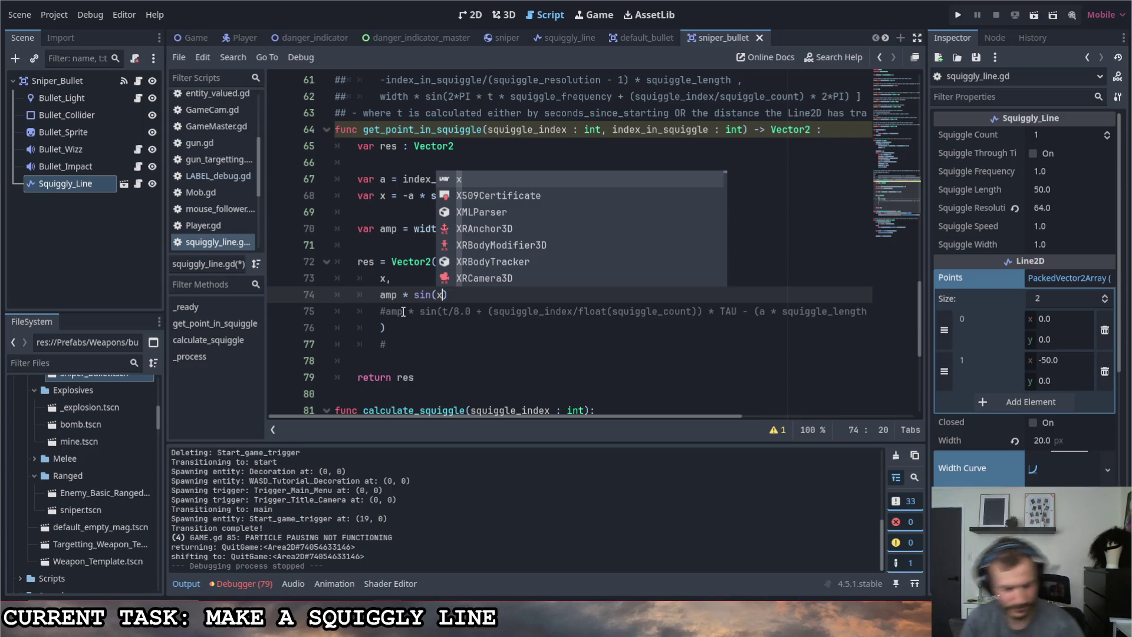
{"action": "type", "text": "* squiggl"}
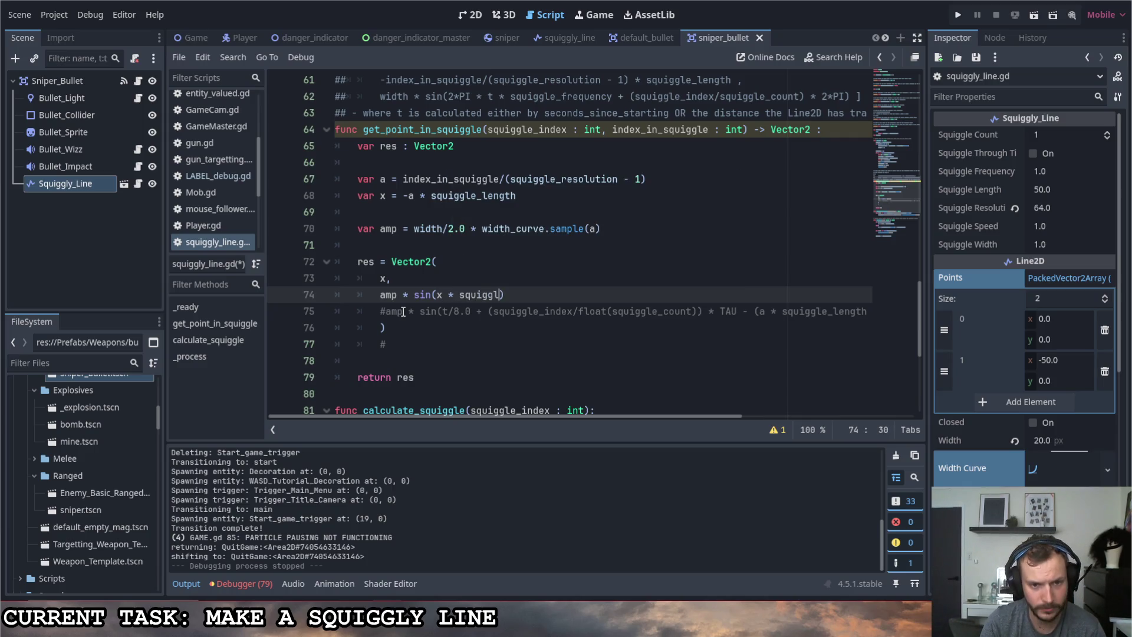
{"action": "type", "text": "e"}
{"action": "key", "text": "Down"}
{"action": "key", "text": "Return"}
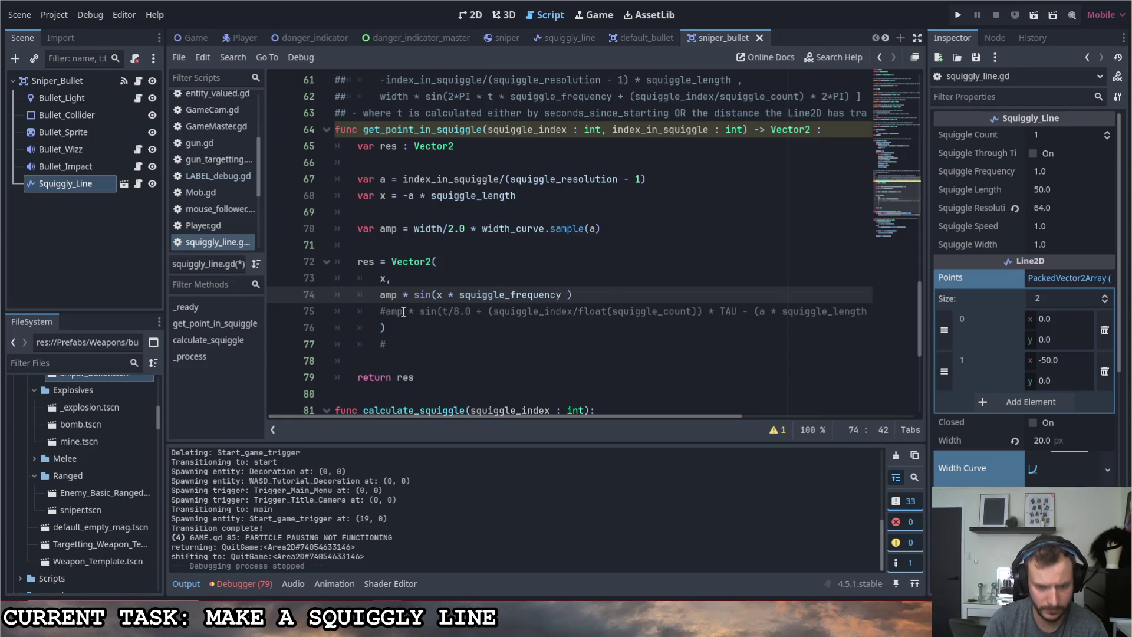
Finish the new line as amp * sin(x * squiggle_frequency + deg_to_rad(t))
{"action": "type", "text": "*"}
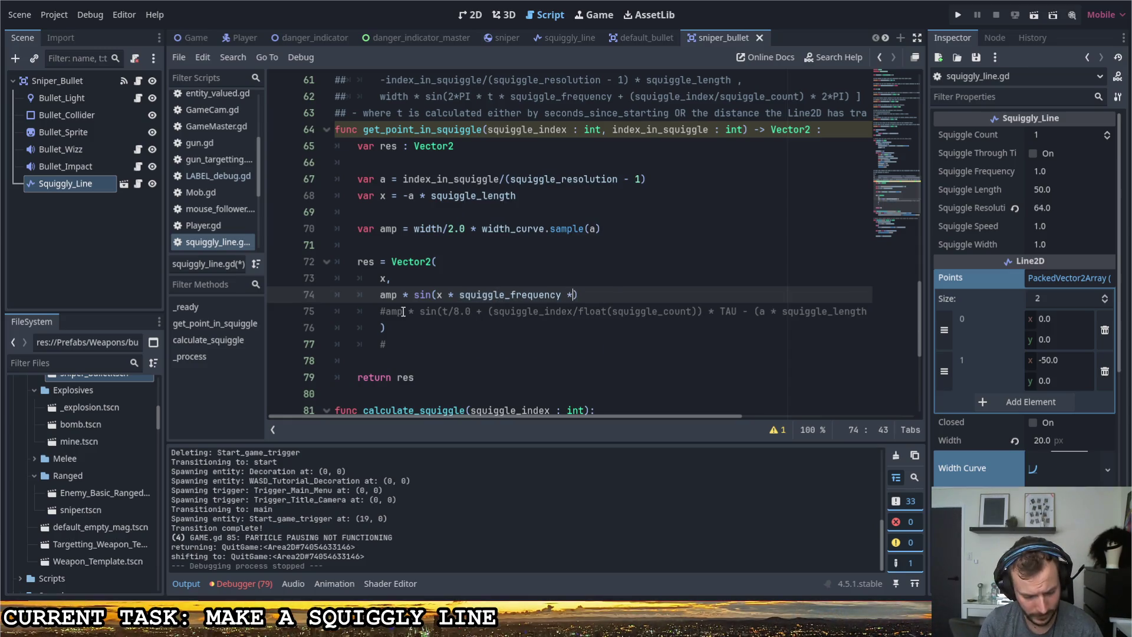
{"action": "key", "text": "BackSpace"}
{"action": "type", "text": "+ deg"}
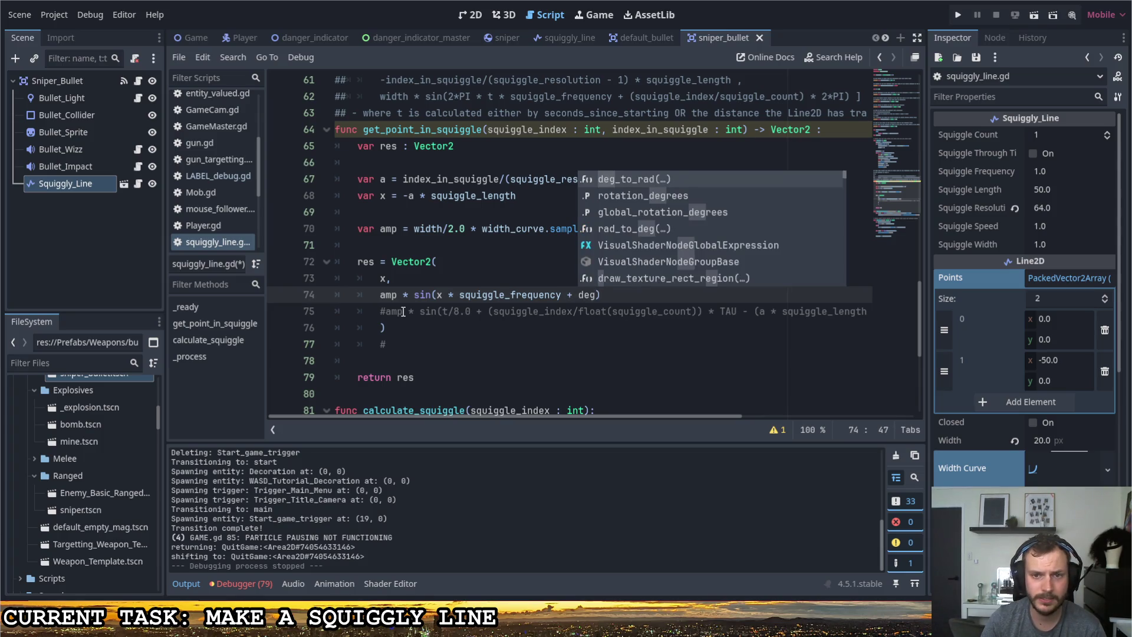
{"action": "key", "text": "Return"}
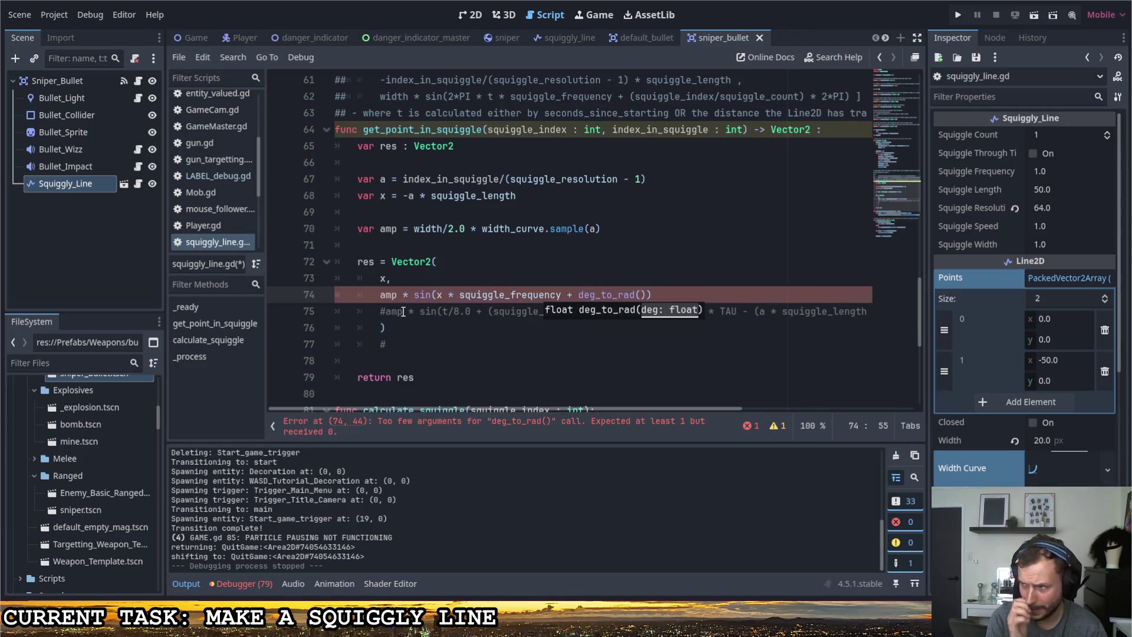
{"action": "type", "text": "t"}
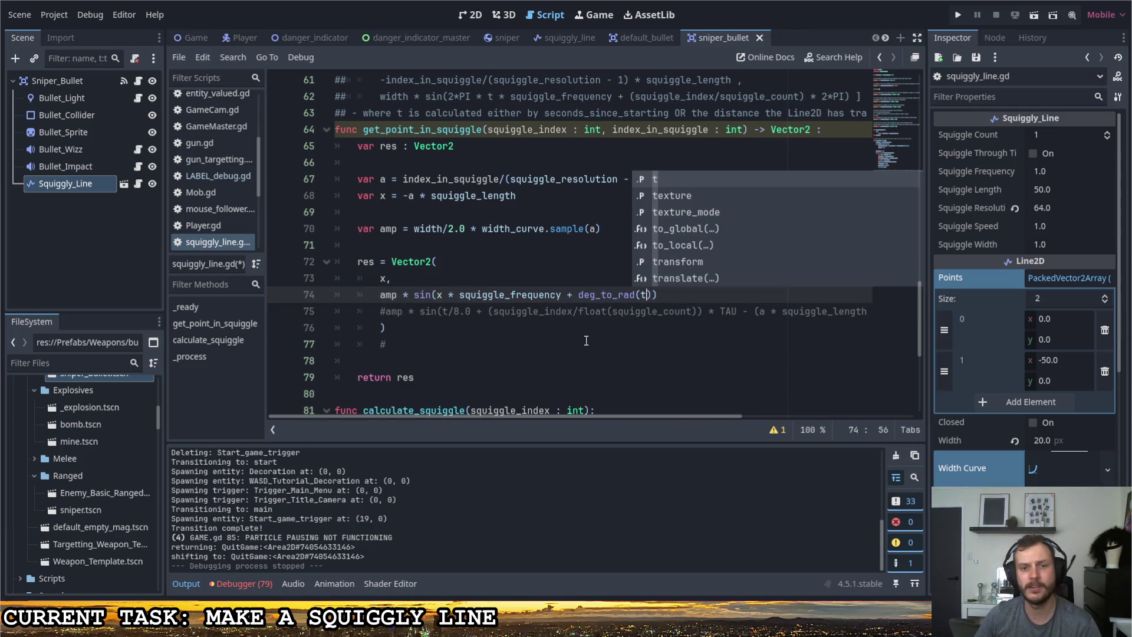
{"action": "left_click", "coordinate": [586, 342]}
Save squiggly_line.gd and run the game to test the squiggle
{"action": "key", "text": "ctrl+s"}
{"action": "left_click", "coordinate": [690, 294]}
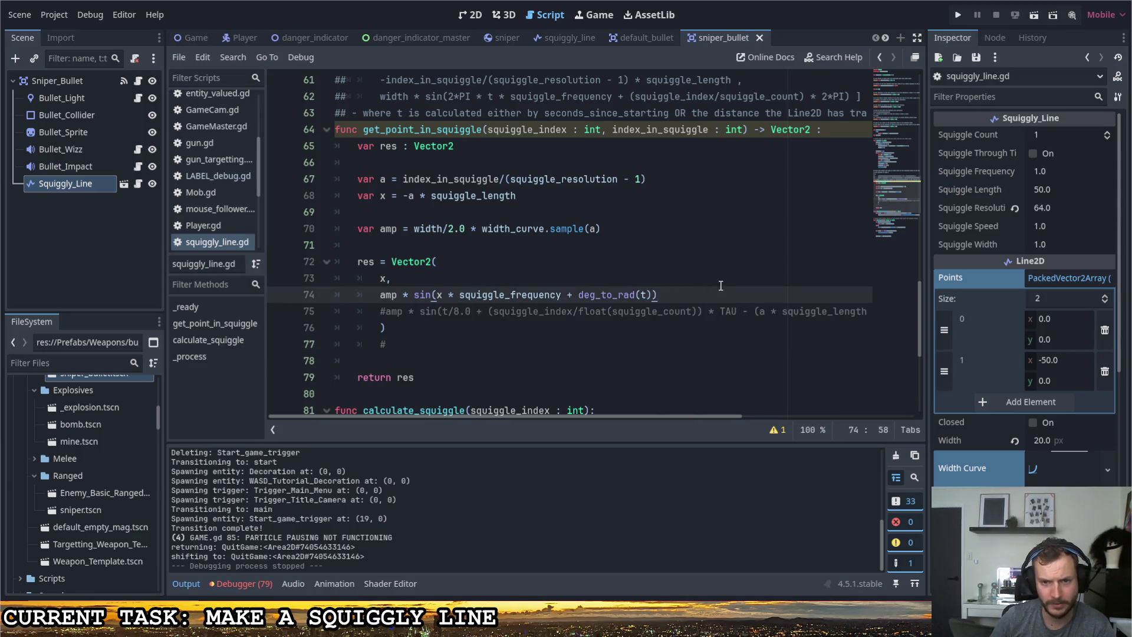
{"action": "left_click", "coordinate": [958, 15]}
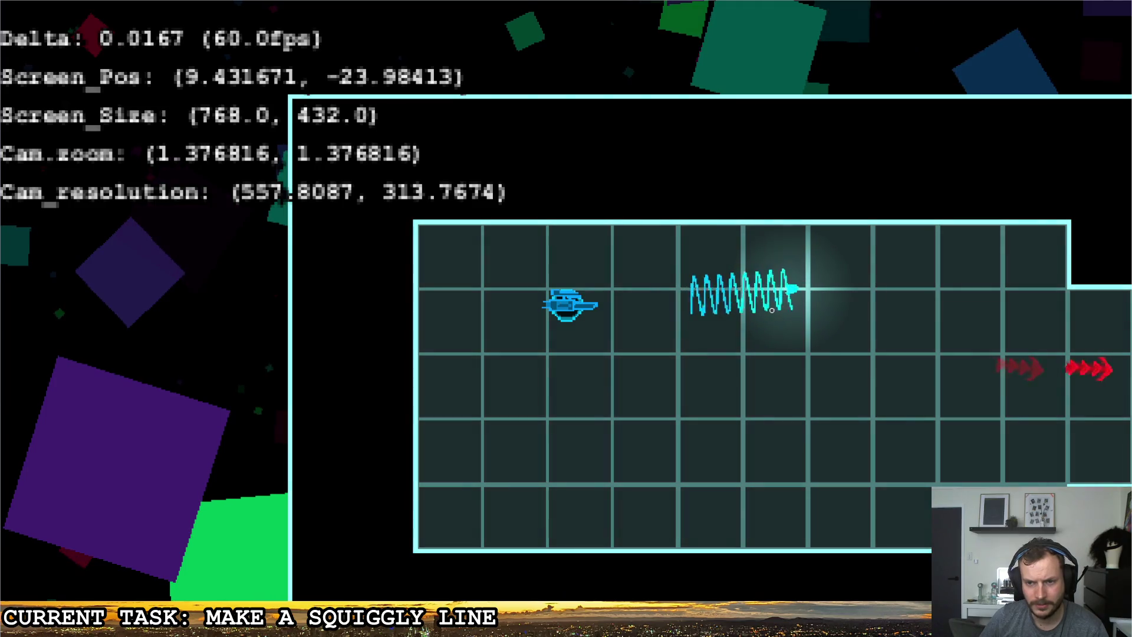
{"action": "key", "text": "Escape"}
{"action": "left_click", "coordinate": [736, 305]}
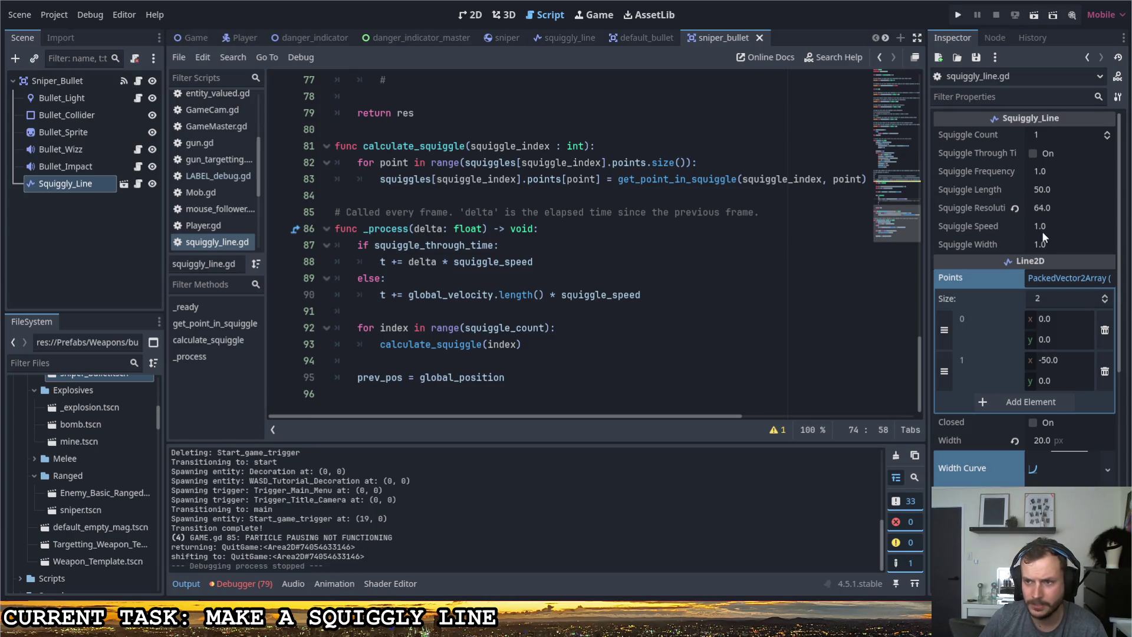
{"action": "scroll", "coordinate": [643, 305], "scroll_direction": "up", "scroll_amount": 1}
Replace deg_to_rad(t) with plain t on line 74 and save
{"action": "scroll", "coordinate": [642, 304], "scroll_direction": "up", "scroll_amount": 3}
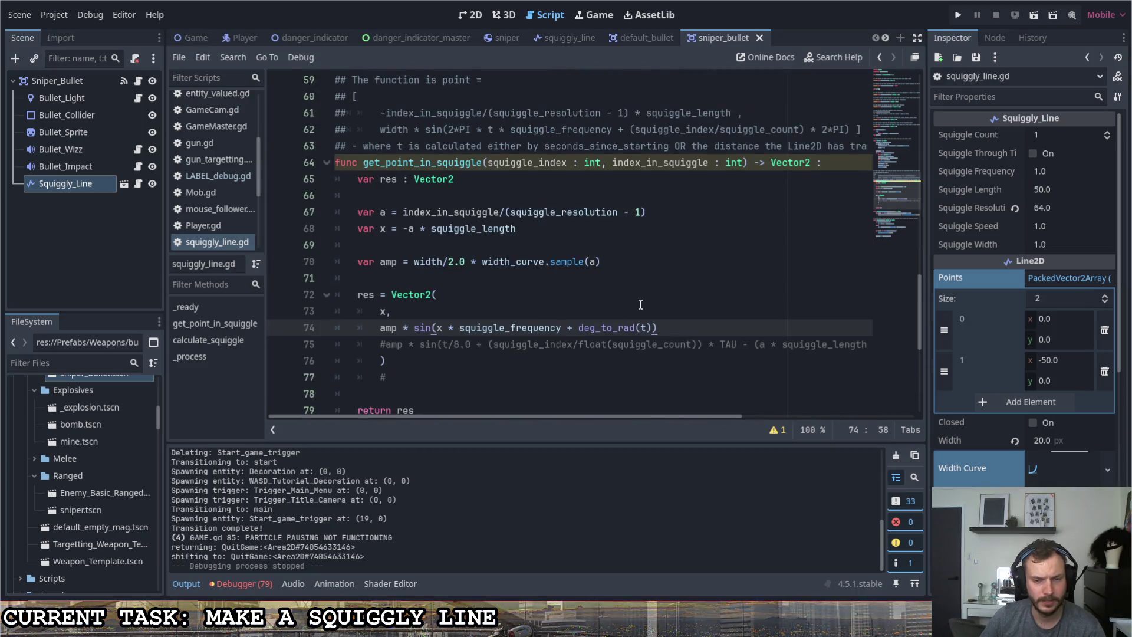
{"action": "double_click", "coordinate": [644, 327]}
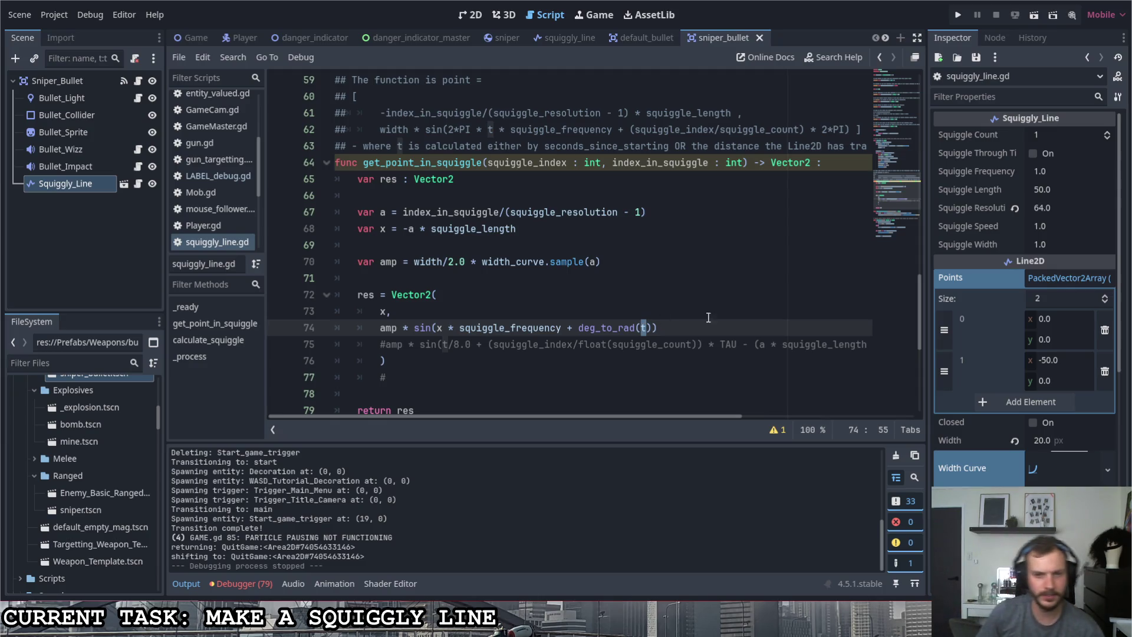
{"action": "left_click_drag", "start_coordinate": [652, 328], "coordinate": [576, 329]}
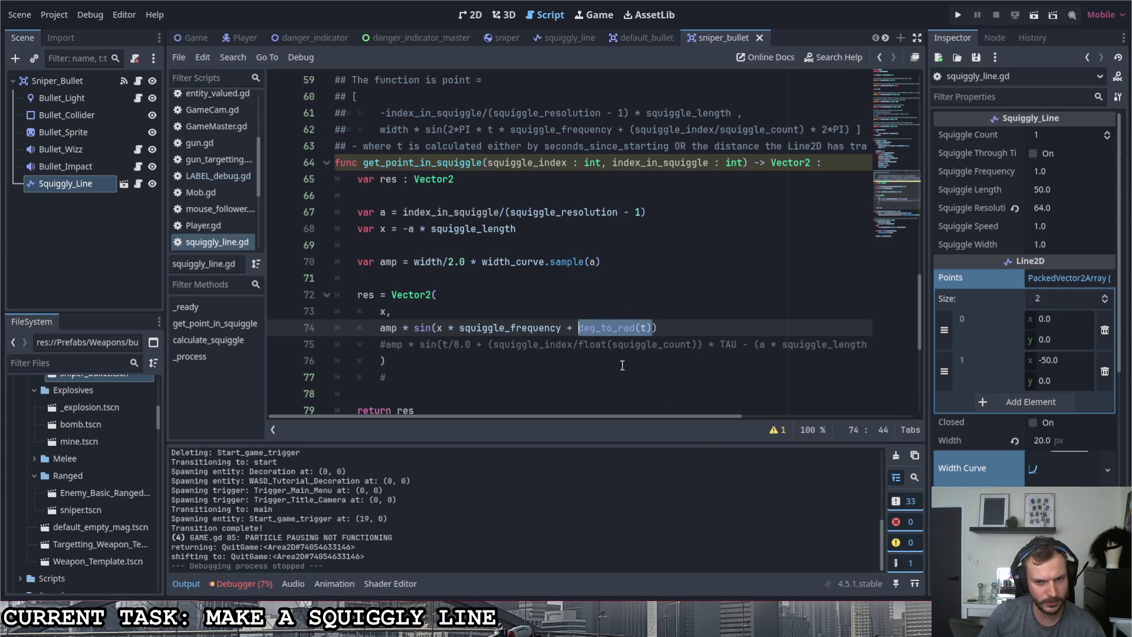
{"action": "type", "text": "t"}
{"action": "left_click", "coordinate": [579, 327]}
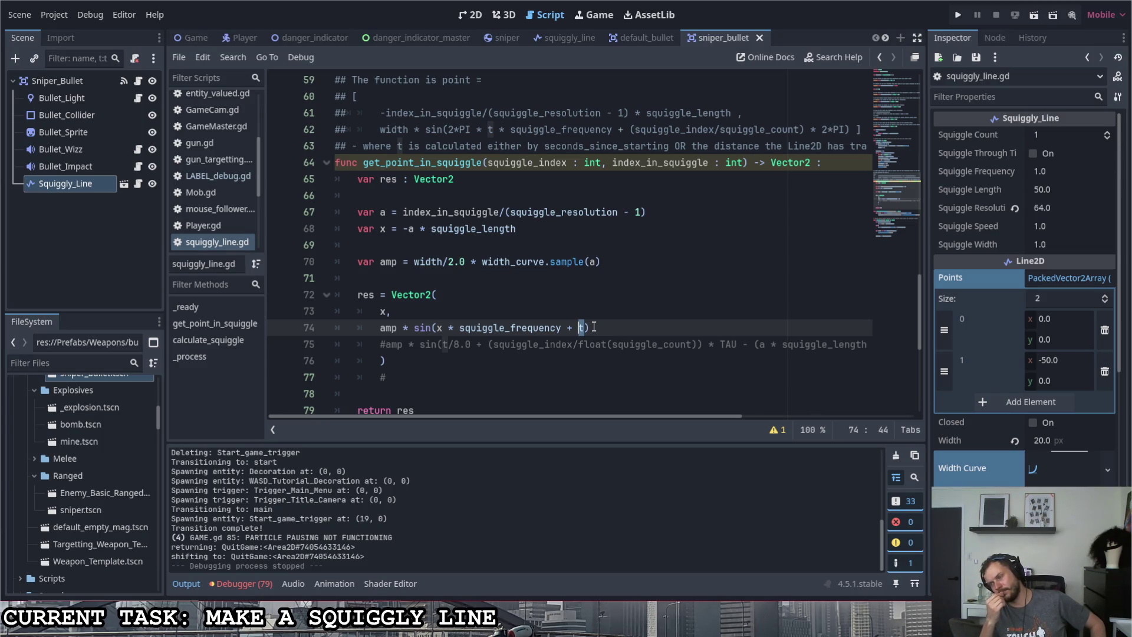
{"action": "key", "text": "ctrl+s"}
{"action": "left_click", "coordinate": [511, 327]}
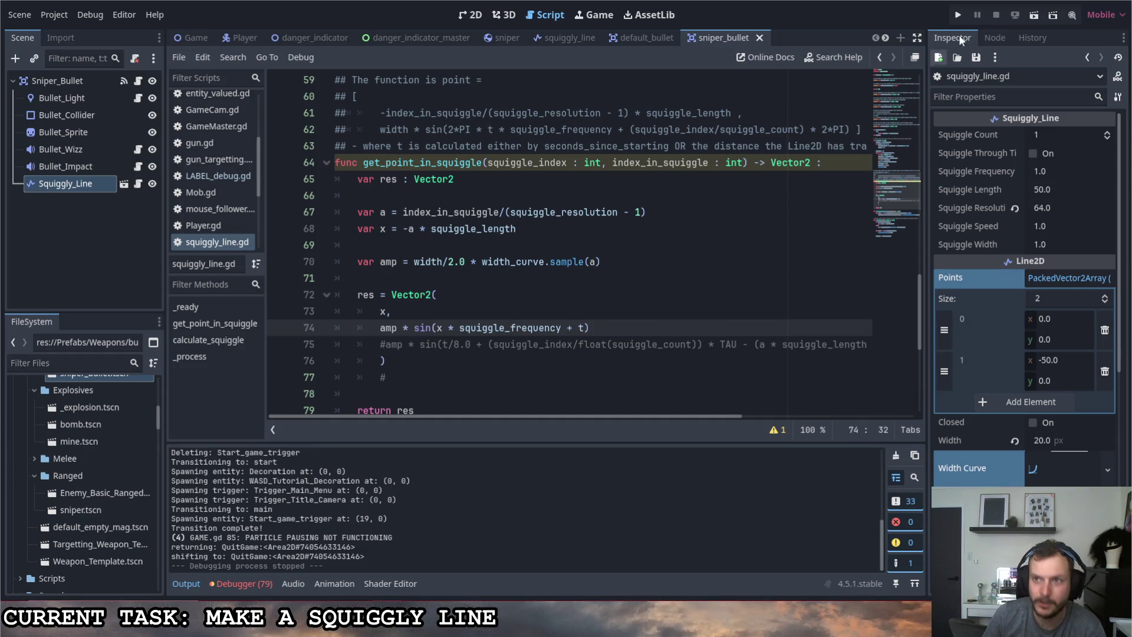
{"action": "left_click", "coordinate": [958, 15]}
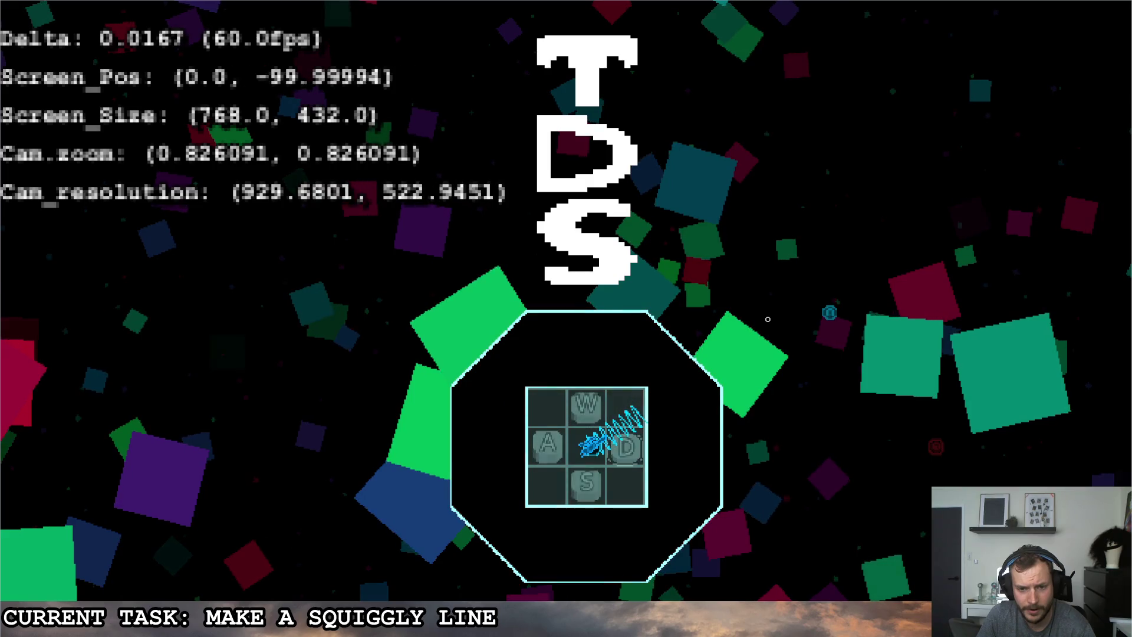
{"action": "key", "text": "w"}
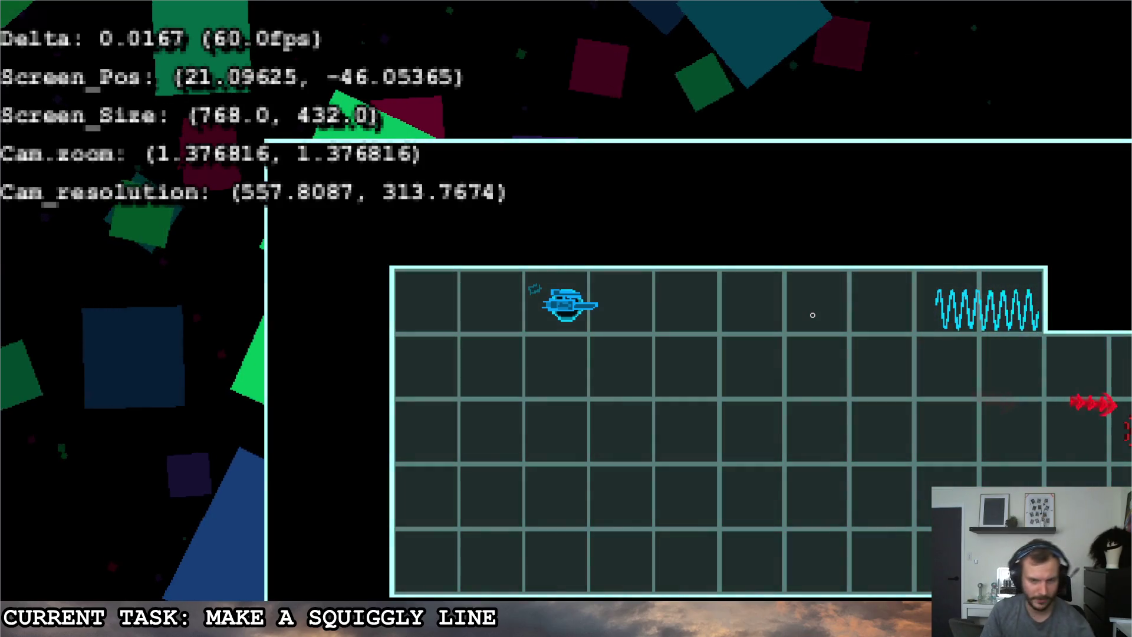
{"action": "key", "text": "Escape"}
{"action": "left_click", "coordinate": [736, 304]}
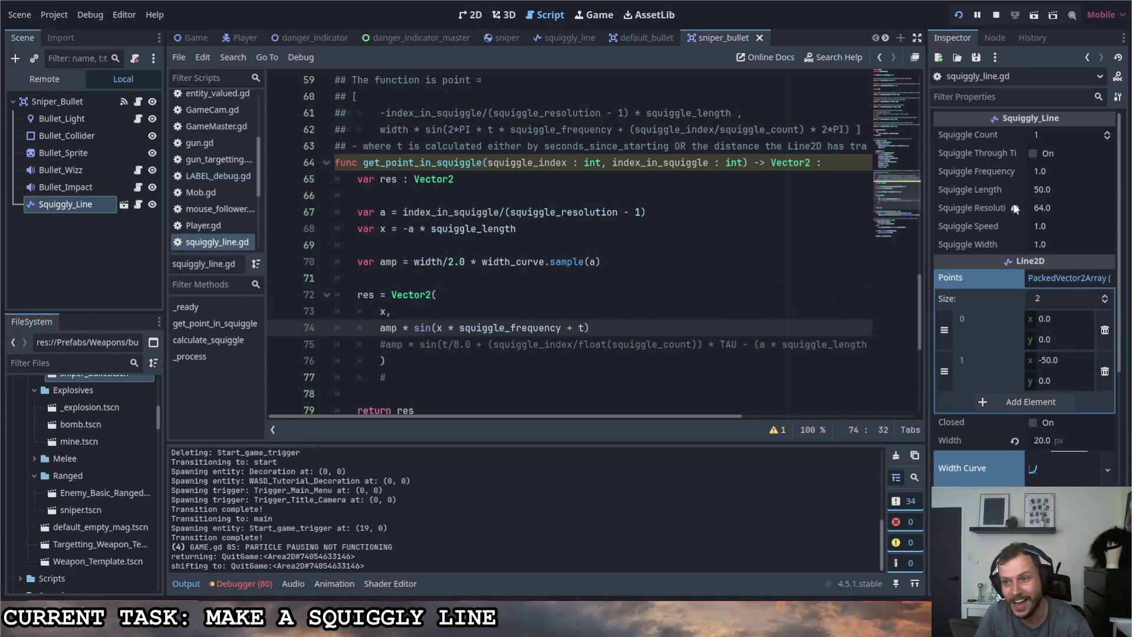
Set Squiggle Frequency to 2 and test-run the game
{"action": "left_click", "coordinate": [1044, 173]}
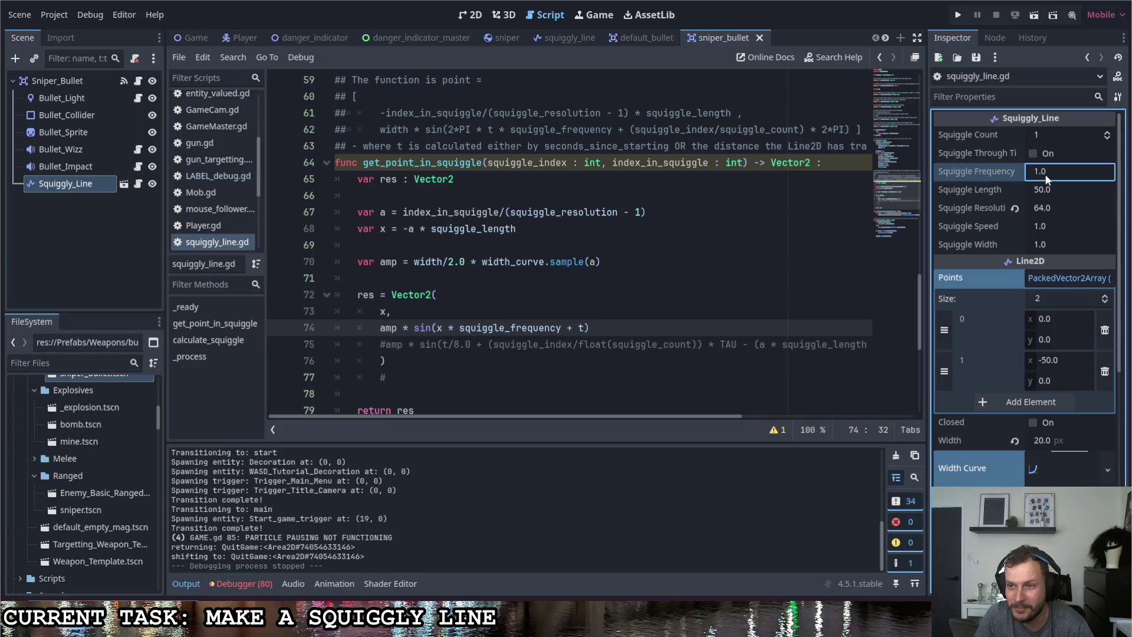
{"action": "type", "text": "2"}
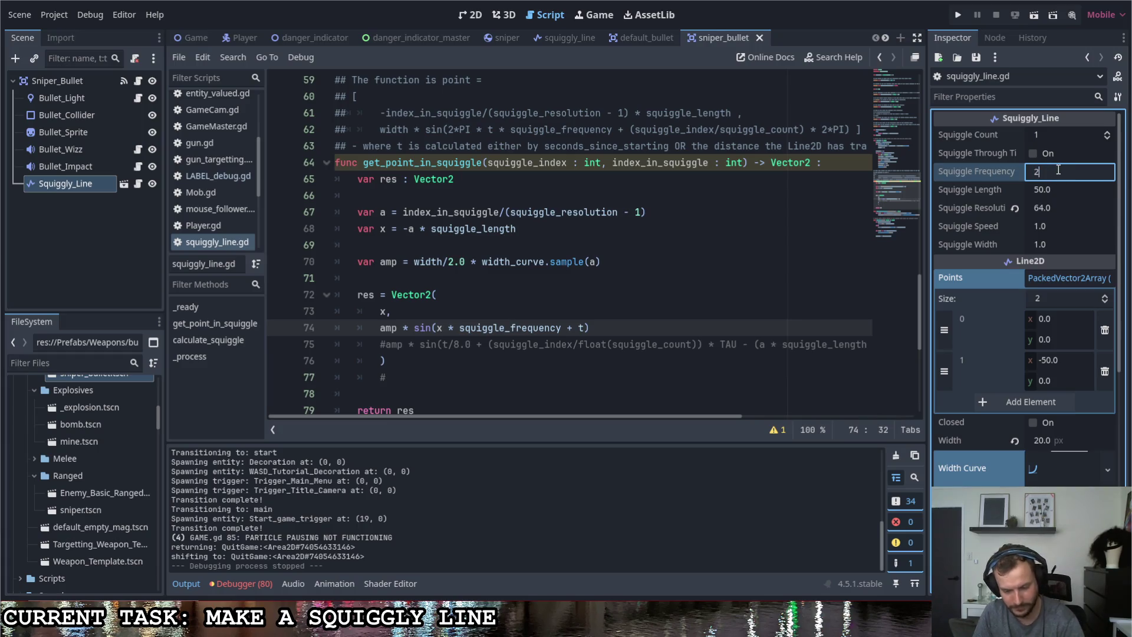
{"action": "key", "text": "Return"}
{"action": "left_click", "coordinate": [958, 14]}
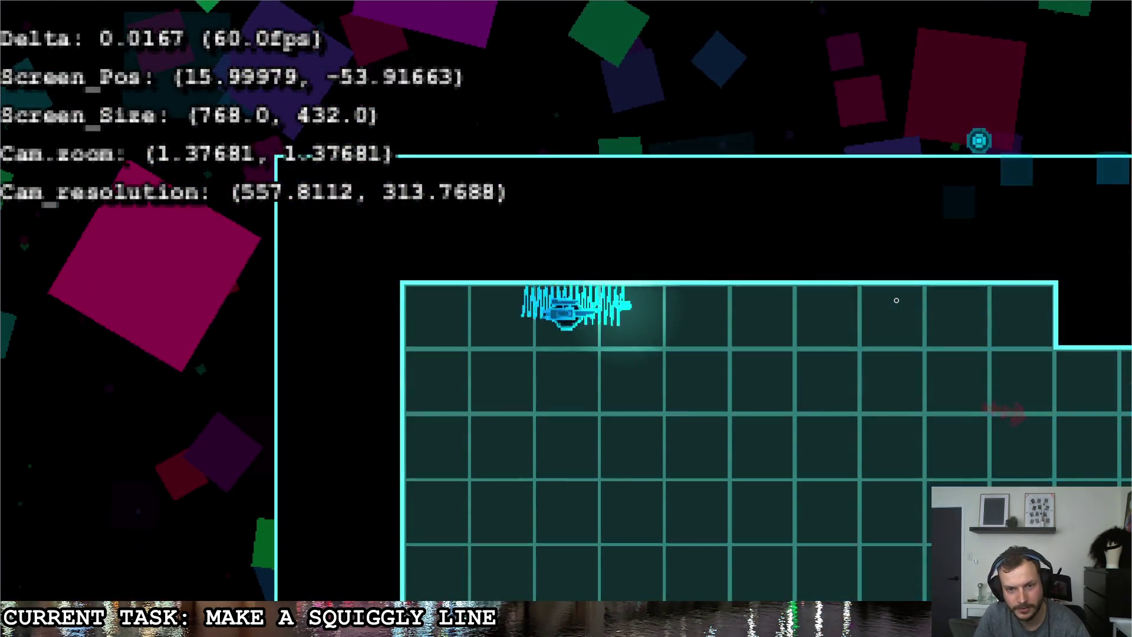
{"action": "key", "text": "F8"}
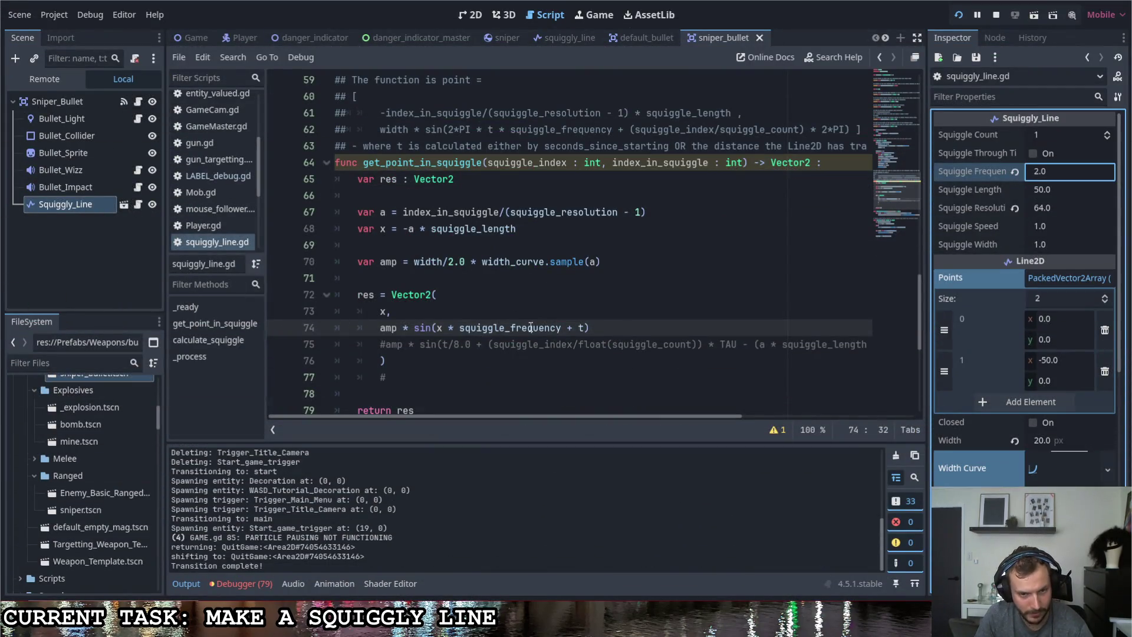
Change Squiggle Frequency to 0.125 and run the game again to view the wider wave
{"action": "left_click", "coordinate": [1053, 170]}
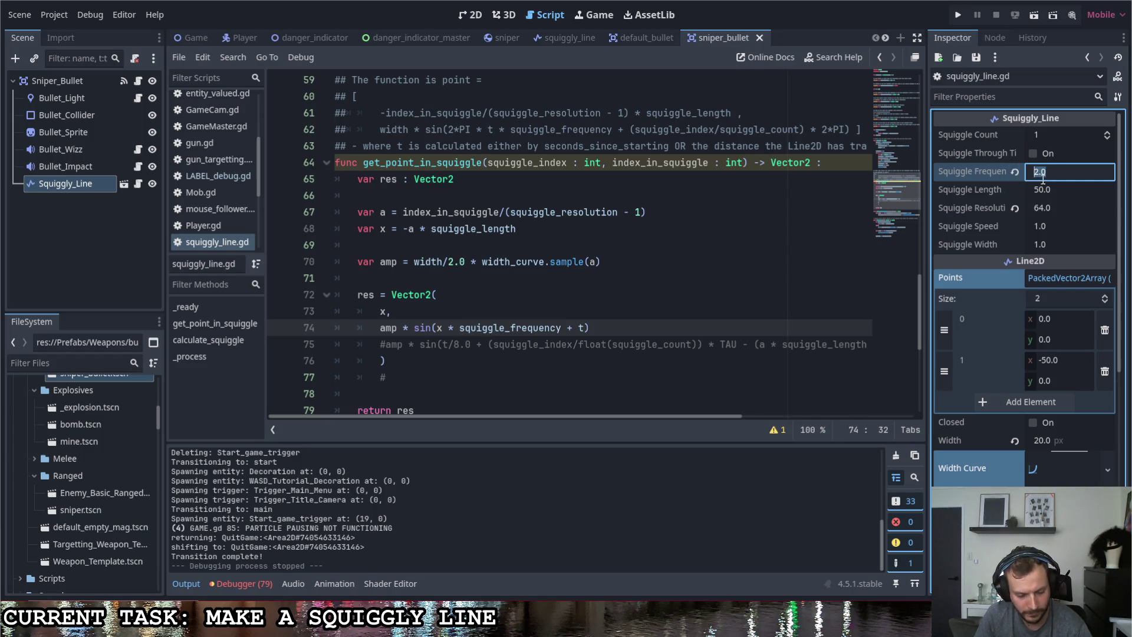
{"action": "type", "text": "0"}
{"action": "key", "text": "Return"}
{"action": "left_click", "coordinate": [1047, 171]}
{"action": "type", "text": "0.0"}
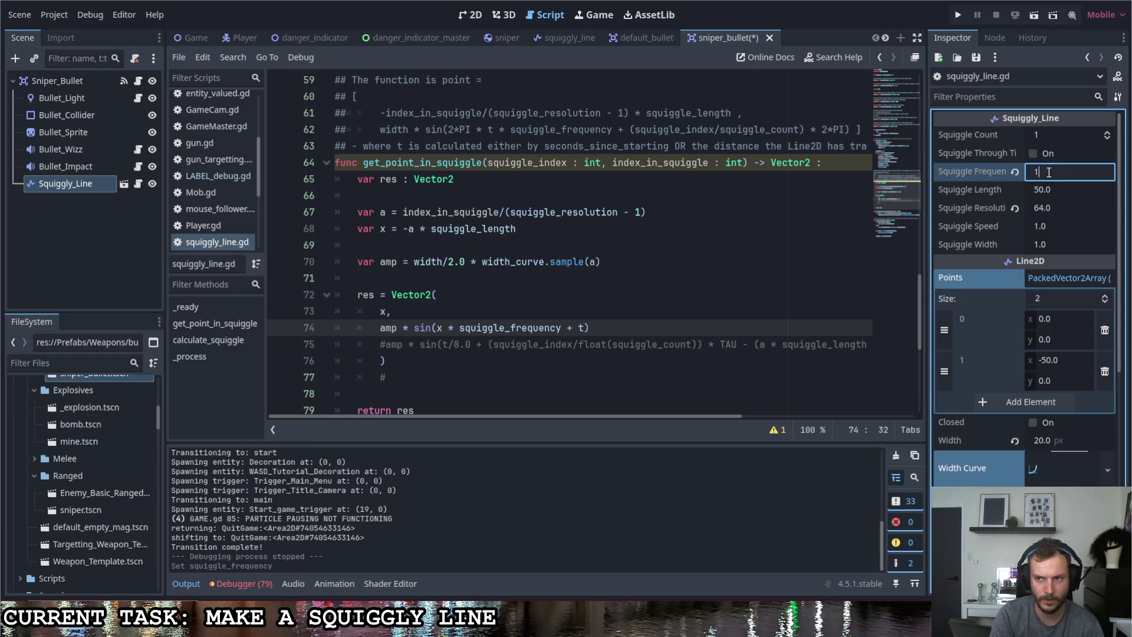
{"action": "key", "text": "Return"}
{"action": "left_click", "coordinate": [1049, 171]}
{"action": "type", "text": "5"}
{"action": "key", "text": "Return"}
{"action": "key", "text": "F5"}
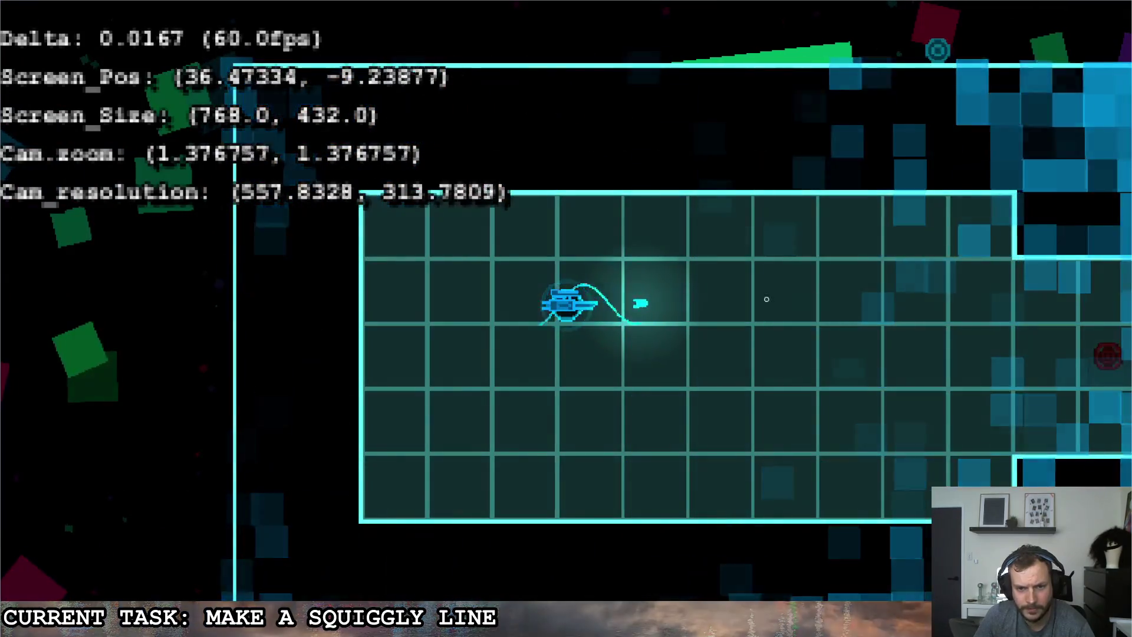
{"action": "key", "text": "F8"}
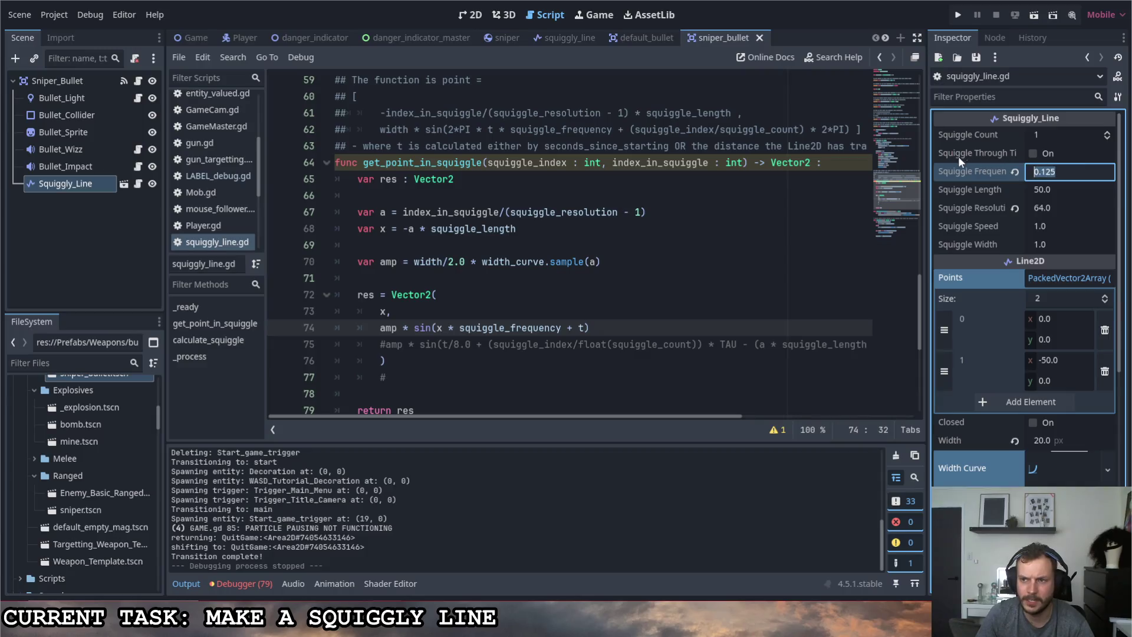
Revert Squiggle Frequency to its default 1.0 and select the Squiggle Length property
{"action": "left_click", "coordinate": [1013, 172]}
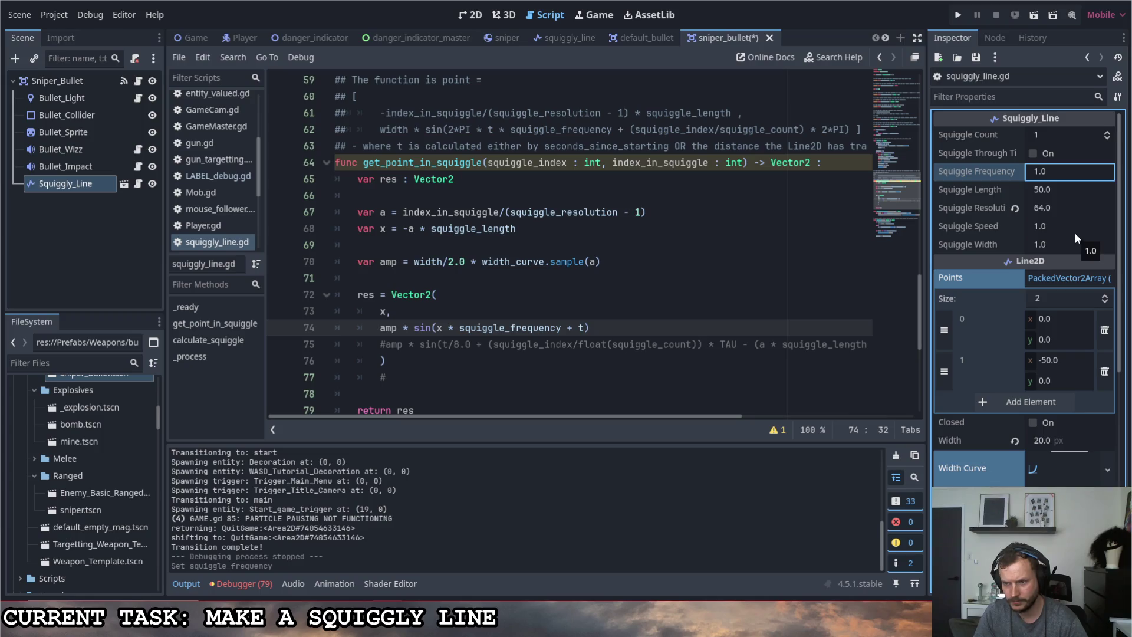
{"action": "left_click", "coordinate": [1044, 197]}
{"action": "left_click", "coordinate": [561, 327]}
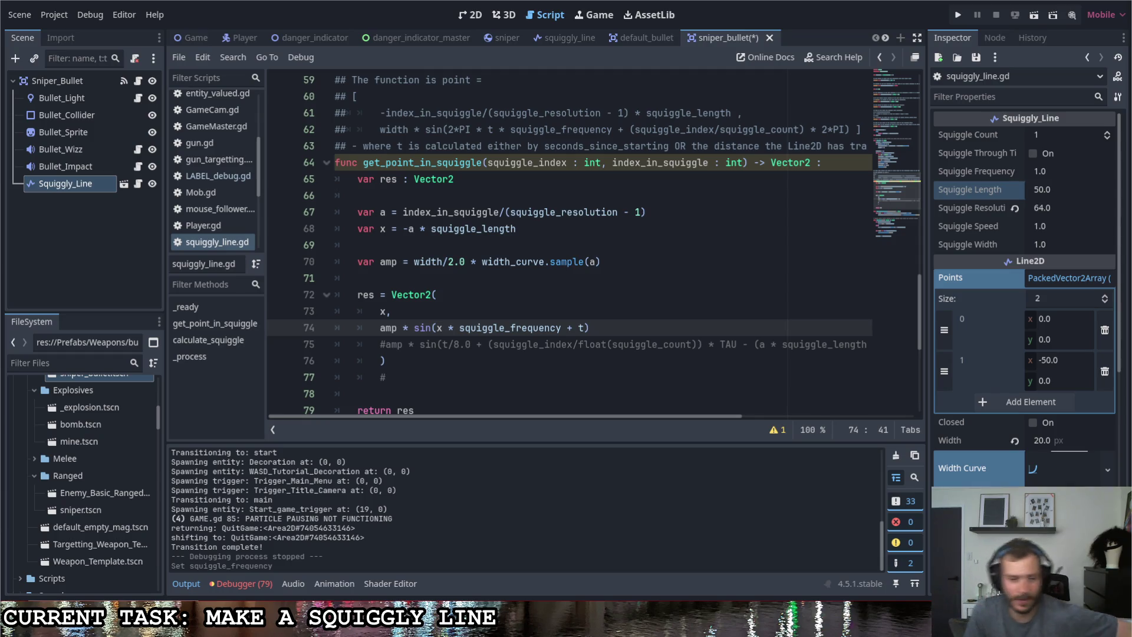
Check the a·sin(bx+t)+k graph in the Desmos window, then return to Godot
{"action": "mouse_move", "coordinate": [272, 619]}
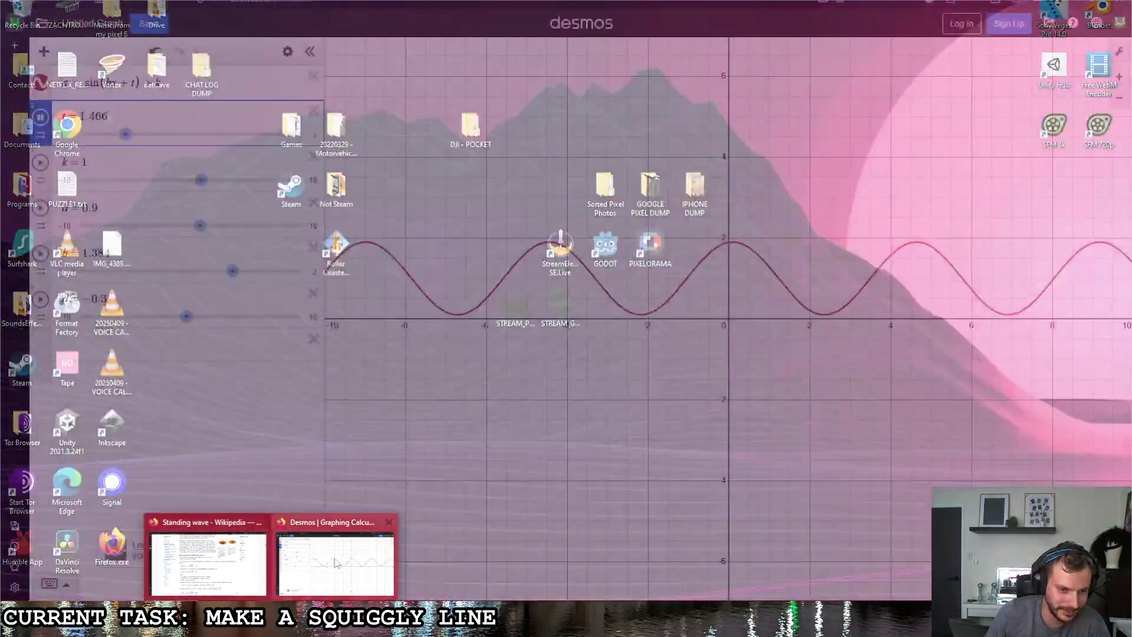
{"action": "left_click", "coordinate": [335, 563]}
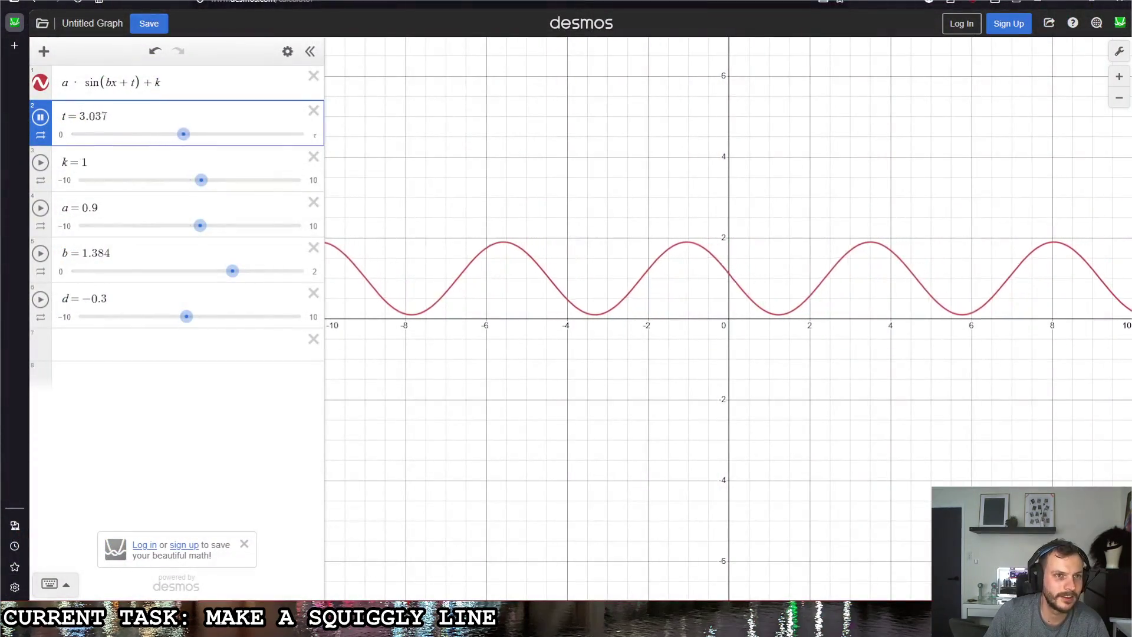
{"action": "left_click", "coordinate": [242, 2]}
{"action": "key", "text": "alt+Tab"}
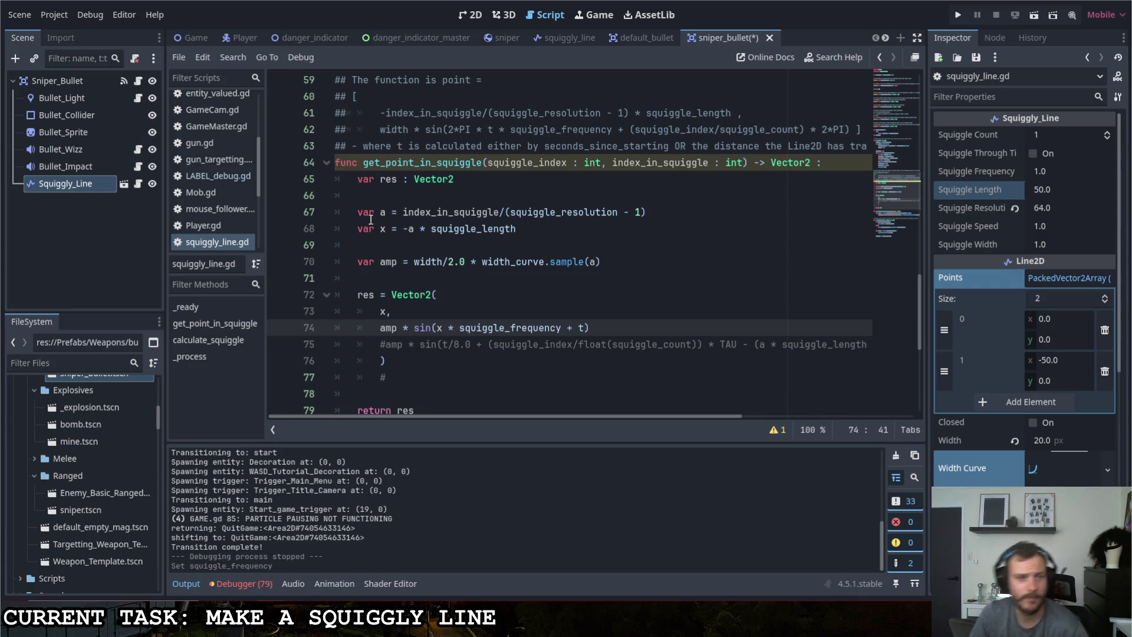
{"action": "scroll", "coordinate": [568, 189], "scroll_direction": "up", "scroll_amount": 20}
{"action": "left_click", "coordinate": [506, 94]}
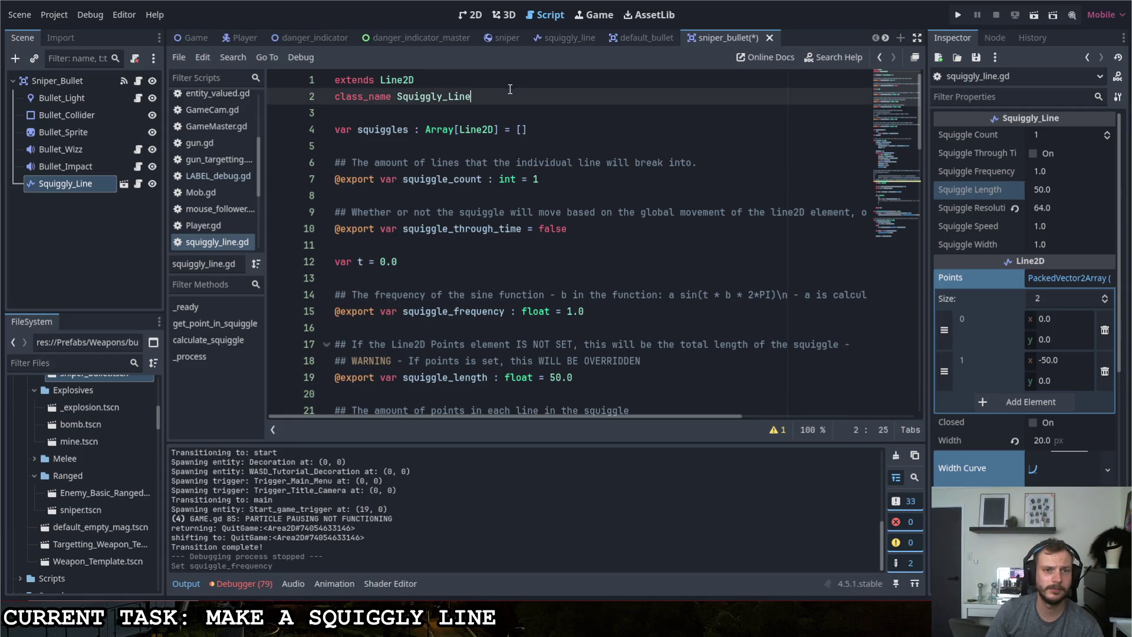
{"action": "key", "text": "Return"}
{"action": "key", "text": "Return"}
{"action": "type", "text": "@tool"}
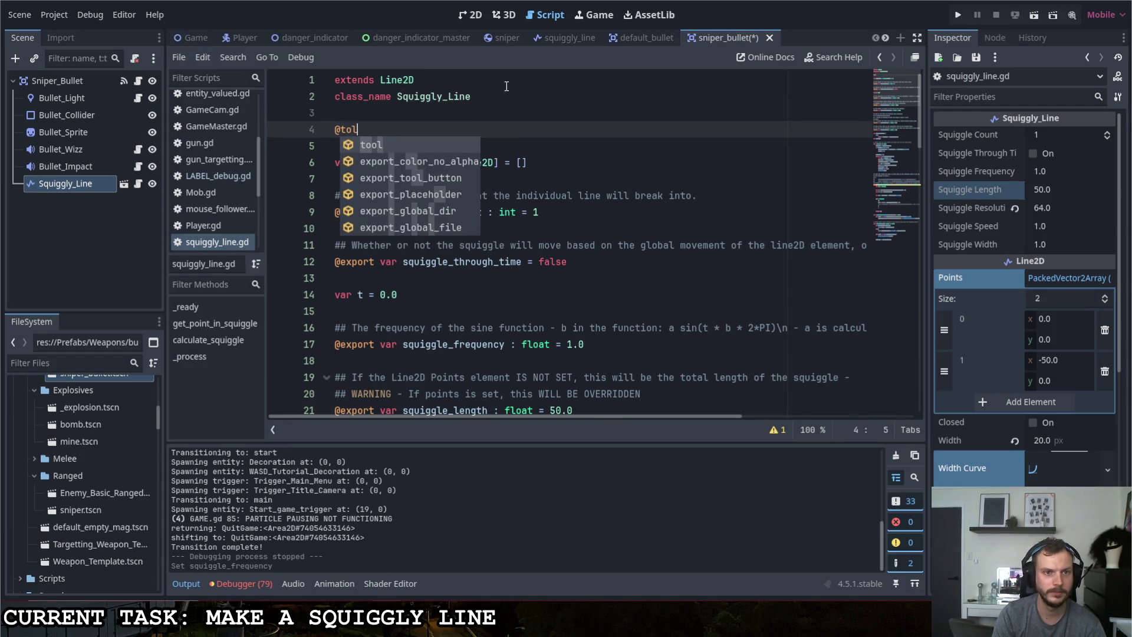
{"action": "left_click", "coordinate": [465, 114]}
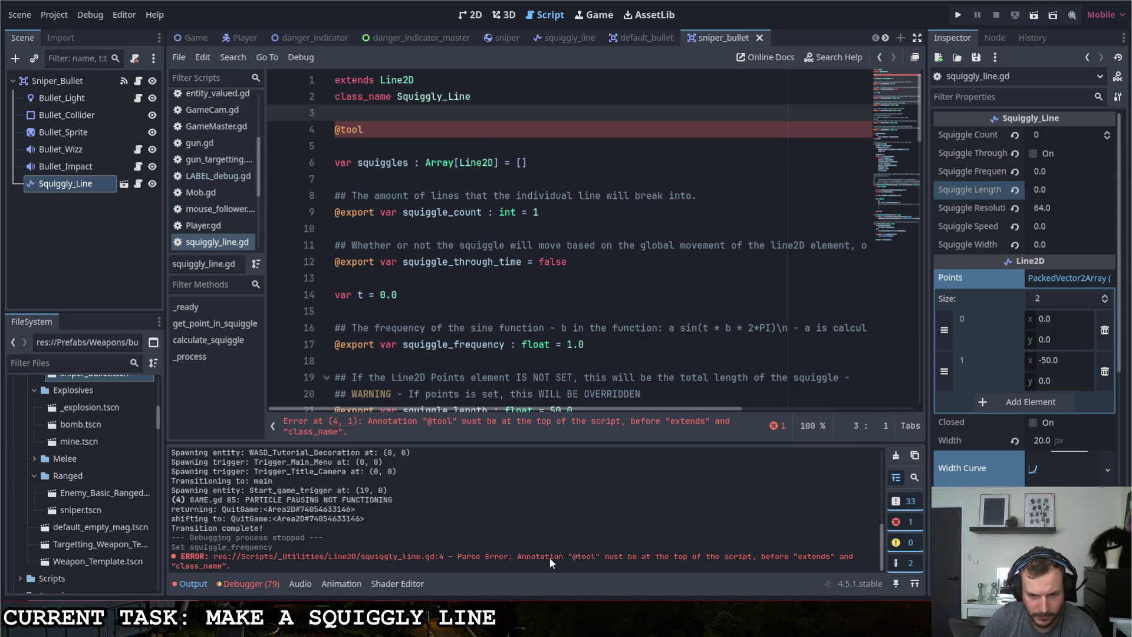
{"action": "left_click_drag", "start_coordinate": [364, 129], "coordinate": [331, 129]}
{"action": "key", "text": "BackSpace"}
{"action": "key", "text": "BackSpace"}
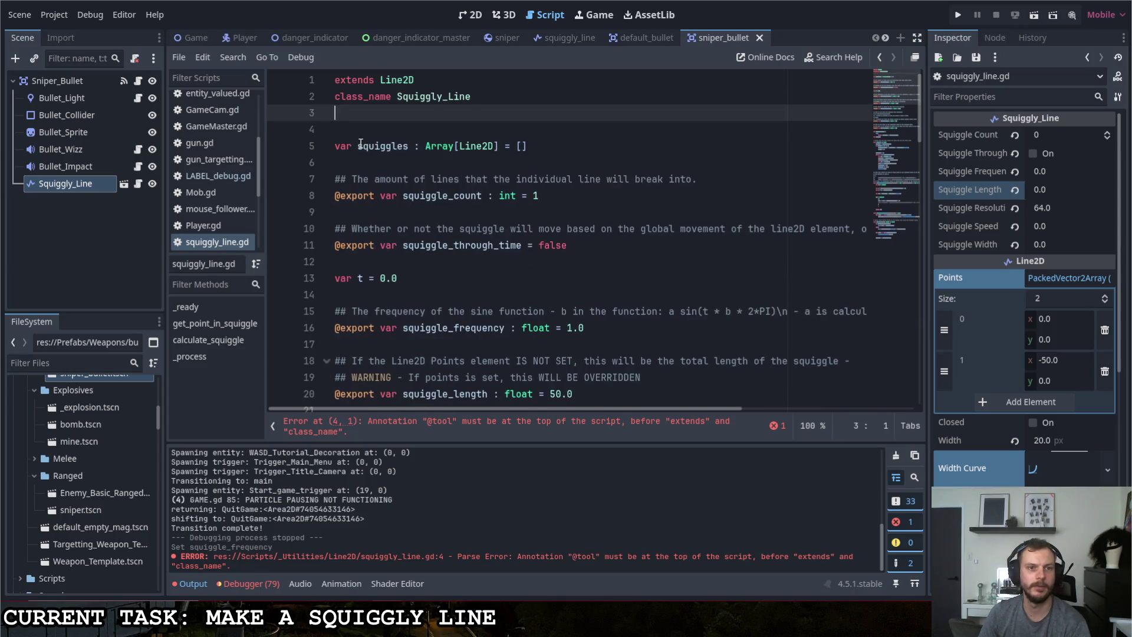
{"action": "key", "text": "BackSpace"}
{"action": "left_click", "coordinate": [339, 80]}
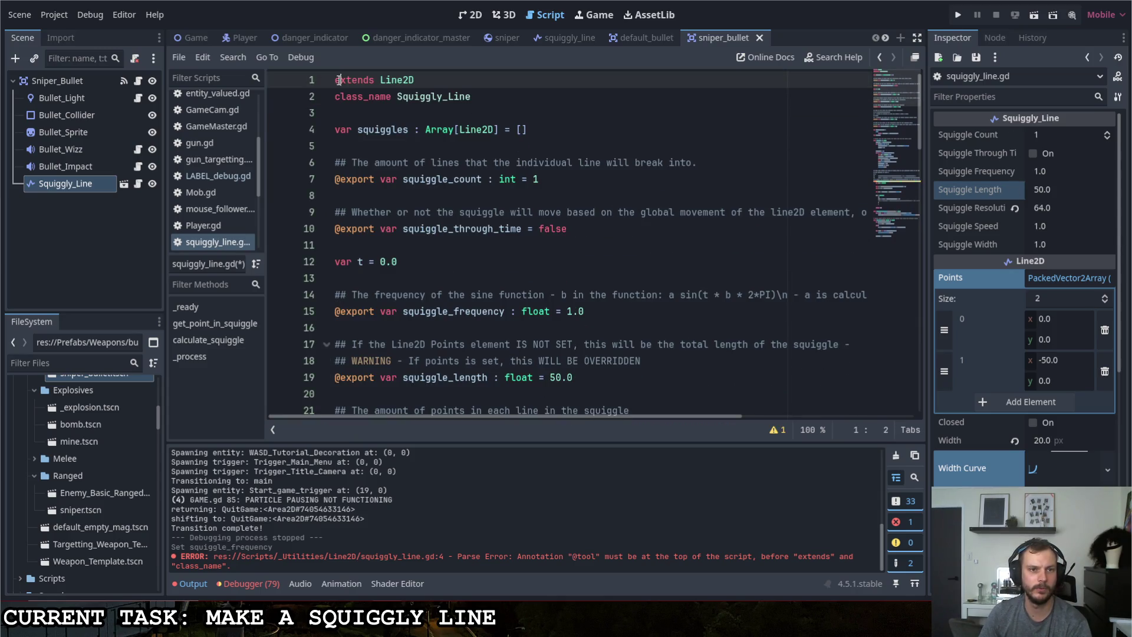
{"action": "key", "text": "Return"}
{"action": "key", "text": "Up"}
{"action": "type", "text": "@tool"}
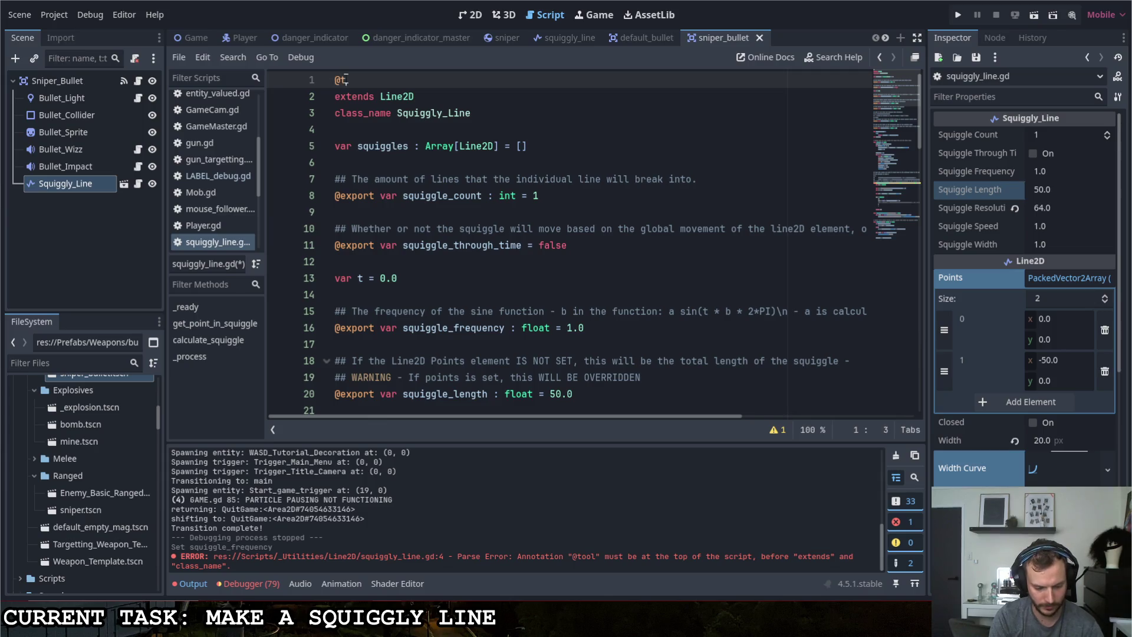
{"action": "key", "text": "Return"}
{"action": "key", "text": "BackSpace"}
{"action": "key", "text": "Return"}
{"action": "key", "text": "ctrl+s"}
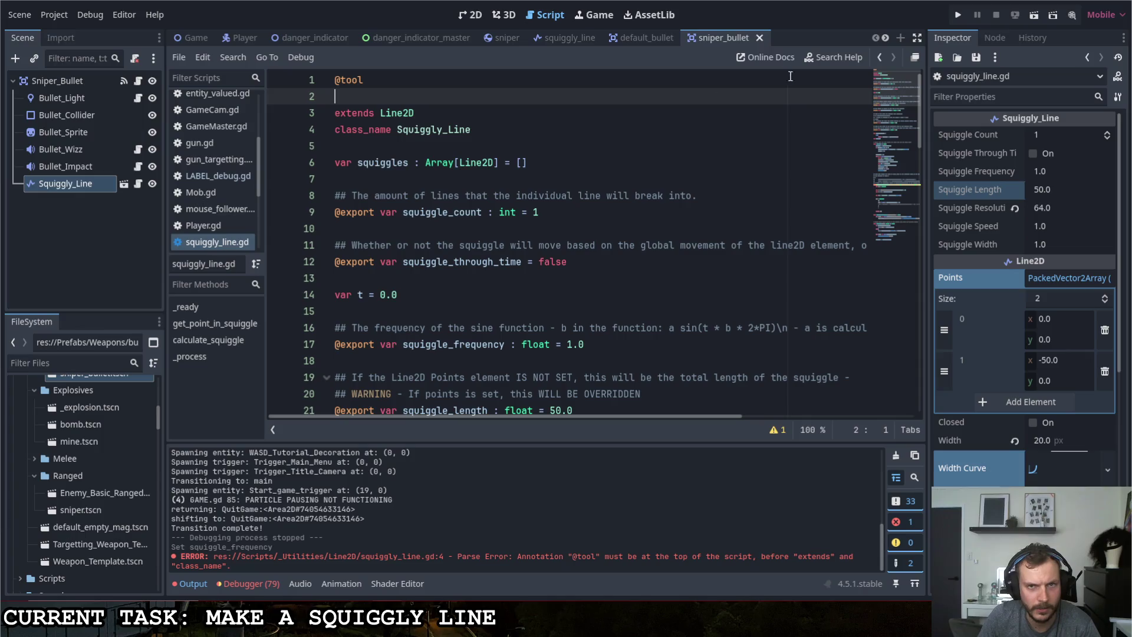
{"action": "left_click", "coordinate": [478, 16]}
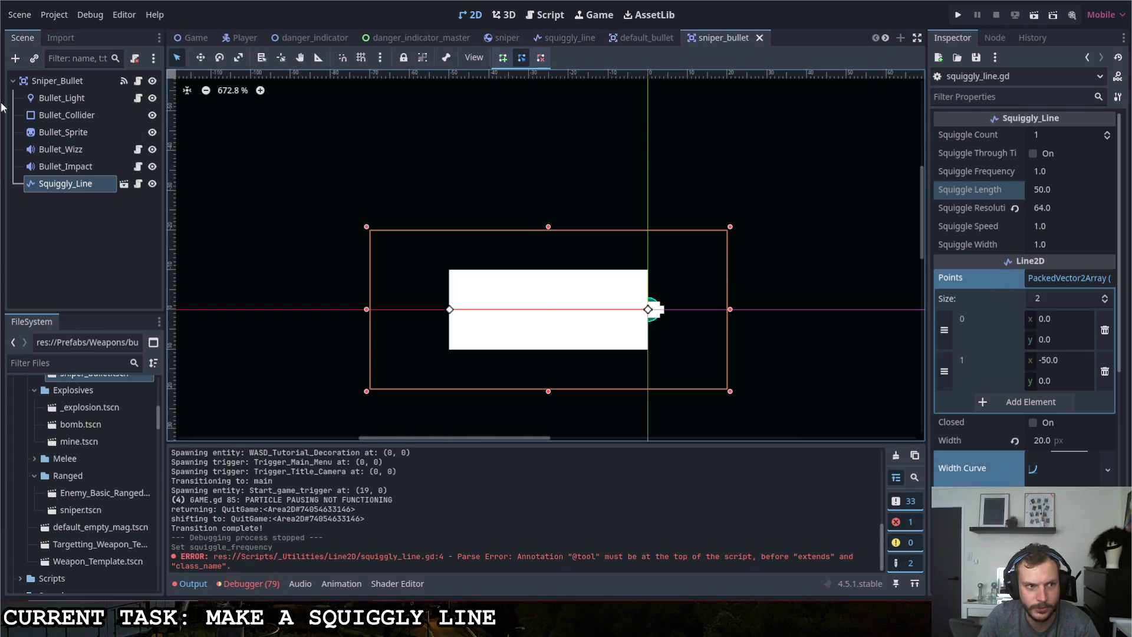
Check how squiggle_speed advances t in squiggly_line.gd, then view the bullet's 2D scene
{"action": "key", "text": "ctrl+F3"}
{"action": "scroll", "coordinate": [465, 316], "scroll_direction": "down", "scroll_amount": 20}
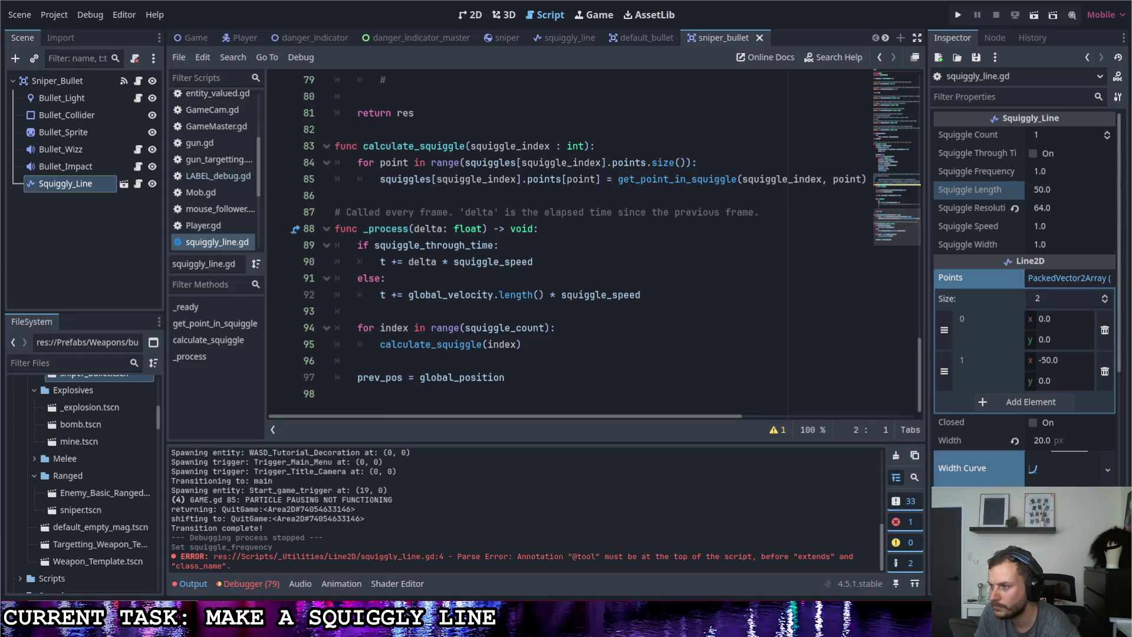
{"action": "left_click", "coordinate": [511, 261]}
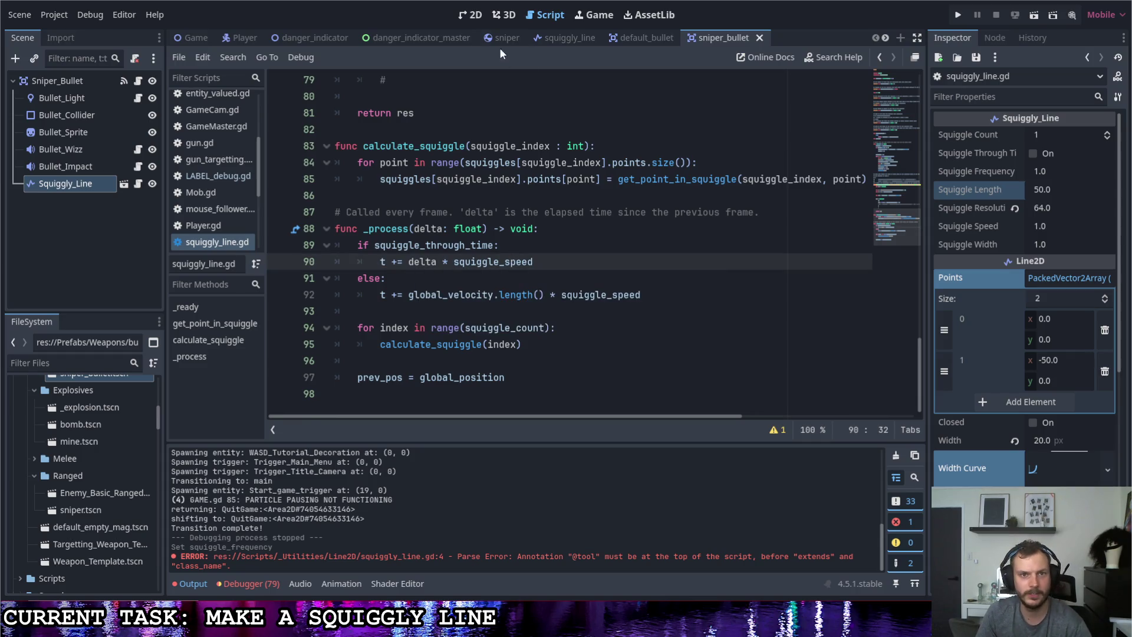
{"action": "left_click", "coordinate": [472, 14]}
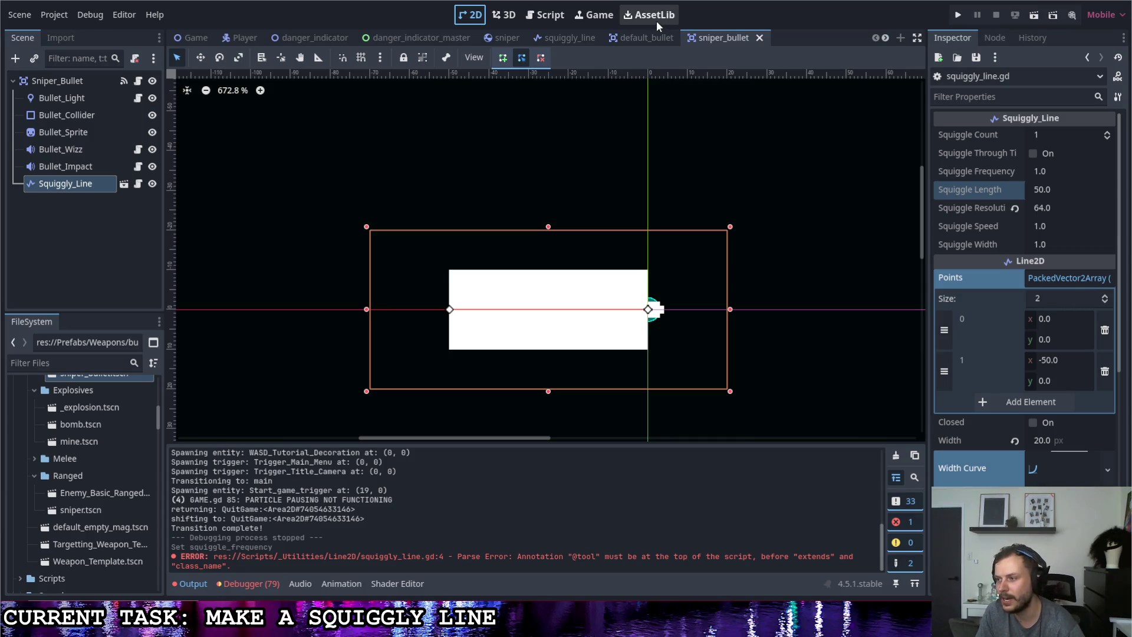
{"action": "left_click", "coordinate": [138, 184]}
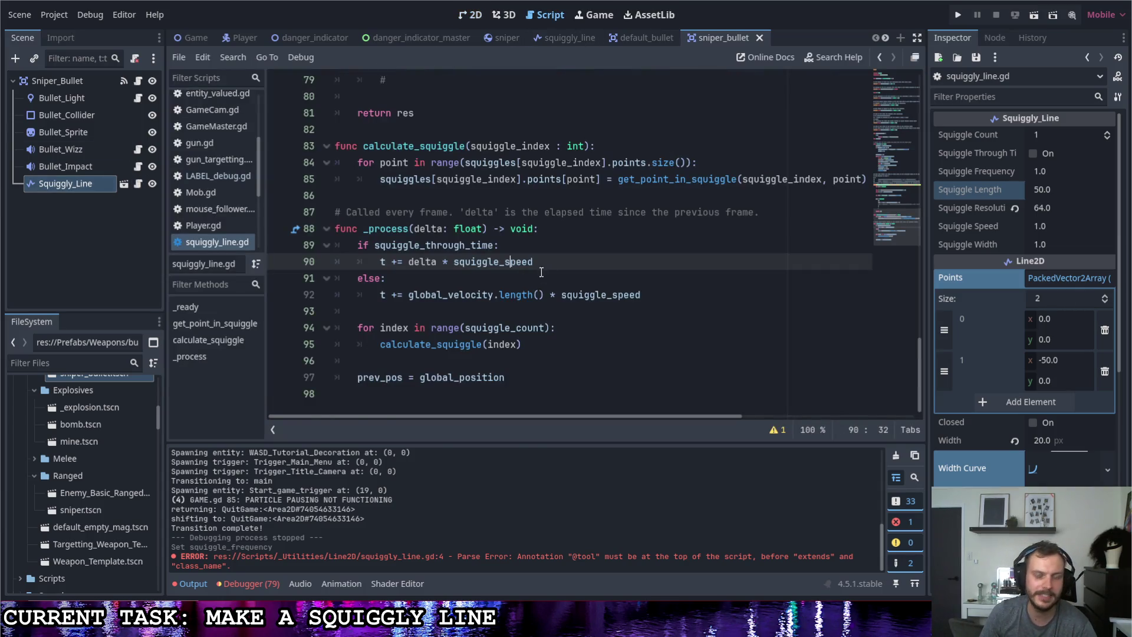
{"action": "scroll", "coordinate": [560, 293], "scroll_direction": "up", "scroll_amount": 20}
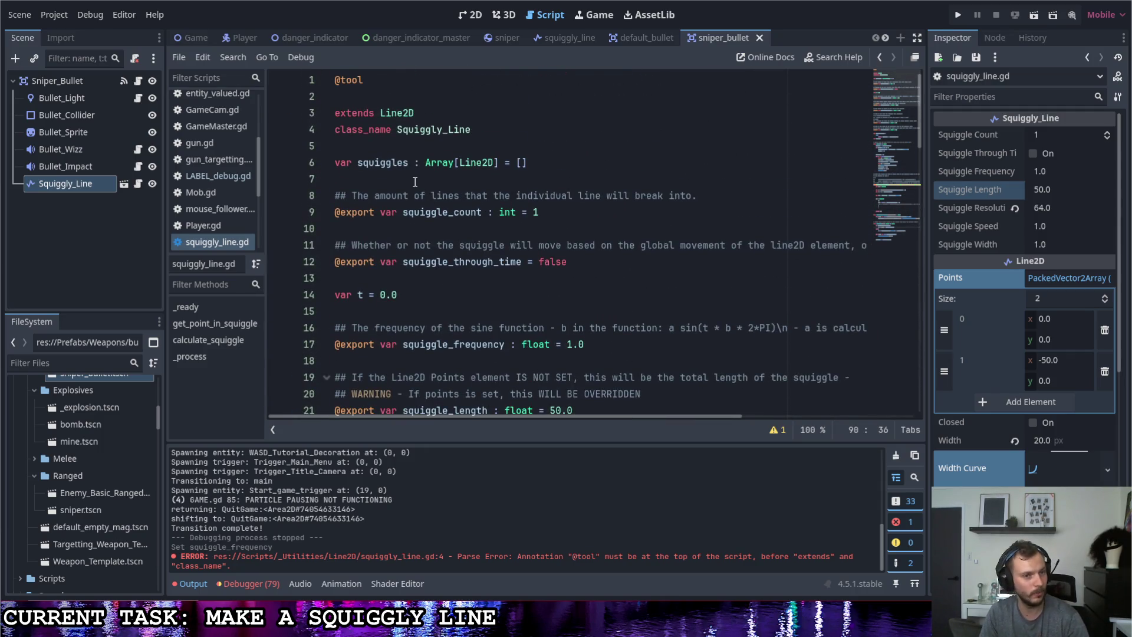
{"action": "double_click", "coordinate": [348, 80]}
{"action": "key", "text": "BackSpace"}
{"action": "left_click", "coordinate": [333, 112]}
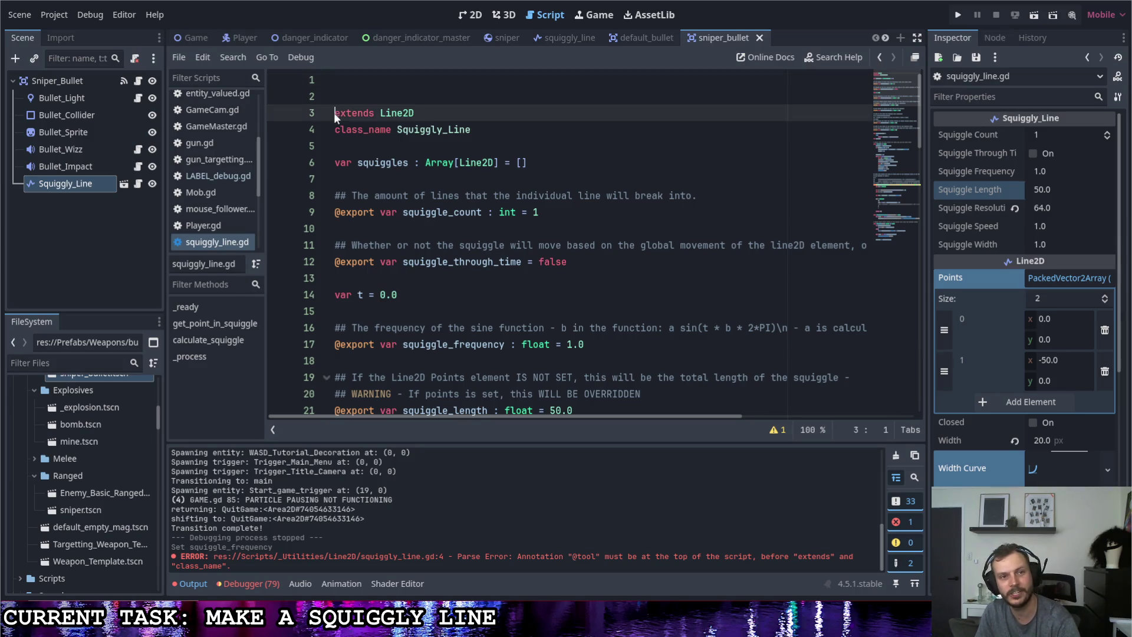
{"action": "key", "text": "BackSpace"}
{"action": "key", "text": "BackSpace"}
{"action": "key", "text": "ctrl+s"}
{"action": "scroll", "coordinate": [486, 210], "scroll_direction": "down", "scroll_amount": 15}
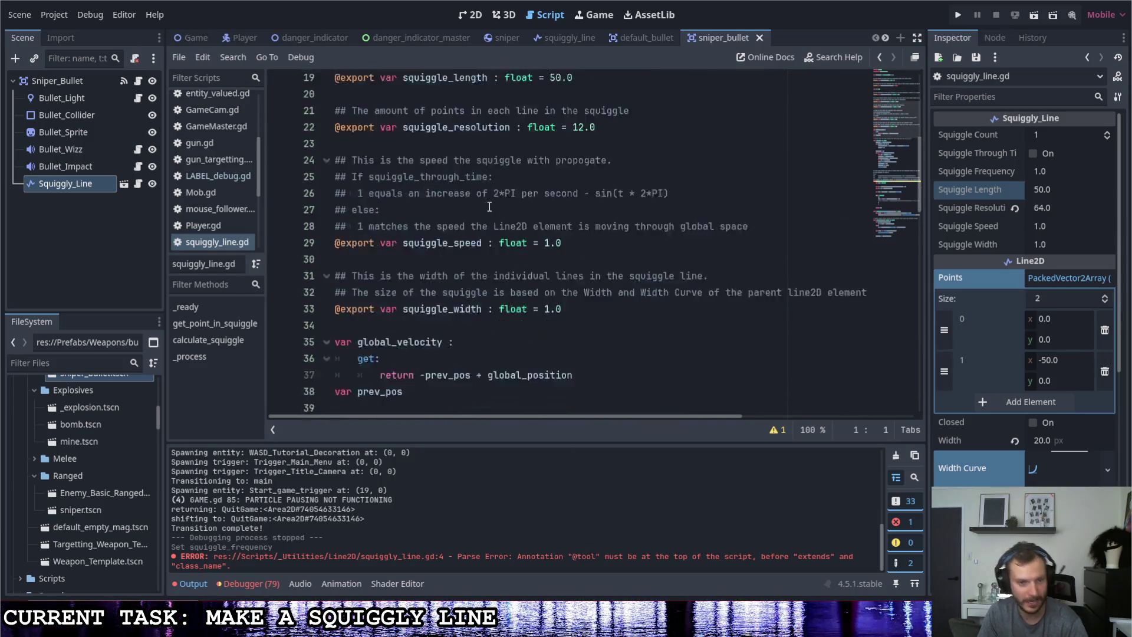
{"action": "scroll", "coordinate": [486, 210], "scroll_direction": "down", "scroll_amount": 10}
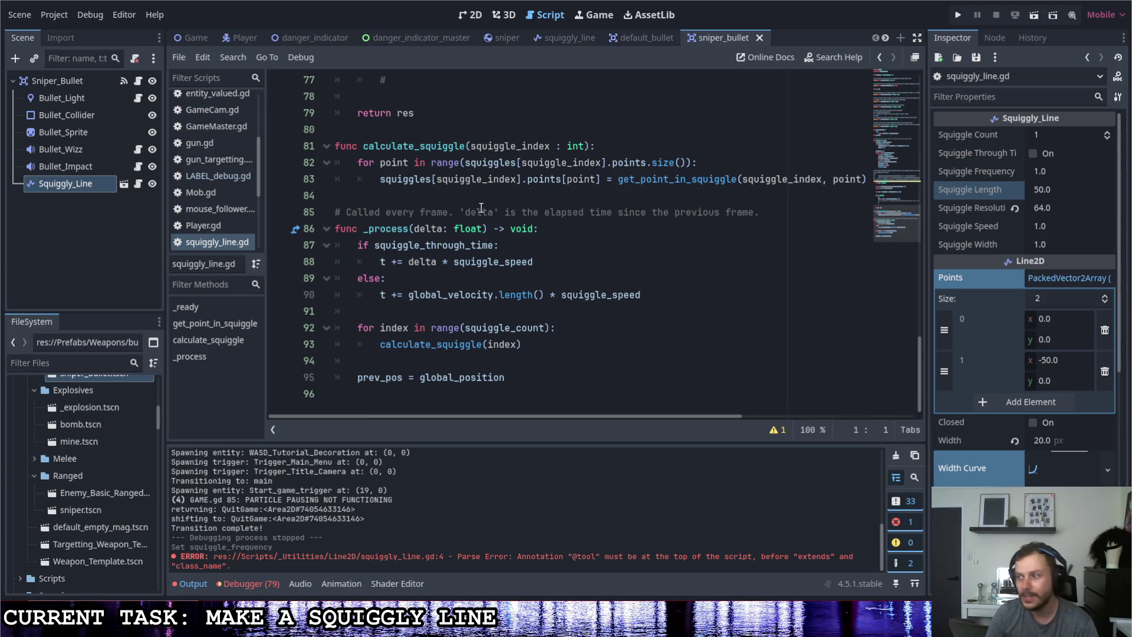
{"action": "left_click", "coordinate": [470, 15]}
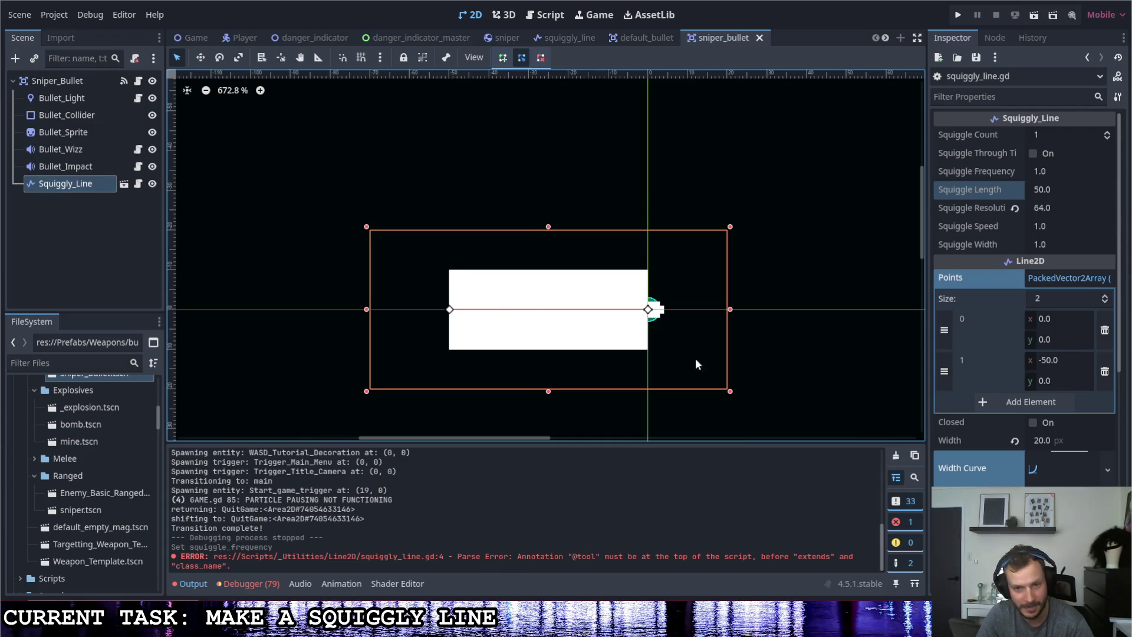
{"action": "left_click", "coordinate": [958, 15]}
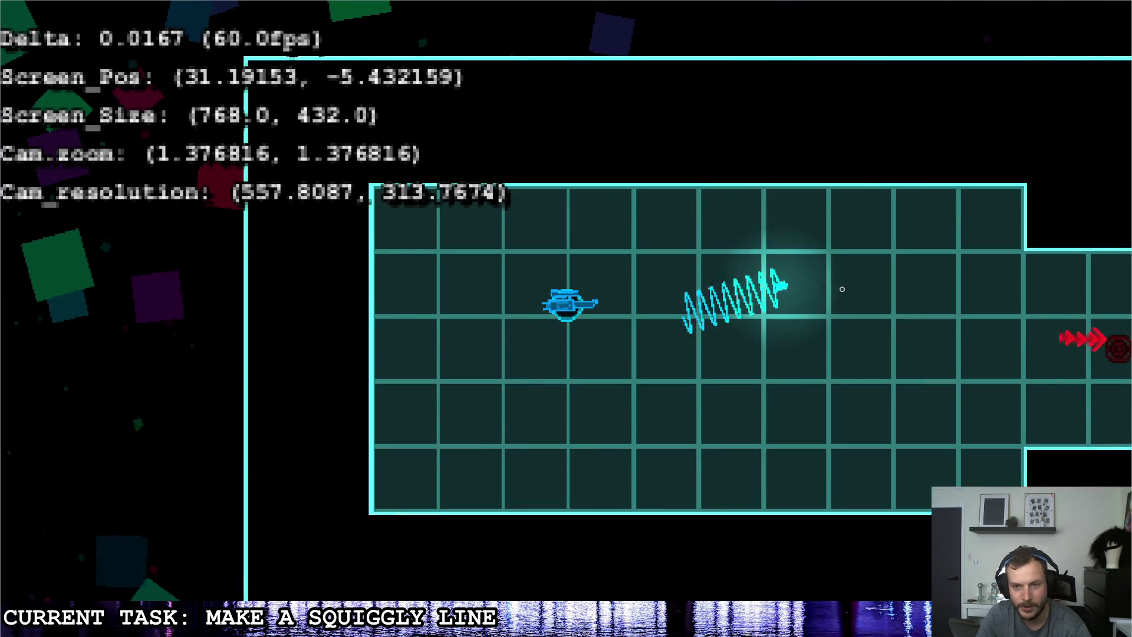
Quit the running game from the in-game menu and return to the get_point_in_squiggle code
{"action": "key", "text": "Escape"}
{"action": "key", "text": "Escape"}
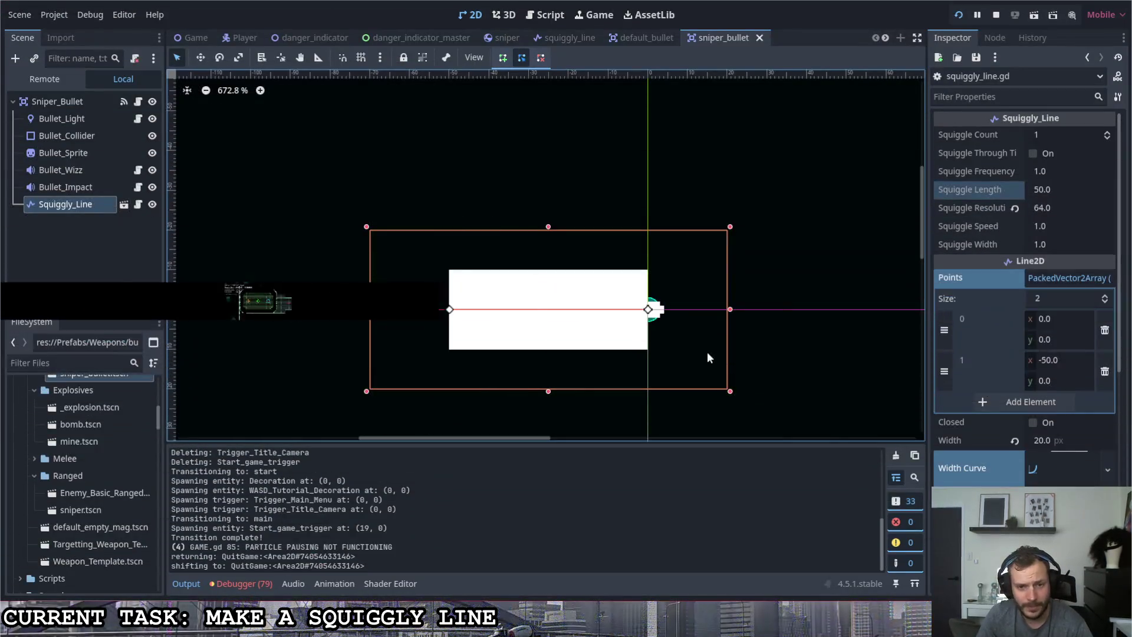
{"action": "left_click", "coordinate": [138, 204]}
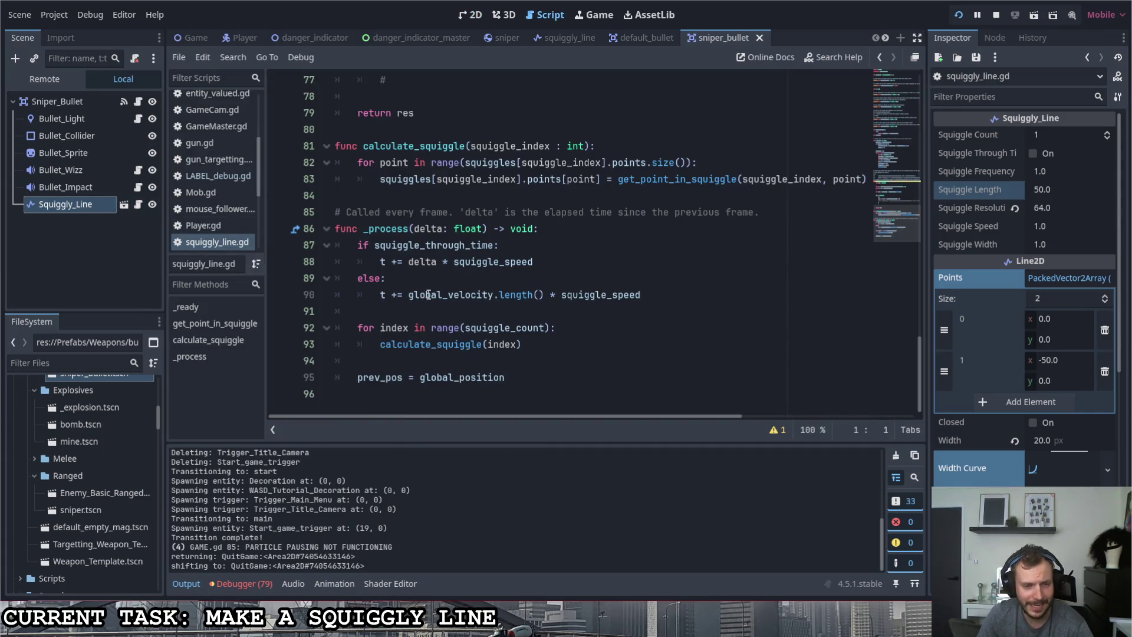
{"action": "scroll", "coordinate": [505, 333], "scroll_direction": "up", "scroll_amount": 5}
{"action": "scroll", "coordinate": [505, 333], "scroll_direction": "down", "scroll_amount": 2}
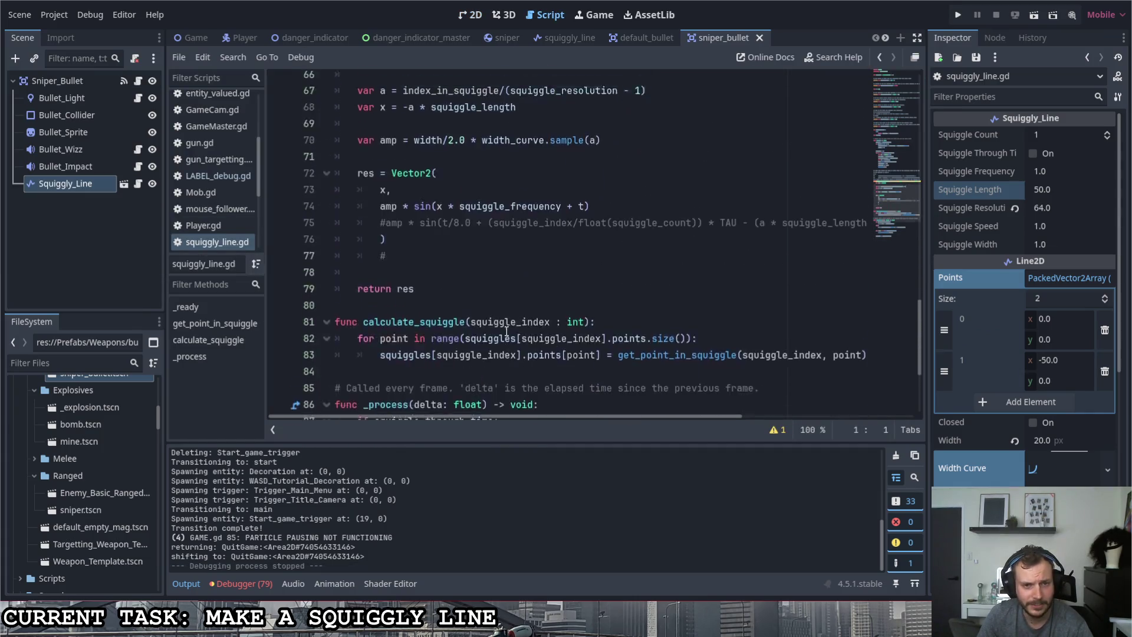
Copy the phase offset expression from the commented line and append it after t in the sine
{"action": "scroll", "coordinate": [510, 327], "scroll_direction": "up", "scroll_amount": 4}
{"action": "scroll", "coordinate": [514, 324], "scroll_direction": "down", "scroll_amount": 2}
{"action": "scroll", "coordinate": [514, 324], "scroll_direction": "down", "scroll_amount": 3}
{"action": "scroll", "coordinate": [518, 315], "scroll_direction": "up", "scroll_amount": 2}
{"action": "scroll", "coordinate": [594, 416], "scroll_direction": "right", "scroll_amount": 3}
{"action": "scroll", "coordinate": [582, 405], "scroll_direction": "left", "scroll_amount": 3}
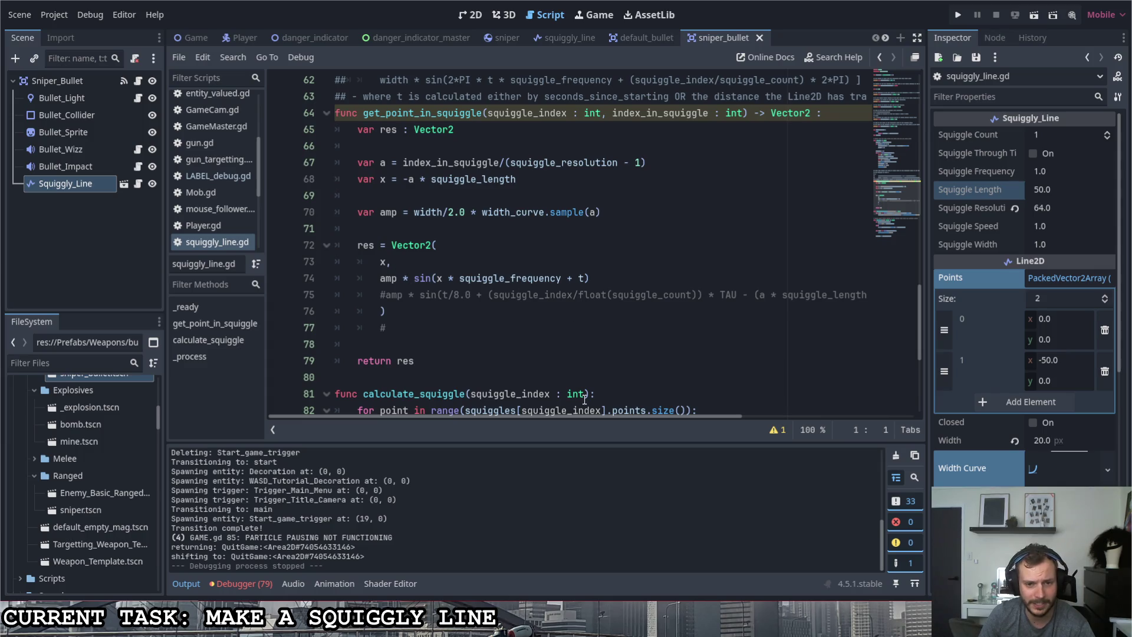
{"action": "scroll", "coordinate": [589, 418], "scroll_direction": "right", "scroll_amount": 3}
{"action": "scroll", "coordinate": [619, 409], "scroll_direction": "left", "scroll_amount": 3}
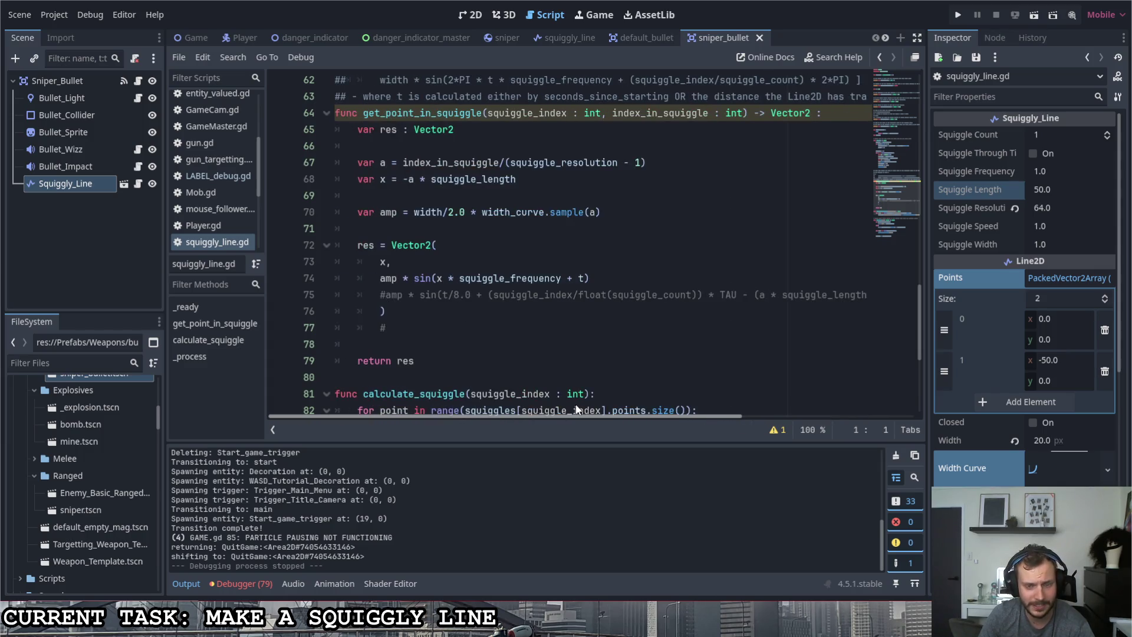
{"action": "left_click", "coordinate": [586, 277]}
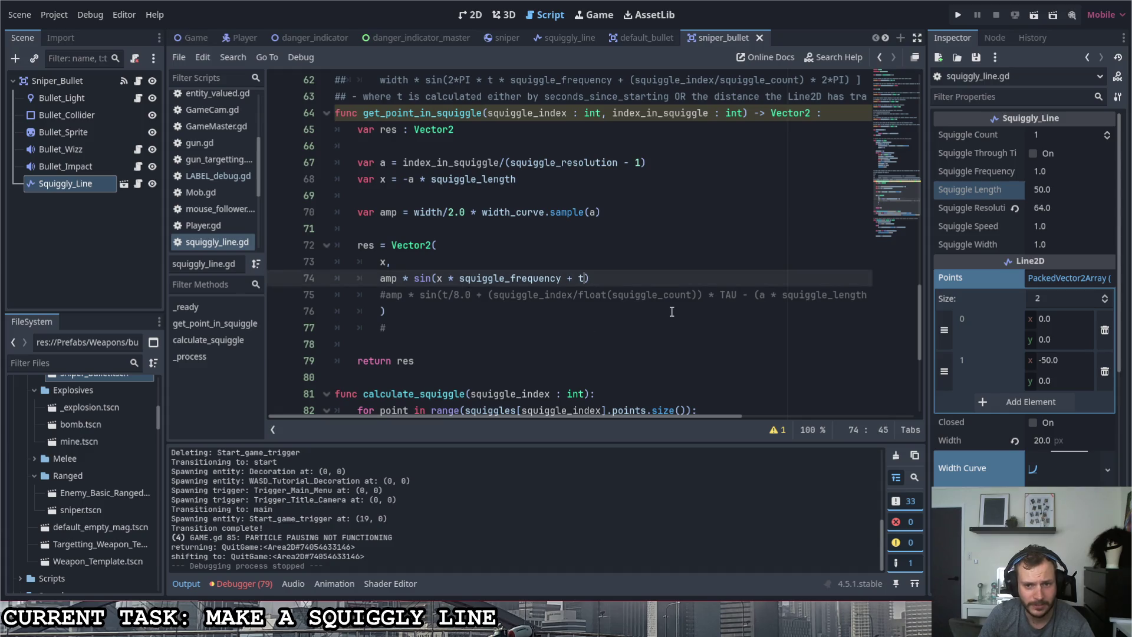
{"action": "scroll", "coordinate": [678, 415], "scroll_direction": "right", "scroll_amount": 4}
{"action": "scroll", "coordinate": [674, 413], "scroll_direction": "left", "scroll_amount": 3}
{"action": "scroll", "coordinate": [674, 413], "scroll_direction": "left", "scroll_amount": 1}
{"action": "mouse_move", "coordinate": [469, 296]}
{"action": "left_mouse_down"}
{"action": "mouse_move", "coordinate": [766, 298]}
{"action": "mouse_move", "coordinate": [702, 297]}
{"action": "mouse_move", "coordinate": [716, 297]}
{"action": "left_mouse_up"}
{"action": "key", "text": "ctrl+c"}
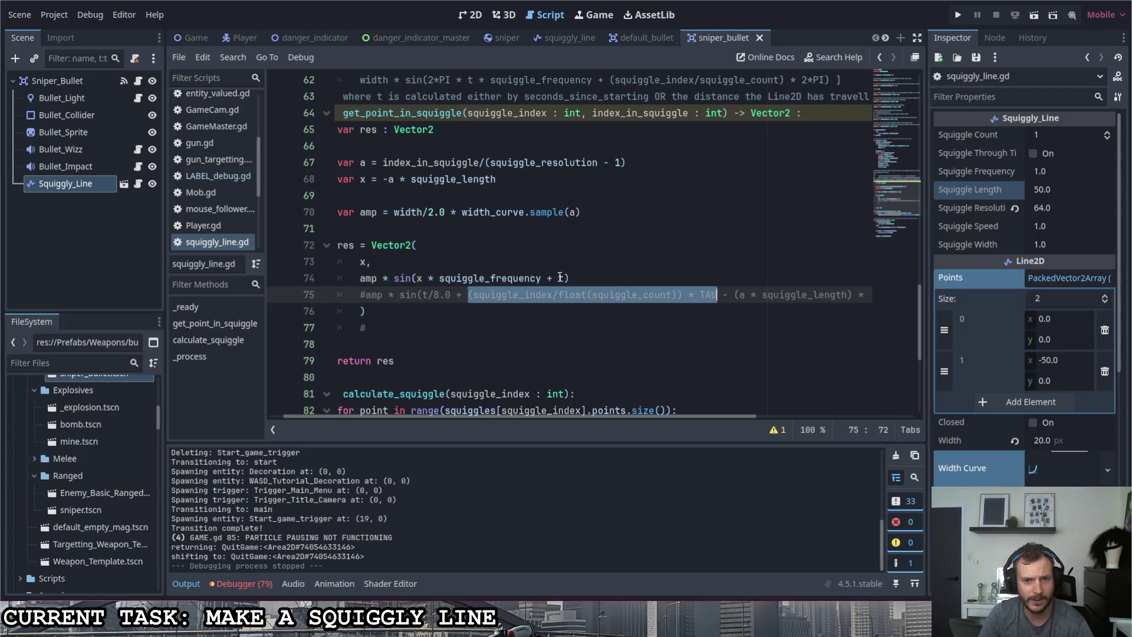
{"action": "left_click", "coordinate": [561, 278]}
{"action": "type", "text": "+"}
{"action": "key", "text": "ctrl+v"}
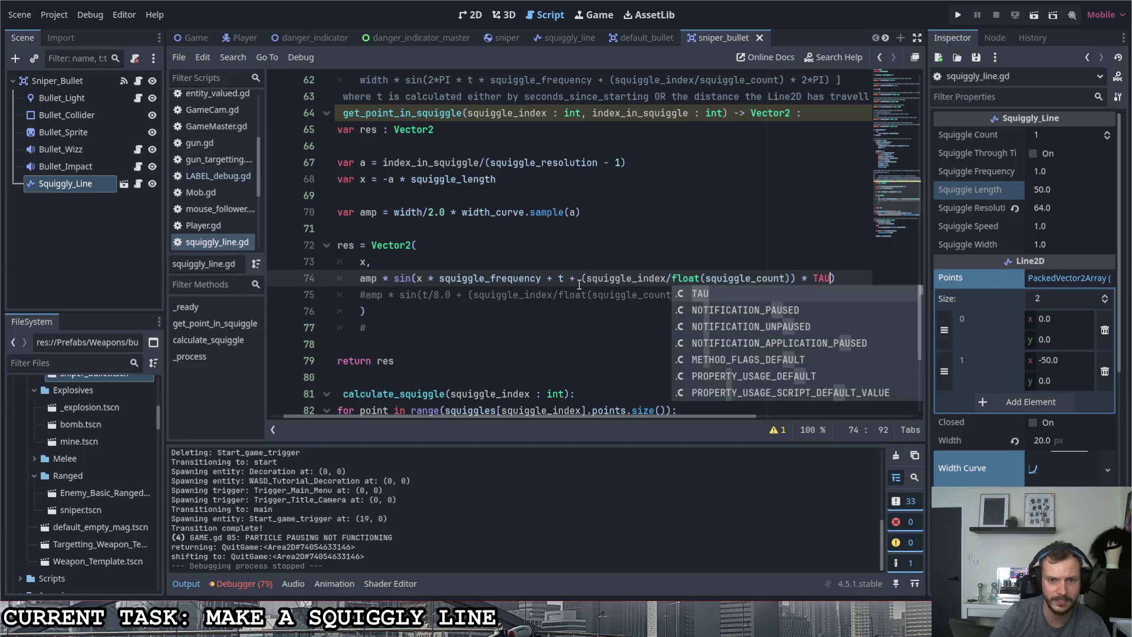
{"action": "key", "text": "Escape"}
Add a phase variable line below amp, moving the offset expression into it
{"action": "key", "text": "Up"}
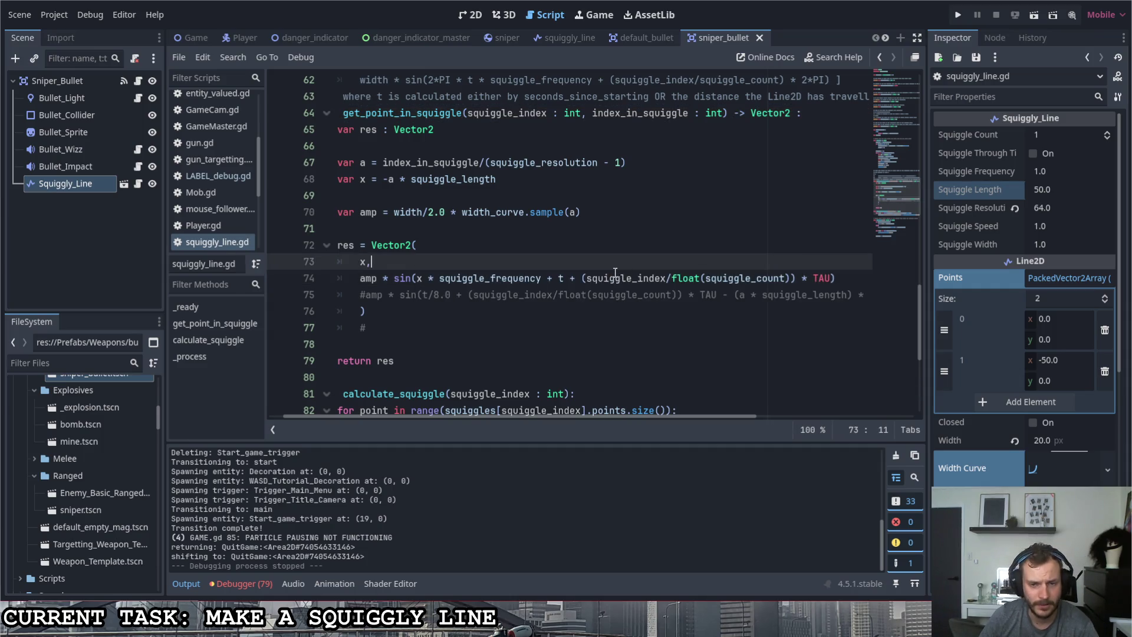
{"action": "left_click", "coordinate": [593, 224]}
{"action": "key", "text": "Return"}
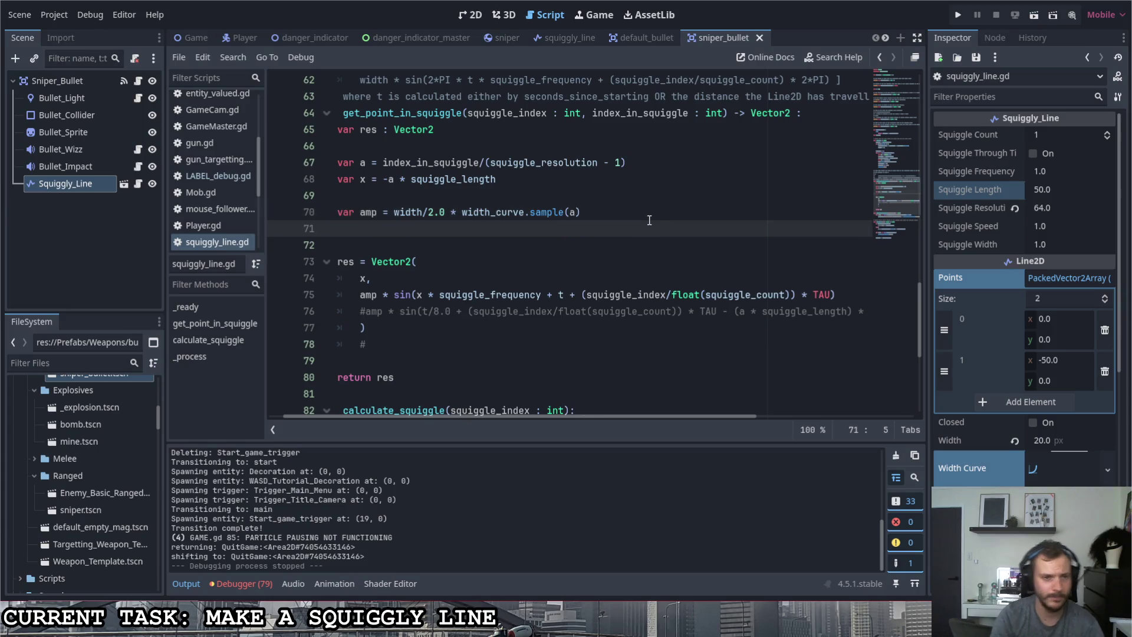
{"action": "type", "text": "phase ="}
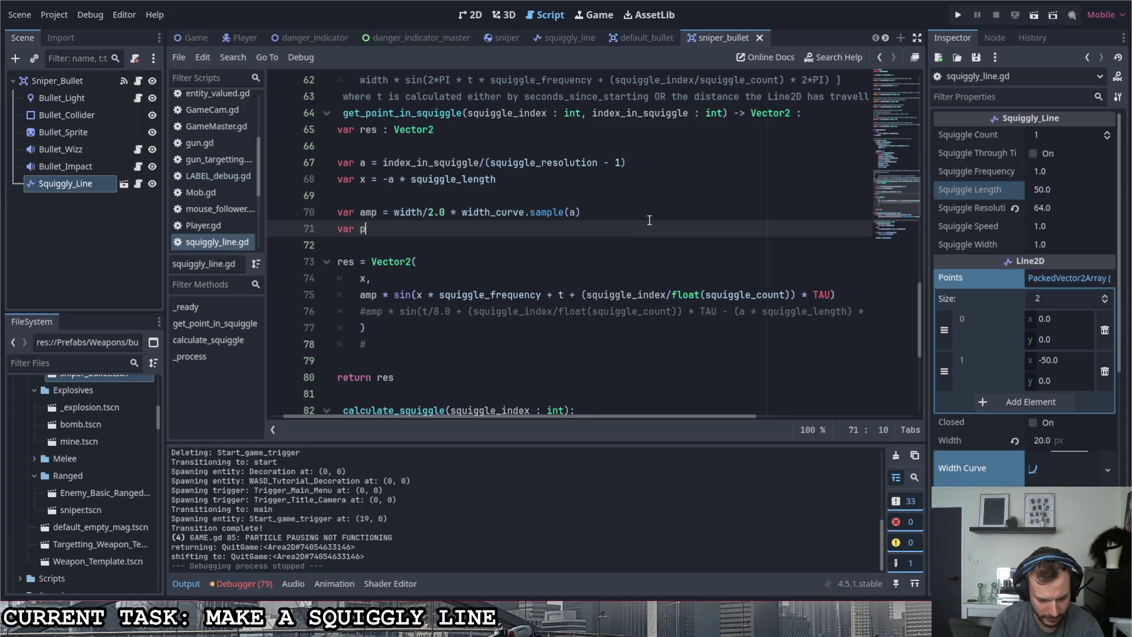
{"action": "left_click", "coordinate": [789, 295]}
{"action": "left_click_drag", "start_coordinate": [582, 295], "coordinate": [797, 295]}
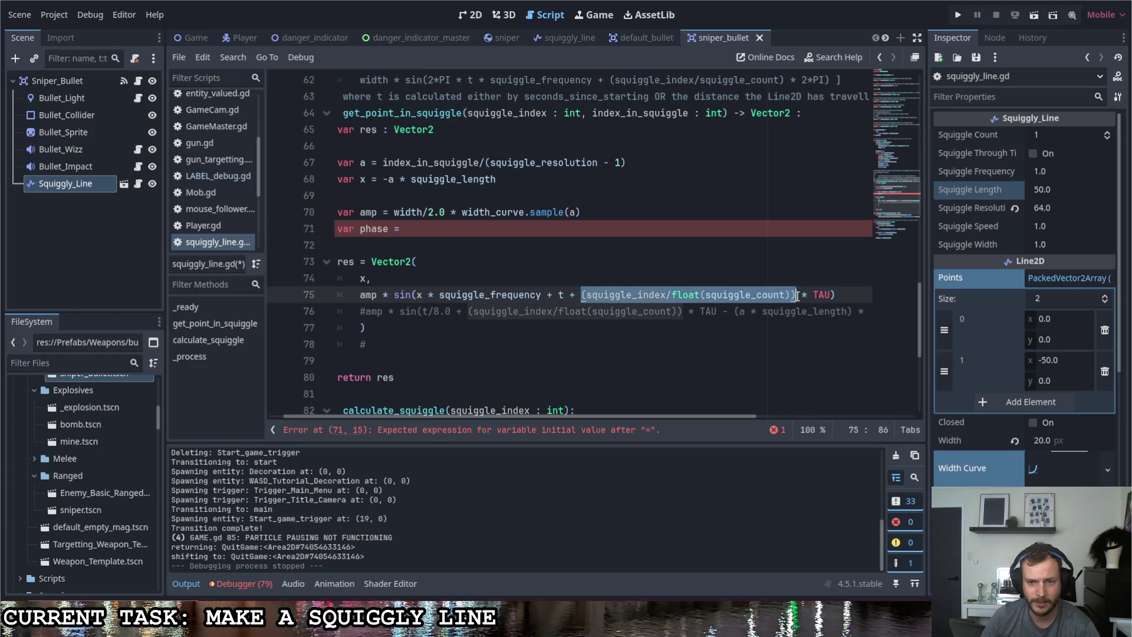
{"action": "key", "text": "ctrl+x"}
{"action": "key", "text": "Up"}
{"action": "key", "text": "Up"}
{"action": "key", "text": "Up"}
{"action": "key", "text": "ctrl+v"}
Move * TAU onto the phase line and make the sine argument + t + phase
{"action": "left_click_drag", "start_coordinate": [585, 295], "coordinate": [619, 295]}
{"action": "key", "text": "BackSpace"}
{"action": "left_click", "coordinate": [642, 229]}
{"action": "type", "text": "* TAU"}
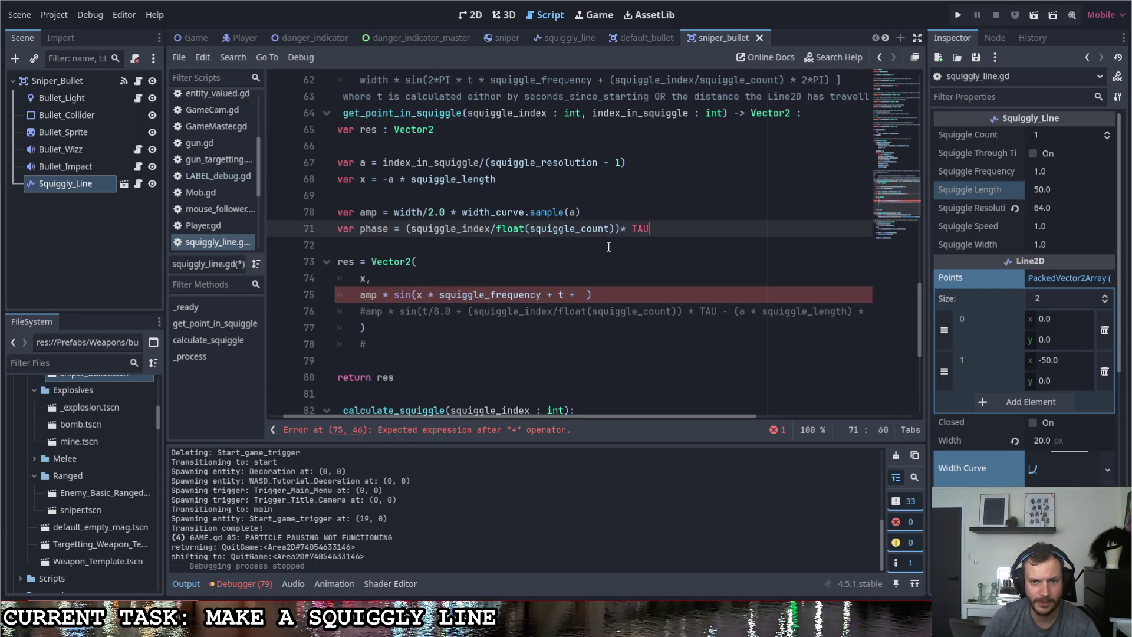
{"action": "left_click", "coordinate": [586, 294]}
{"action": "type", "text": "phase"}
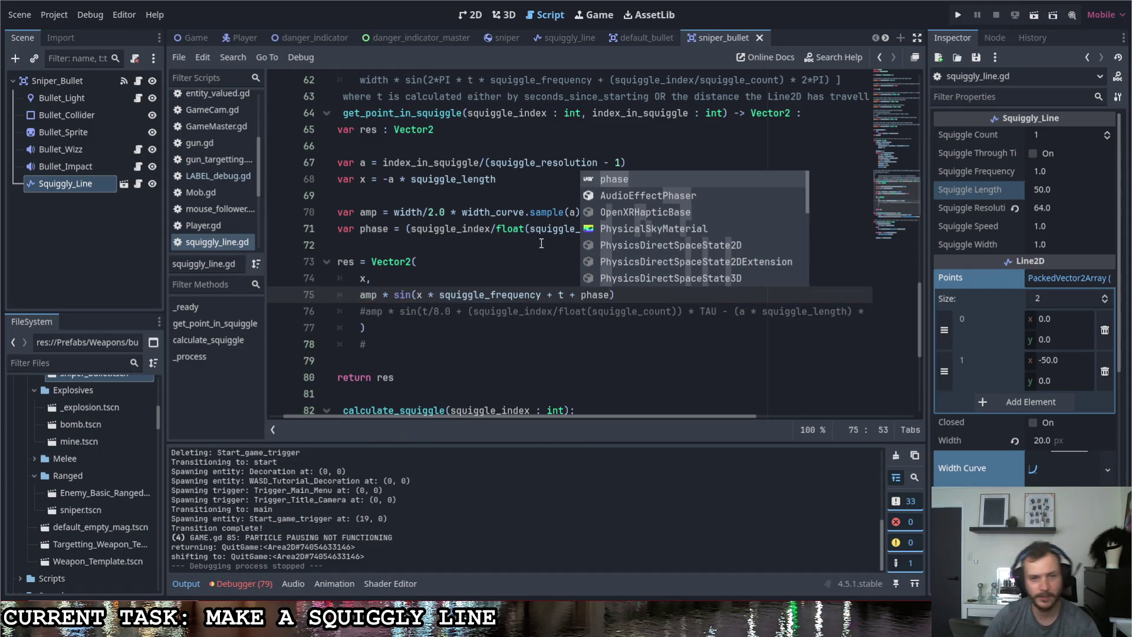
{"action": "key", "text": "Escape"}
{"action": "left_click", "coordinate": [536, 263]}
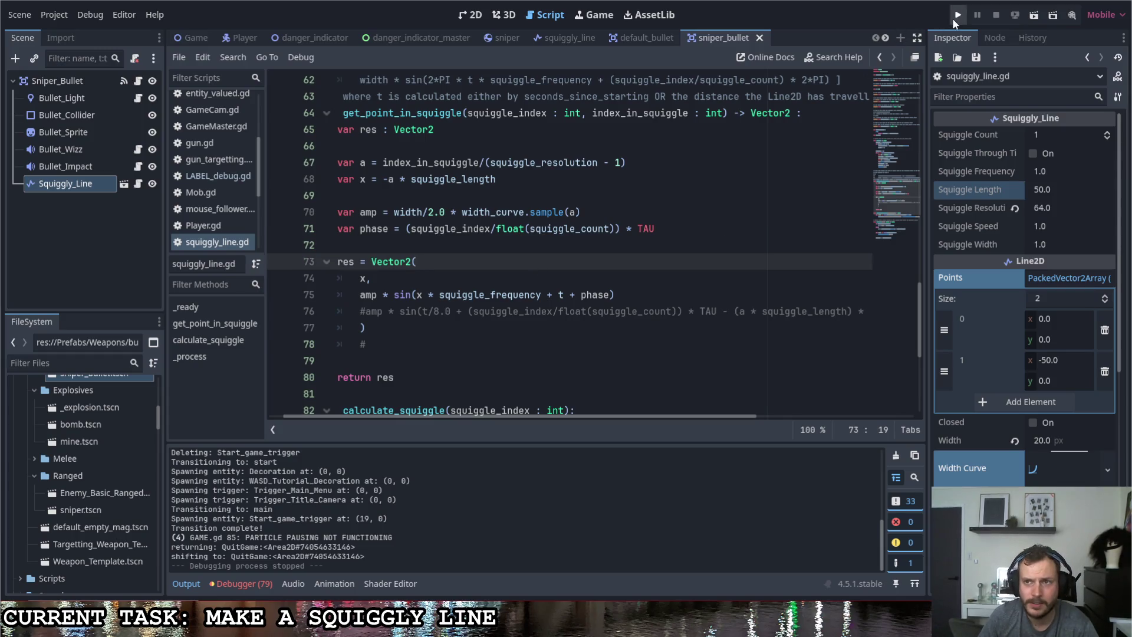
Test-run the phase change, then select the sine argument x * squiggle_frequency + t on line 75
{"action": "left_click", "coordinate": [953, 17]}
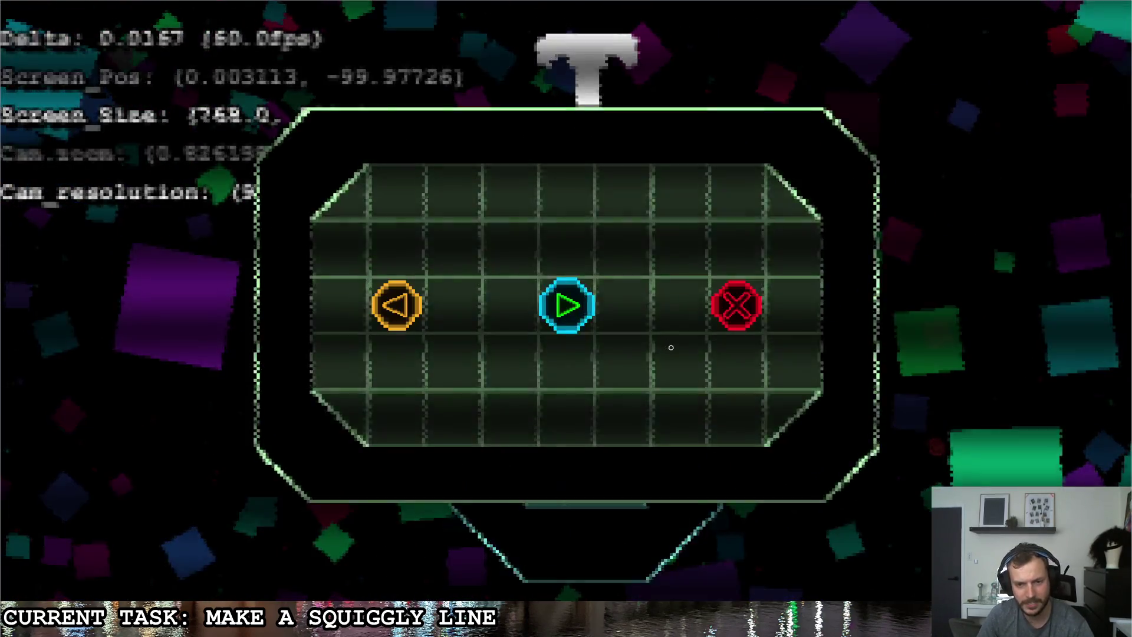
{"action": "left_click", "coordinate": [736, 305]}
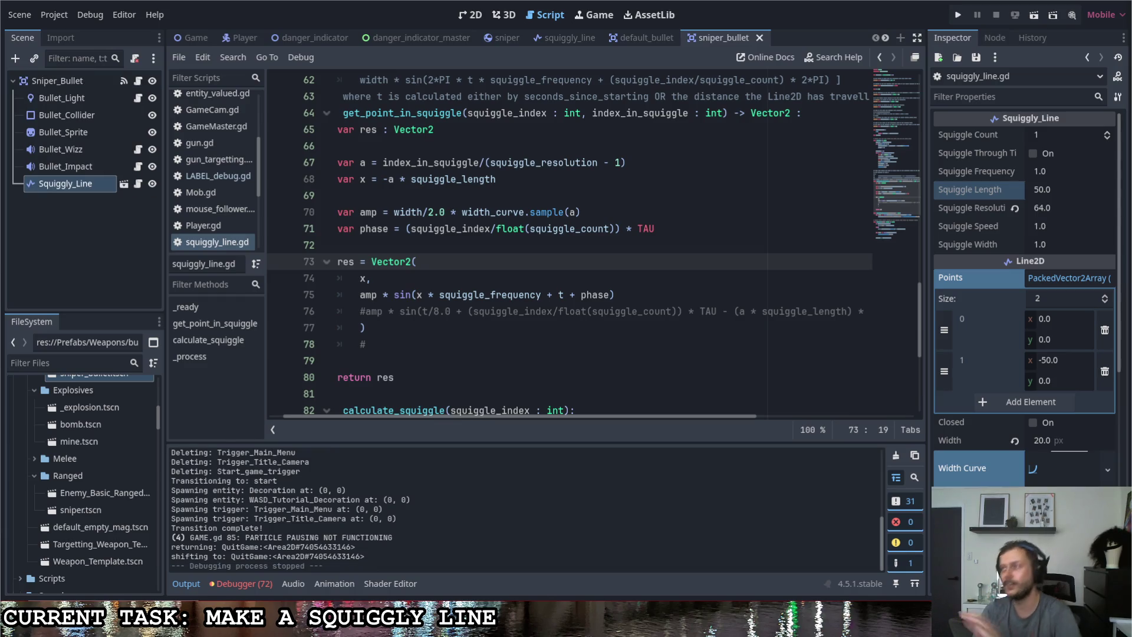
{"action": "left_click", "coordinate": [636, 300]}
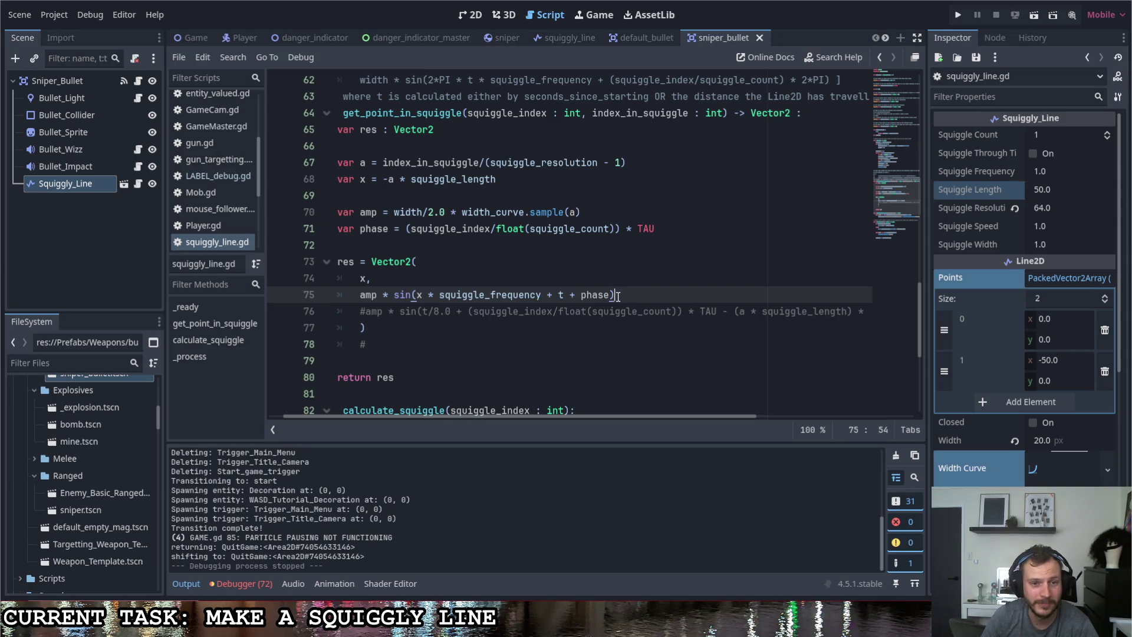
{"action": "scroll", "coordinate": [516, 411], "scroll_direction": "left", "scroll_amount": 2}
{"action": "left_click_drag", "start_coordinate": [437, 297], "coordinate": [589, 303]}
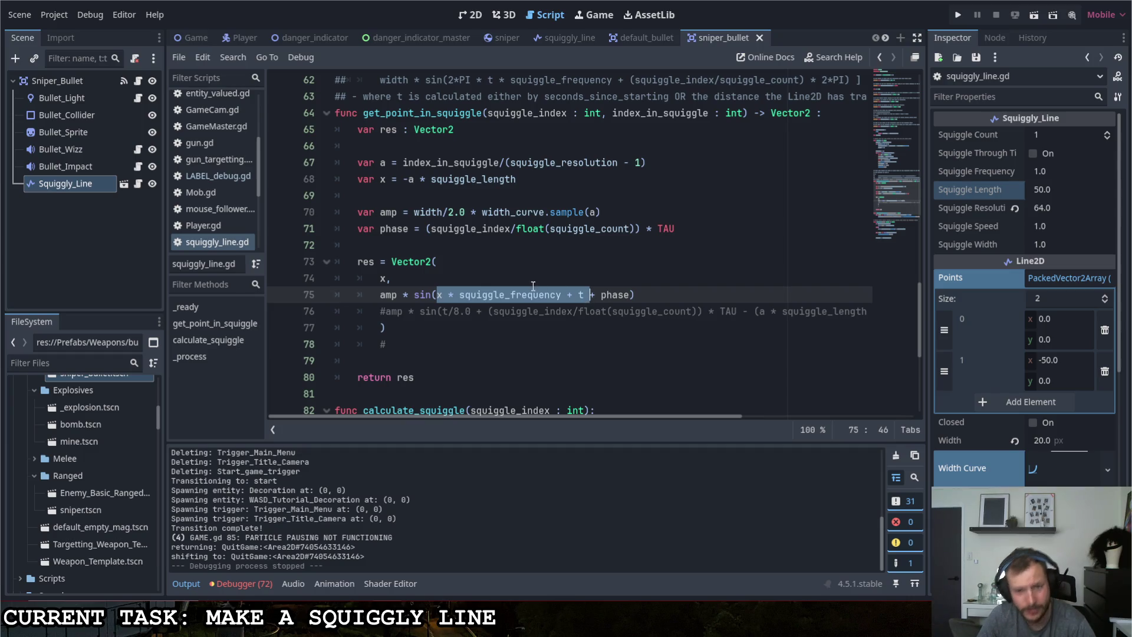
{"action": "mouse_move", "coordinate": [612, 417]}
{"action": "left_mouse_down"}
{"action": "mouse_move", "coordinate": [765, 415]}
{"action": "mouse_move", "coordinate": [462, 422]}
{"action": "left_mouse_up"}
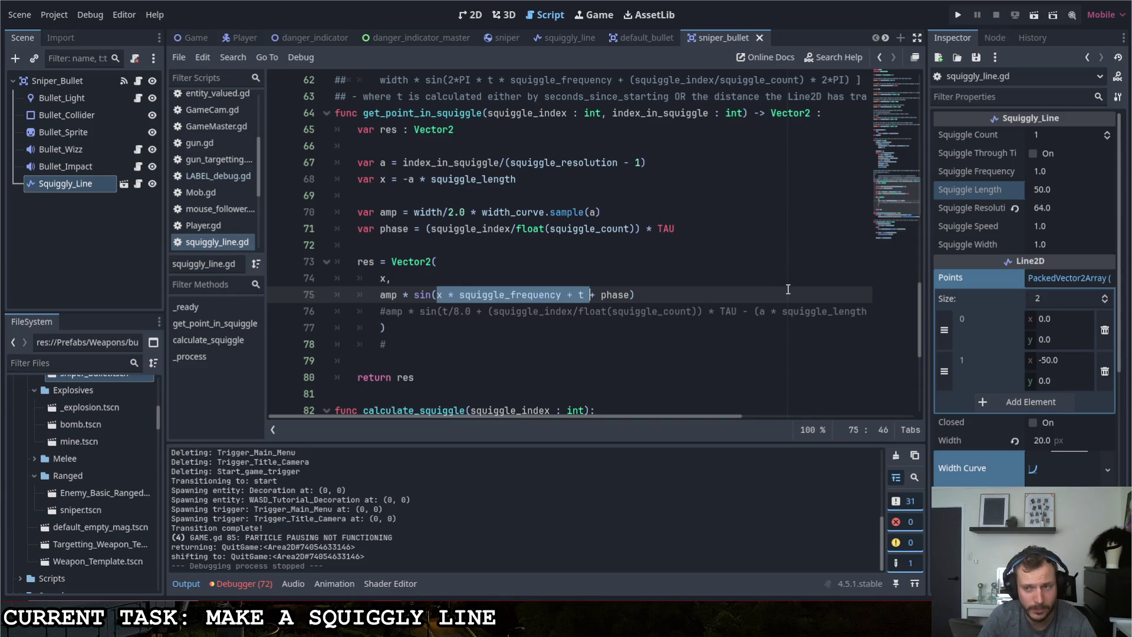
Set Squiggle Frequency to 2 and test-run the game
{"action": "left_click", "coordinate": [1040, 172]}
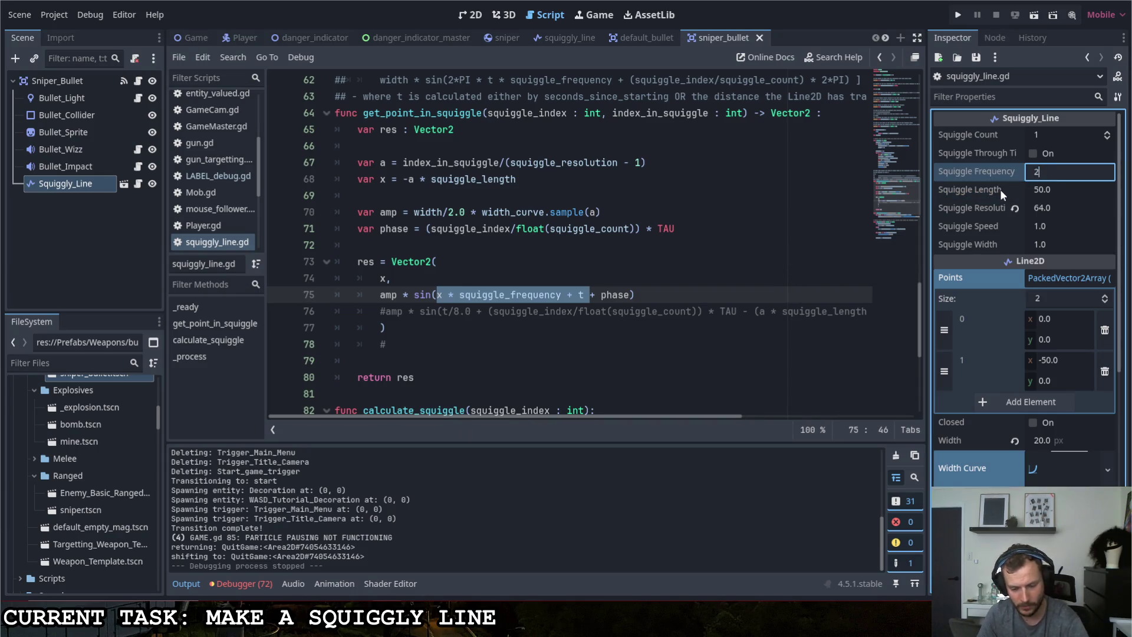
{"action": "type", "text": "2"}
{"action": "key", "text": "Return"}
{"action": "left_click", "coordinate": [958, 15]}
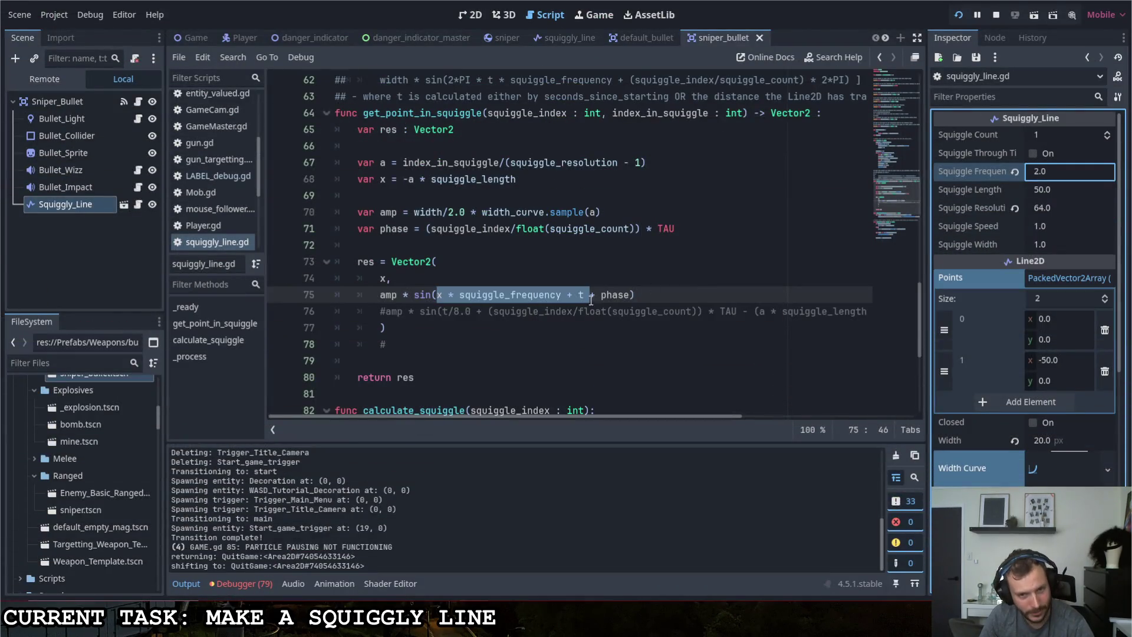
{"action": "left_click", "coordinate": [581, 309]}
Wrap line 75's sine argument in parentheses, divide it by 8.0, and save the script
{"action": "left_click", "coordinate": [589, 296]}
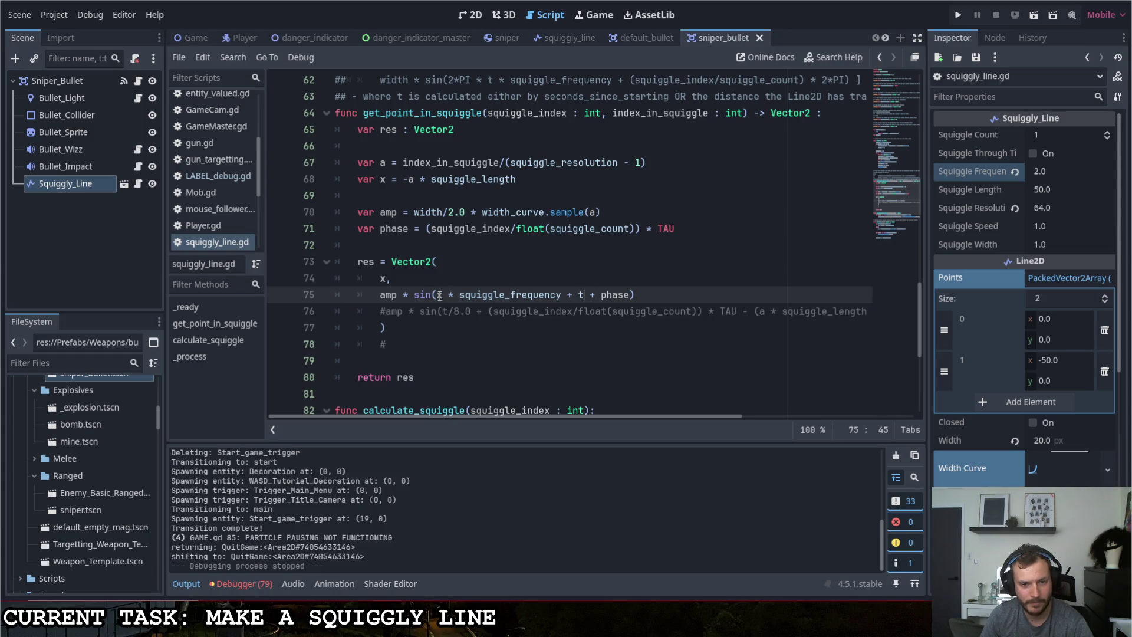
{"action": "type", "text": "("}
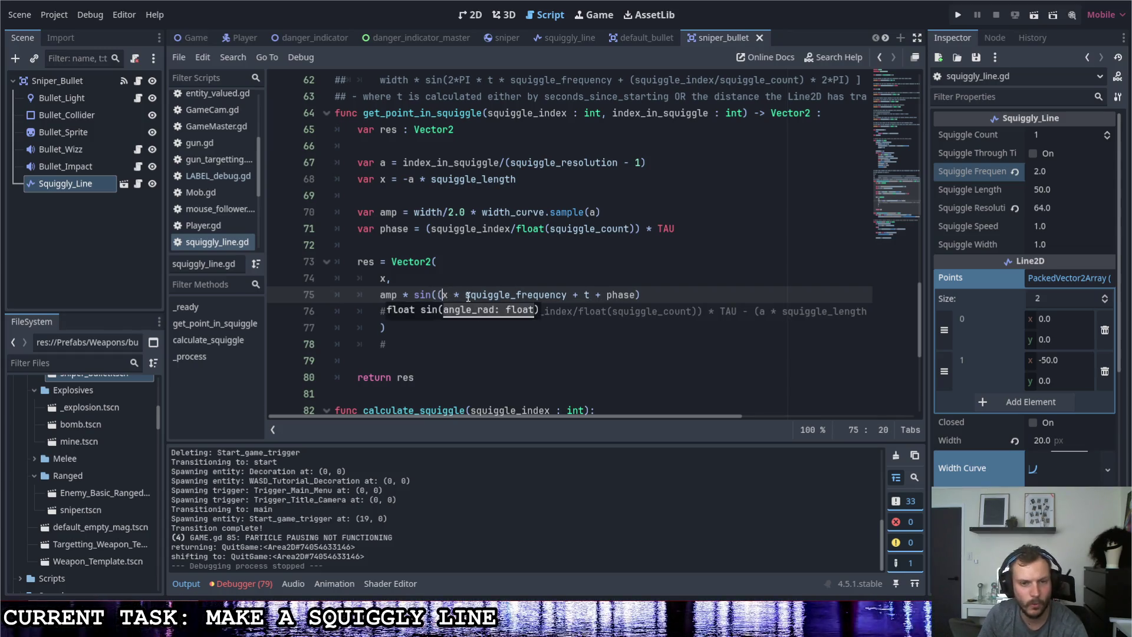
{"action": "left_click", "coordinate": [648, 296]}
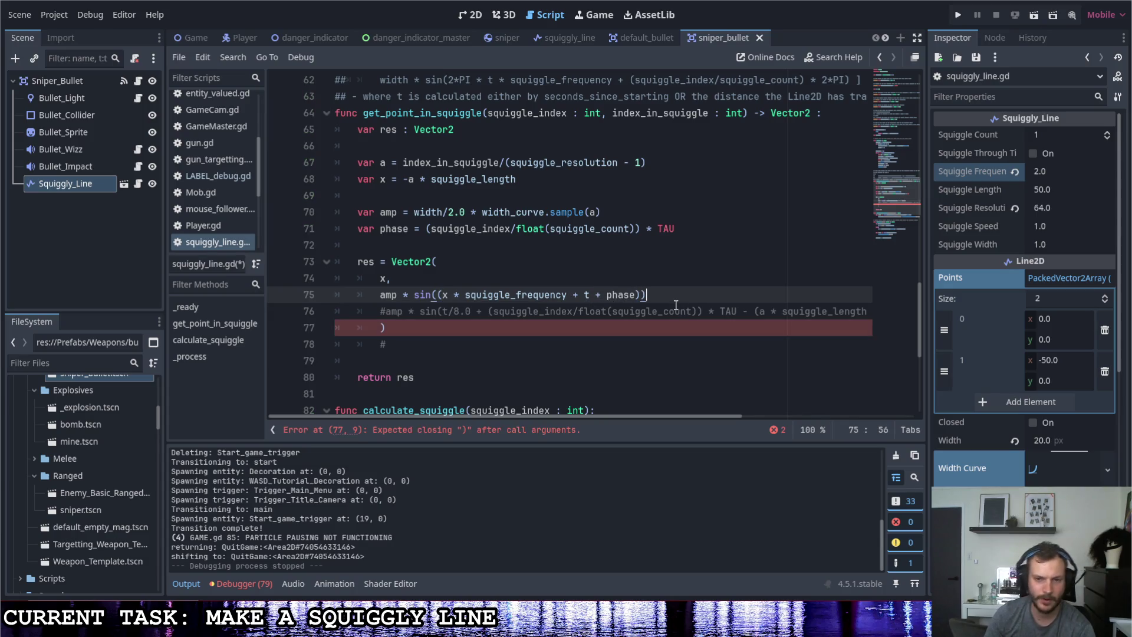
{"action": "type", "text": "8.0"}
{"action": "key", "text": "ctrl+s"}
Test-fire a bullet to view the trail, then select the /8.0 divisor at the line's end
{"action": "left_click", "coordinate": [959, 17]}
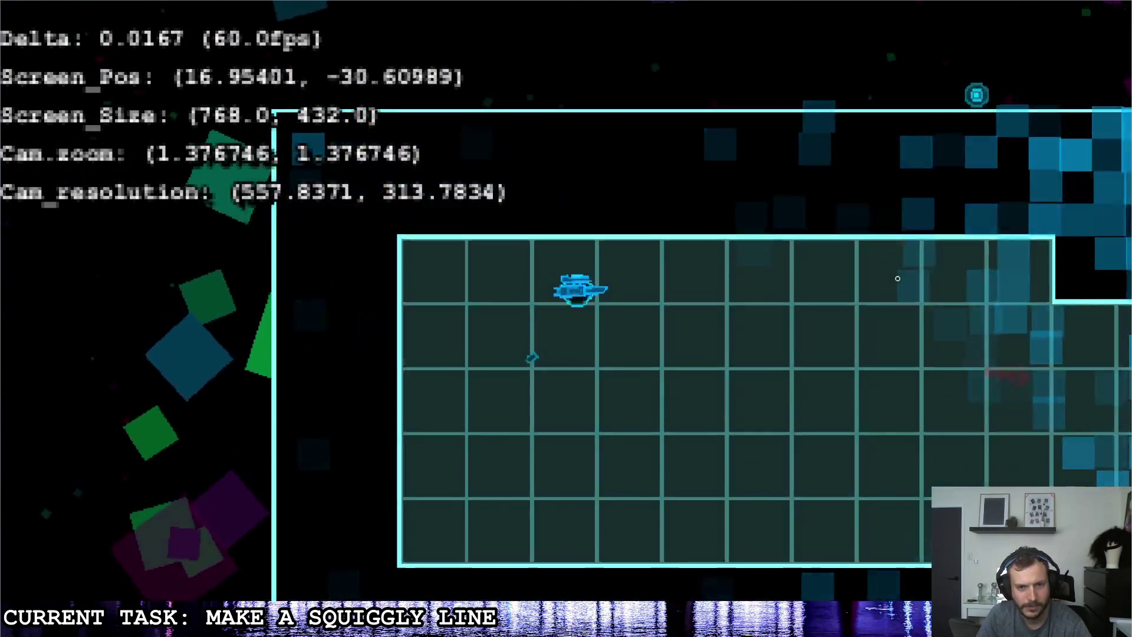
{"action": "left_click", "coordinate": [894, 283]}
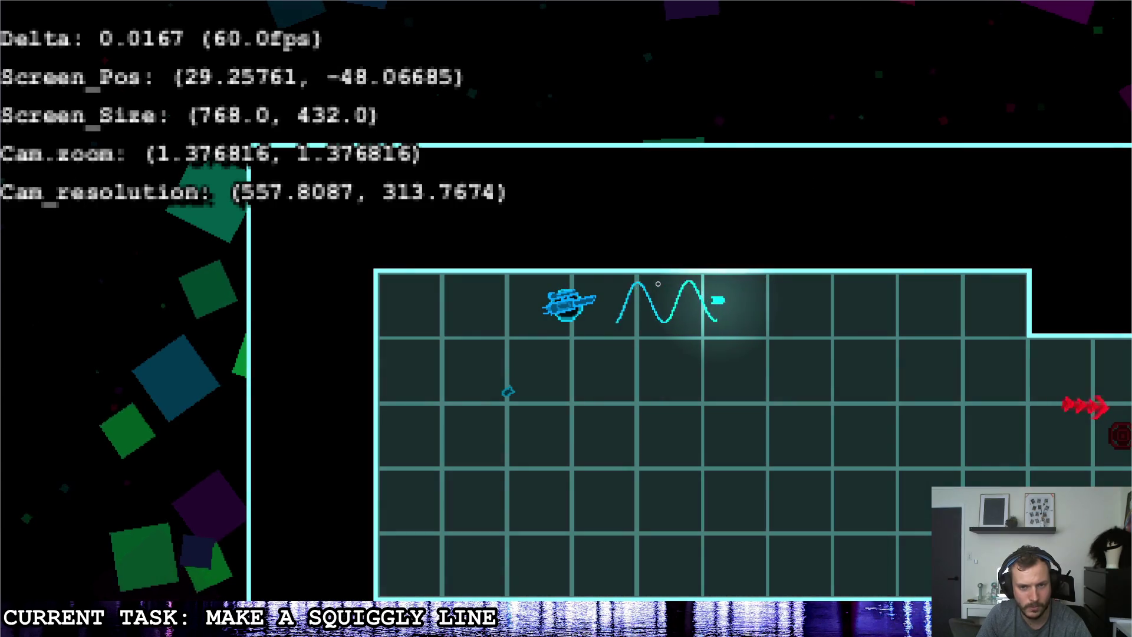
{"action": "key", "text": "Escape"}
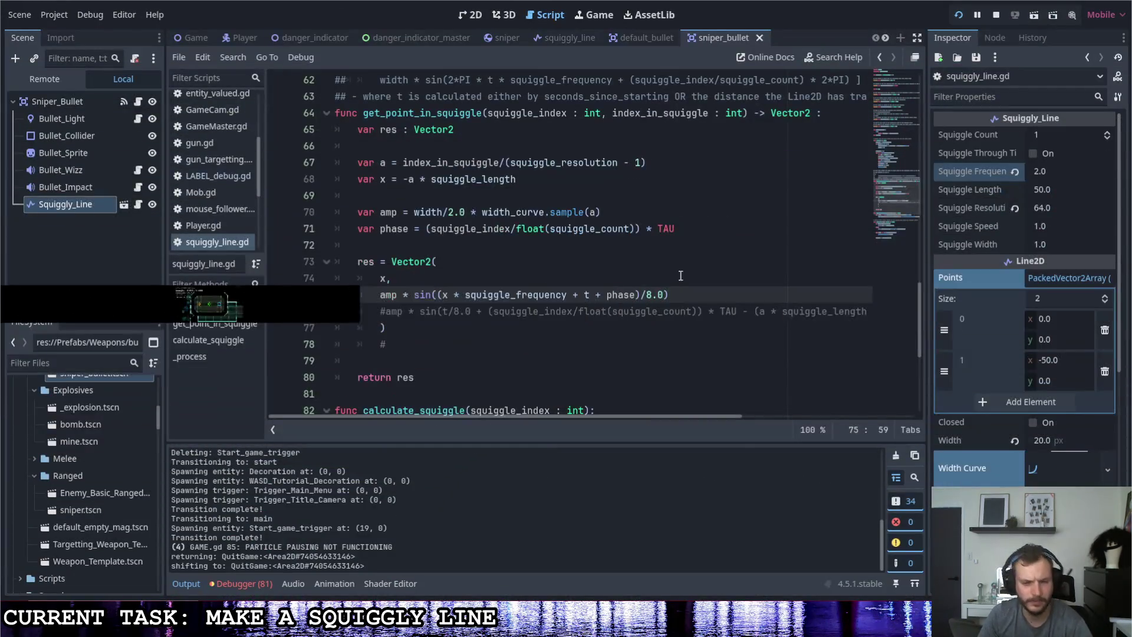
{"action": "left_click_drag", "start_coordinate": [667, 294], "coordinate": [639, 295]}
Remove the /8.0 divisor and the extra opening parenthesis from line 75
{"action": "key", "text": "BackSpace"}
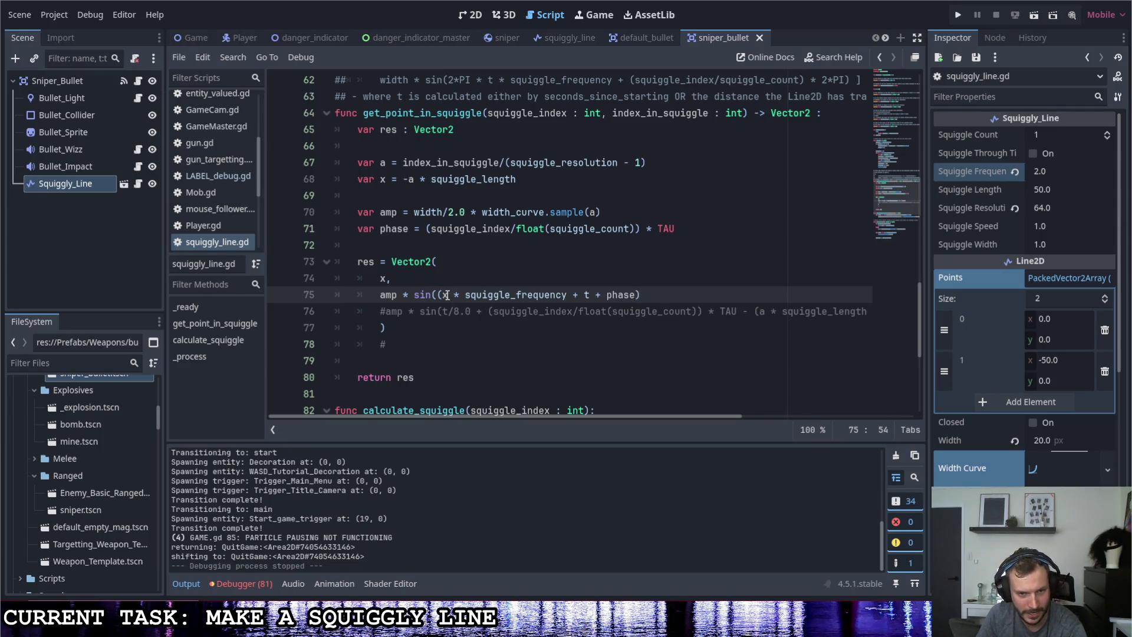
{"action": "left_click", "coordinate": [440, 295]}
{"action": "key", "text": "BackSpace"}
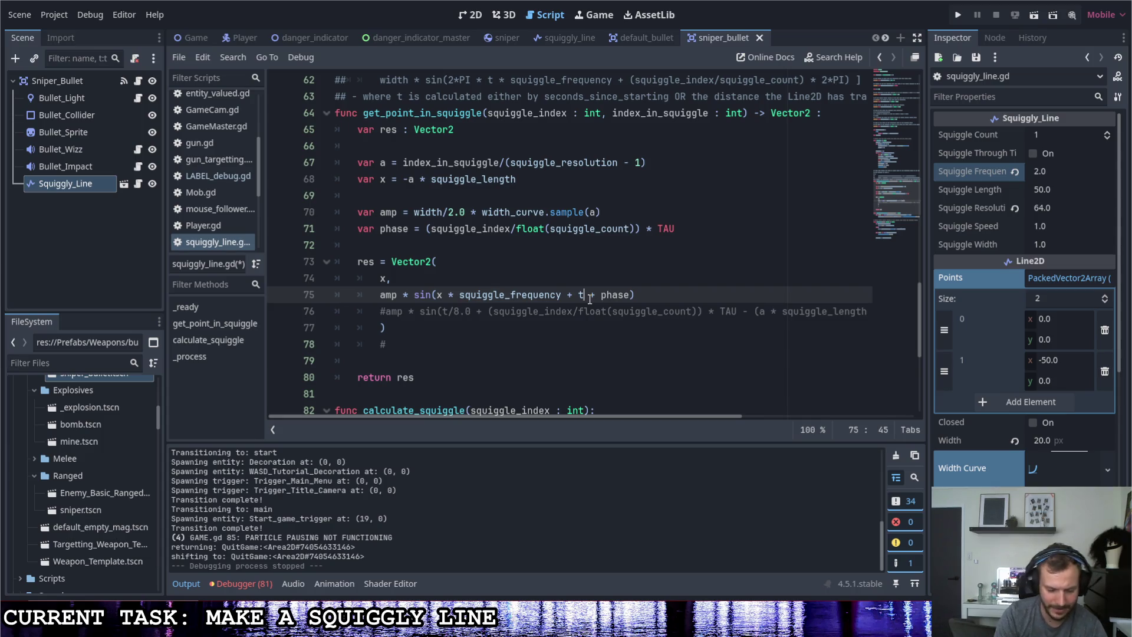
Move the time term to the front of the sine argument as t/8.0 and save
{"action": "left_click", "coordinate": [439, 294]}
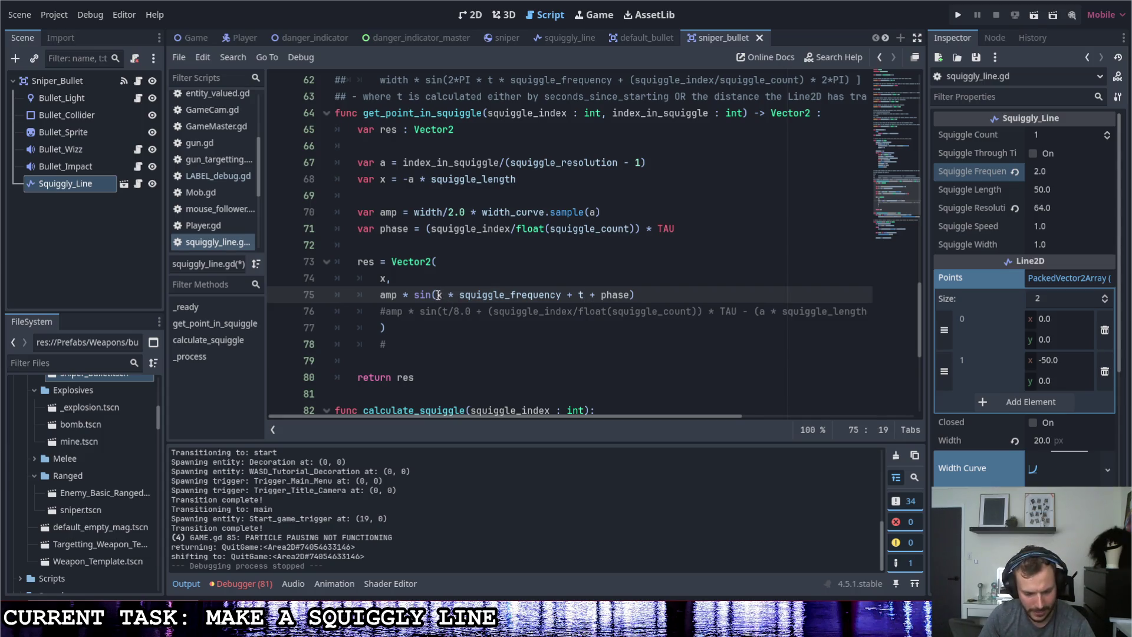
{"action": "type", "text": "t +"}
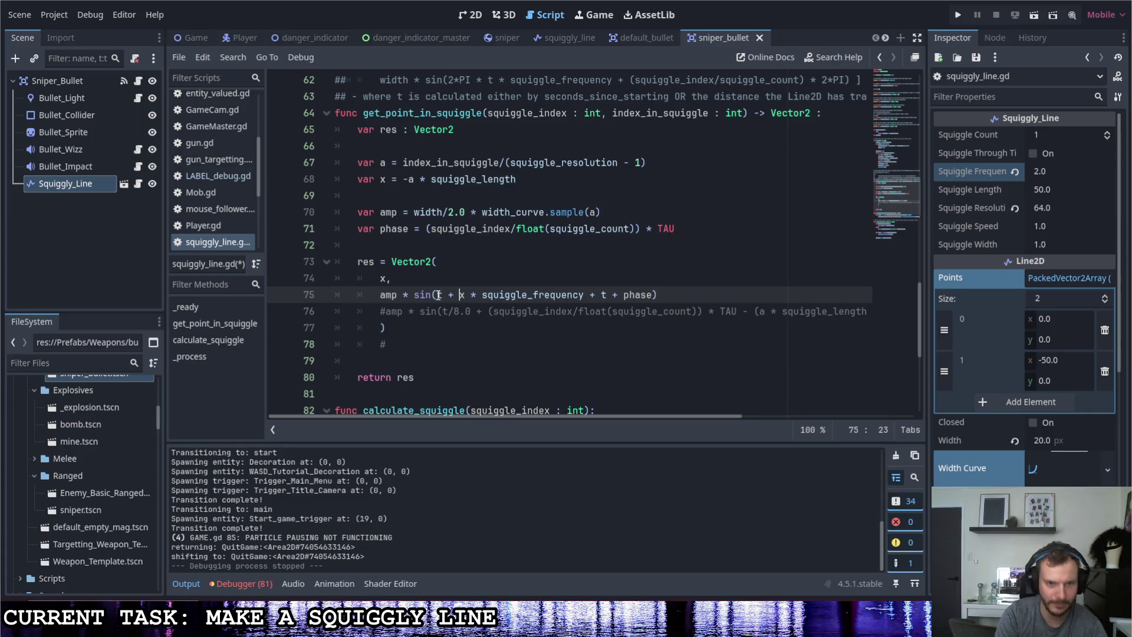
{"action": "key", "text": "End"}
{"action": "key", "text": "Left"}
{"action": "key", "text": "Left"}
{"action": "key", "text": "Left"}
{"action": "key", "text": "shift+Left"}
{"action": "key", "text": "shift+Left"}
{"action": "key", "text": "shift+Left"}
{"action": "key", "text": "BackSpace"}
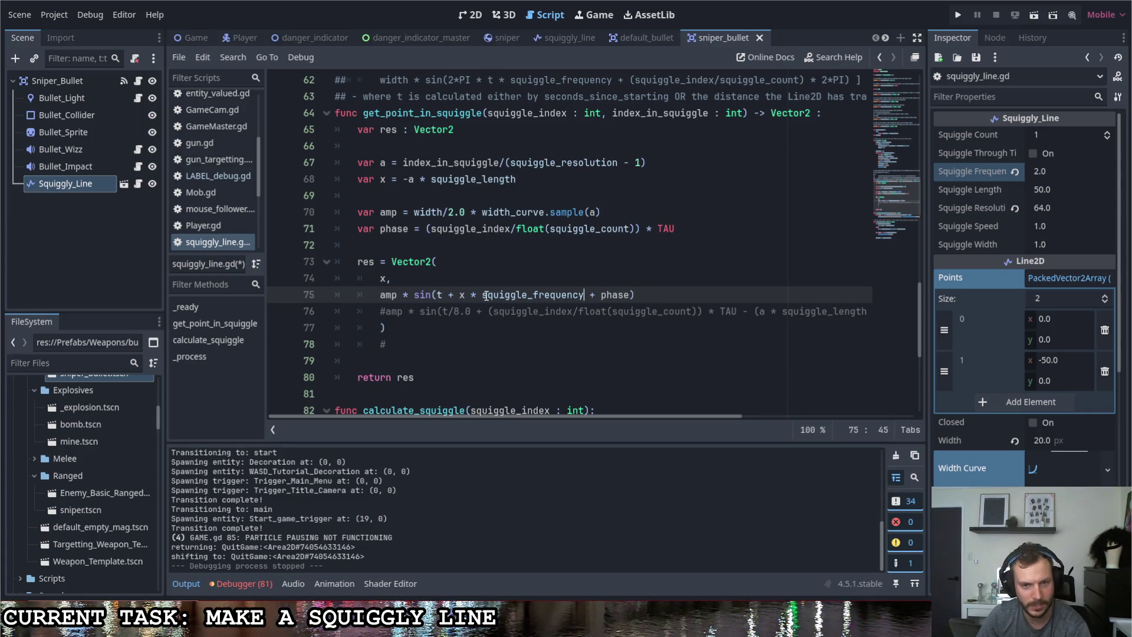
{"action": "left_click", "coordinate": [443, 295]}
{"action": "type", "text": "/8.0"}
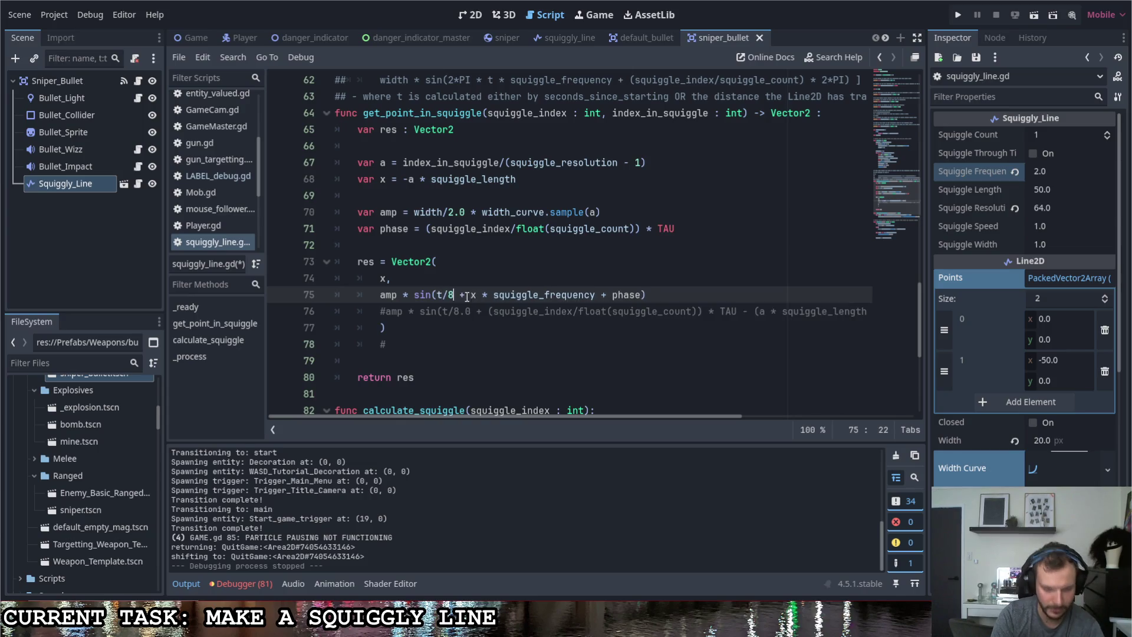
{"action": "key", "text": "ctrl+s"}
Move * squiggle_frequency onto t/8.0 so it reads sin(t/8.0 * squiggle_frequency + x + phase), then run
{"action": "left_click", "coordinate": [535, 264]}
{"action": "left_click_drag", "start_coordinate": [482, 295], "coordinate": [606, 296]}
{"action": "key", "text": "ctrl+c"}
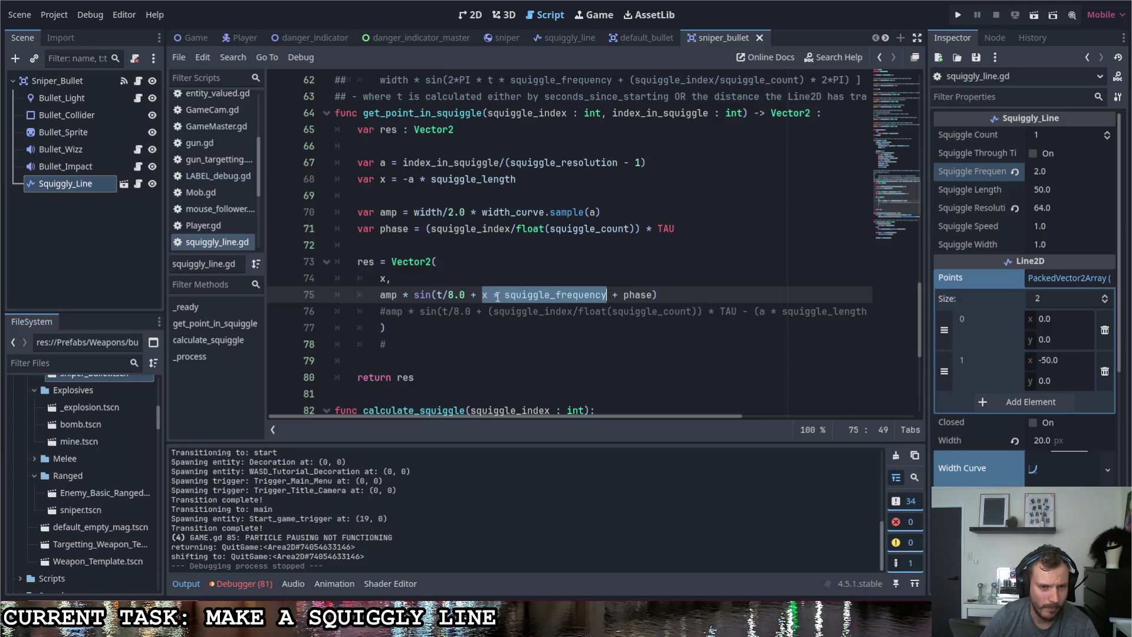
{"action": "left_click", "coordinate": [465, 295]}
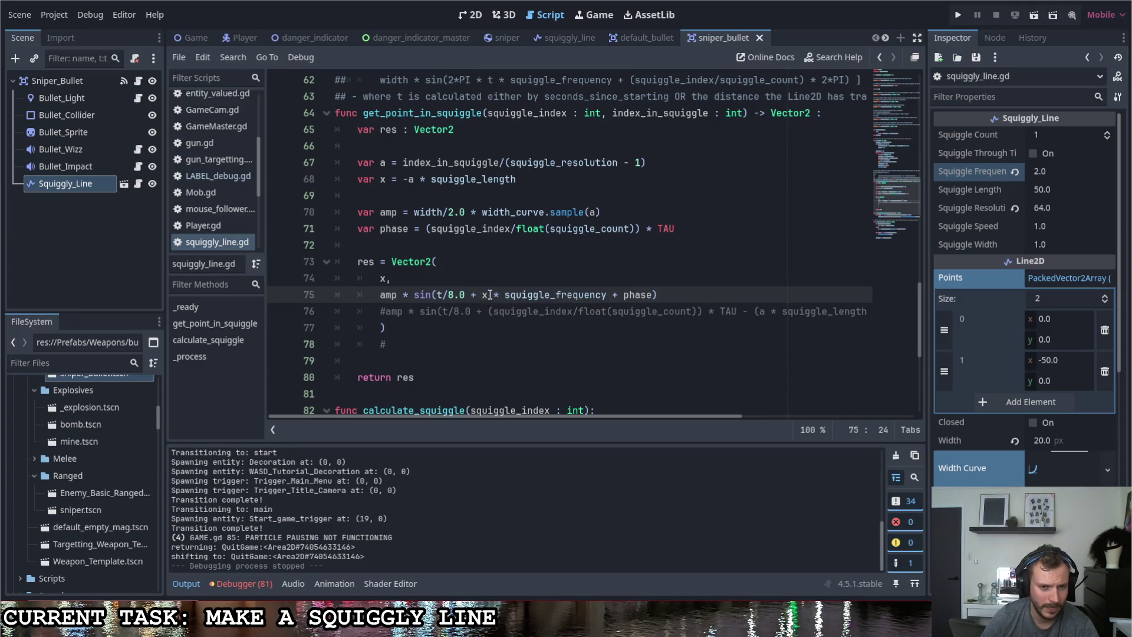
{"action": "left_click_drag", "start_coordinate": [493, 294], "coordinate": [612, 297]}
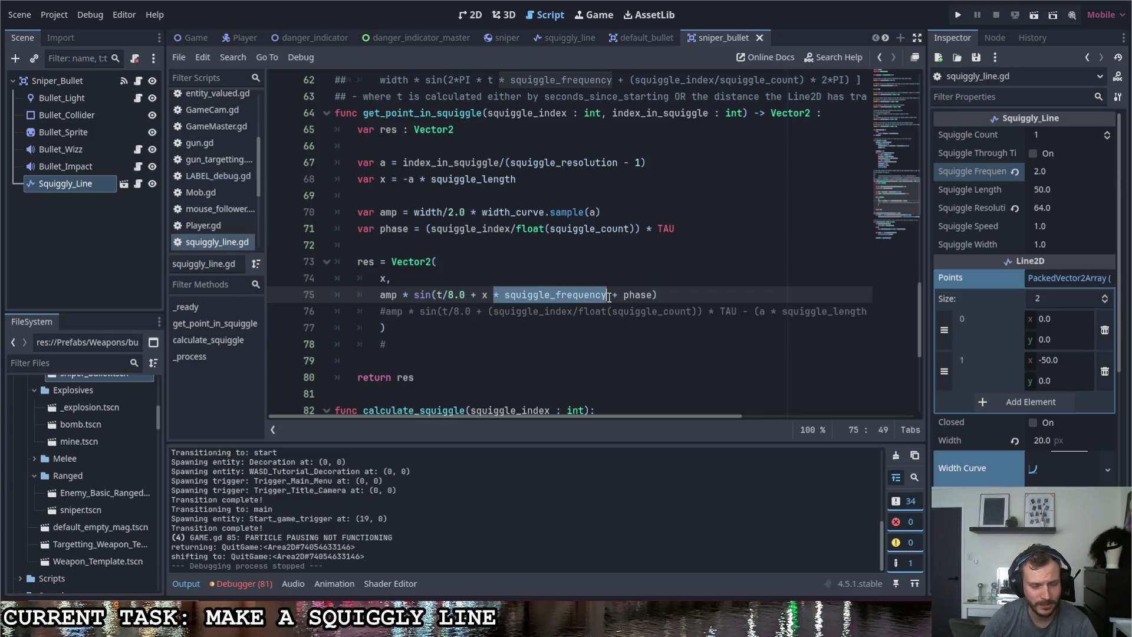
{"action": "key", "text": "BackSpace"}
{"action": "key", "text": "ctrl+v"}
{"action": "left_click", "coordinate": [467, 295]}
{"action": "left_click", "coordinate": [610, 294]}
{"action": "key", "text": "BackSpace"}
{"action": "left_click", "coordinate": [663, 295]}
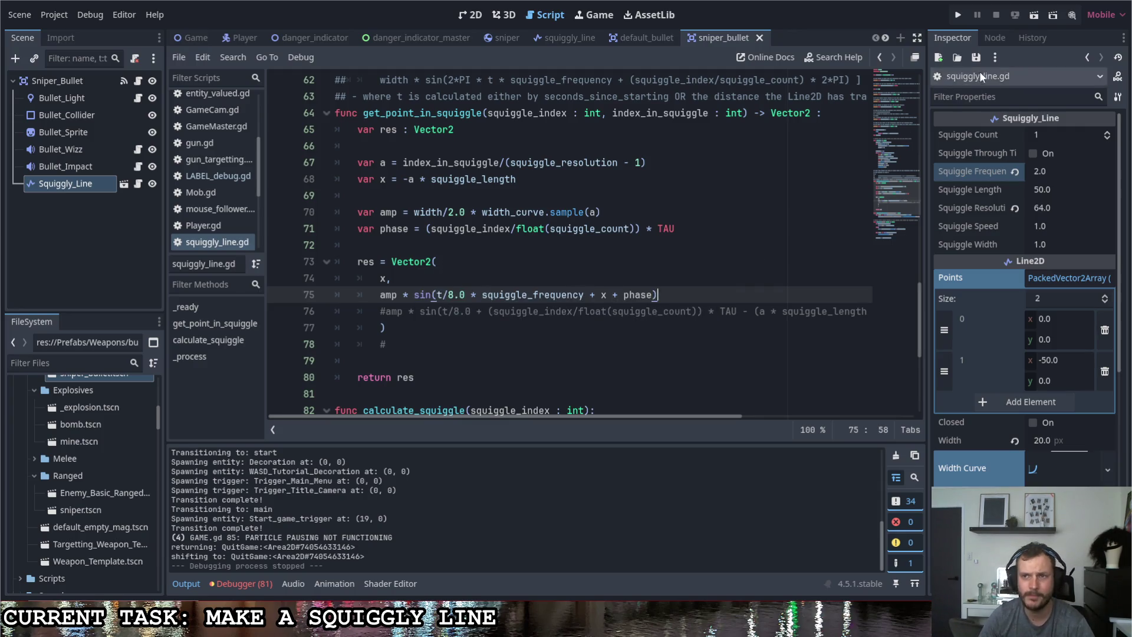
{"action": "key", "text": "F5"}
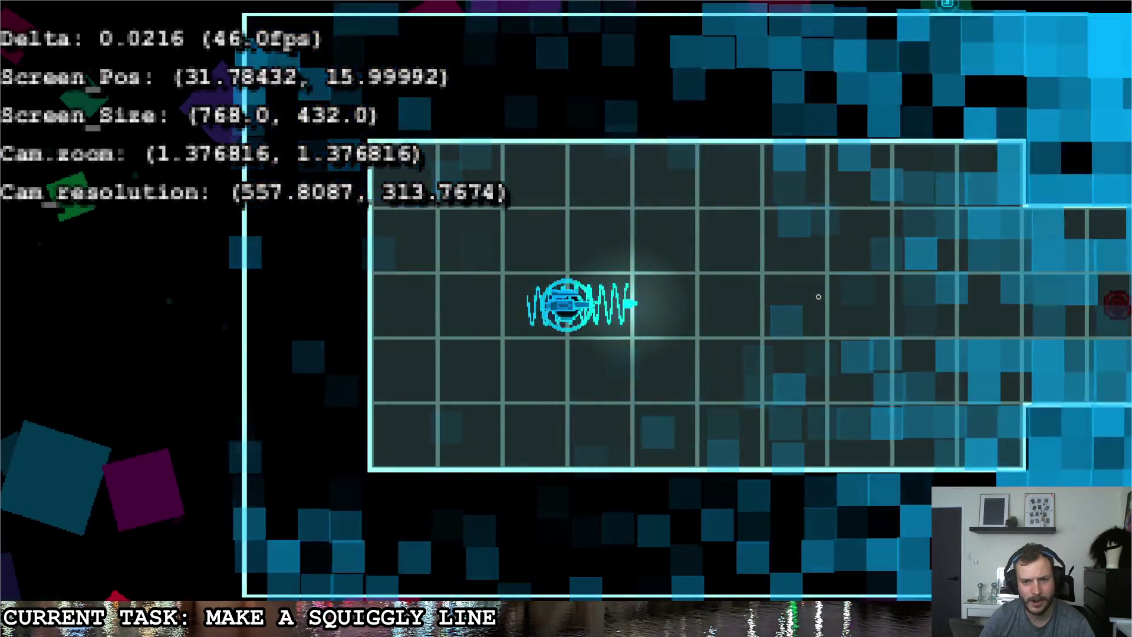
Move the ship to watch the trail, then quit the game to the editor
{"action": "key", "text": "w"}
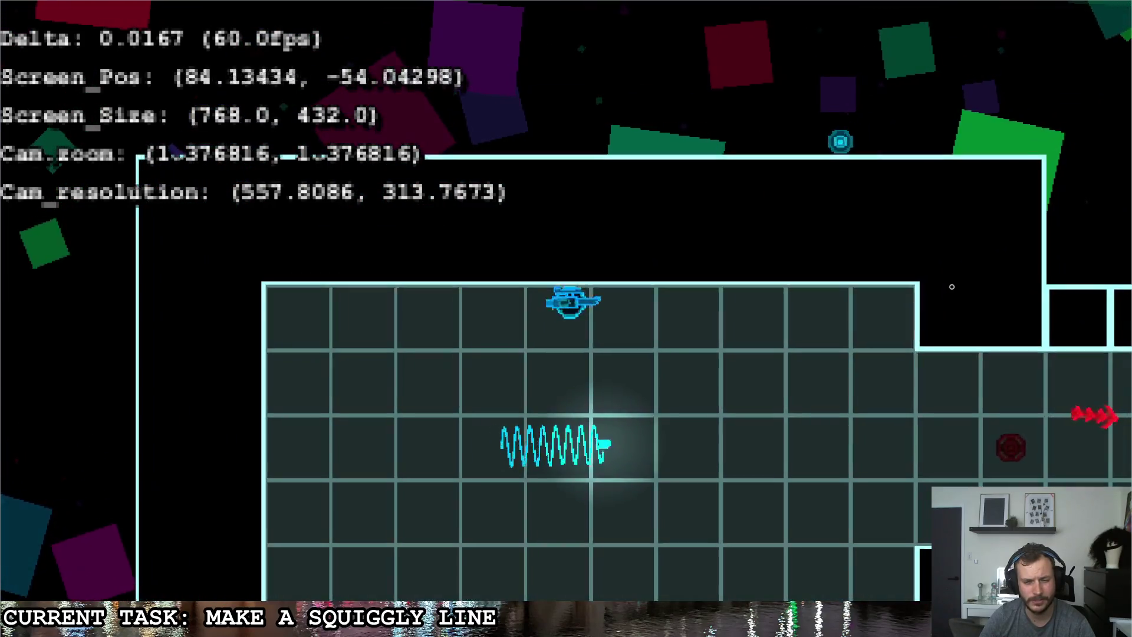
{"action": "key", "text": "Escape"}
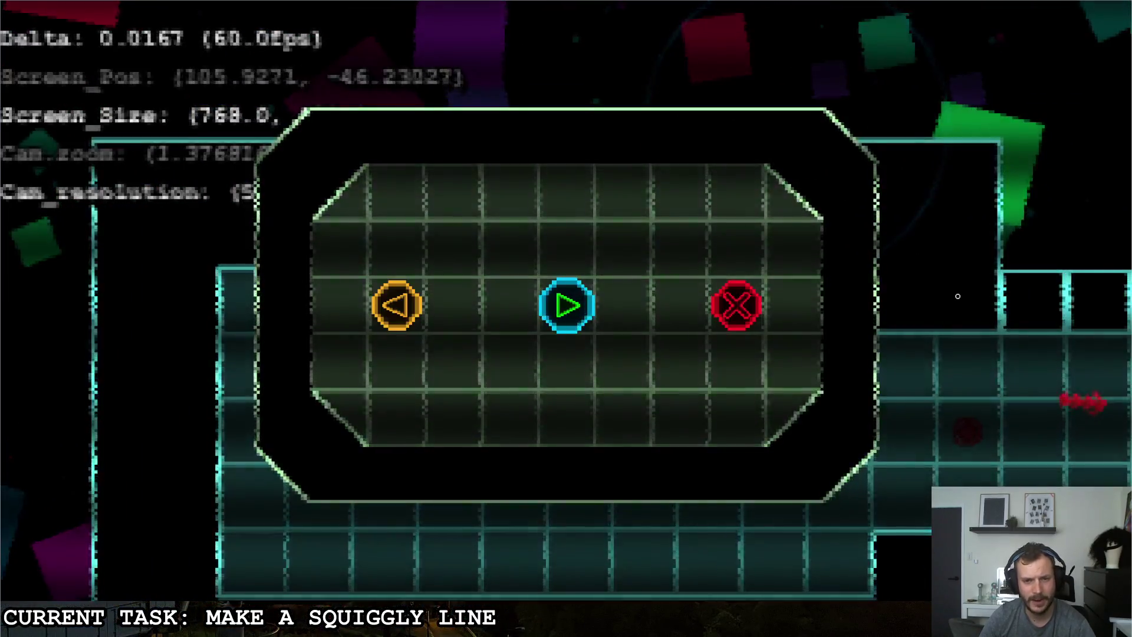
{"action": "left_click", "coordinate": [736, 305]}
Set Squiggle Frequency to 1 and test-fire a bullet to view the tight sine-wave trail
{"action": "left_click", "coordinate": [1035, 171]}
{"action": "type", "text": "1"}
{"action": "key", "text": "Return"}
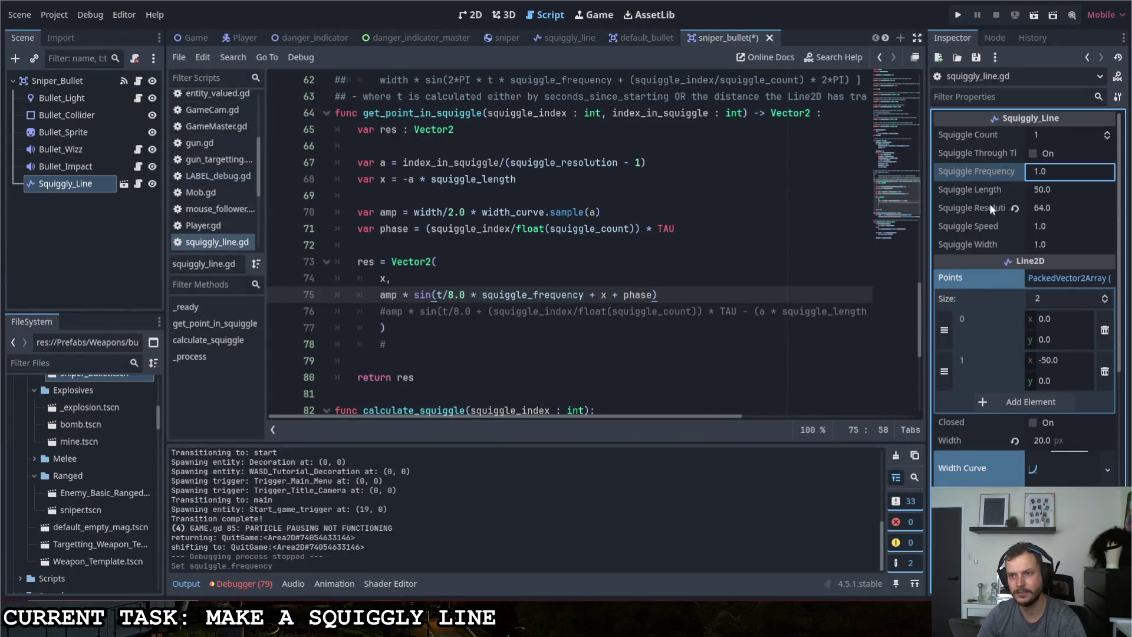
{"action": "left_click", "coordinate": [958, 14]}
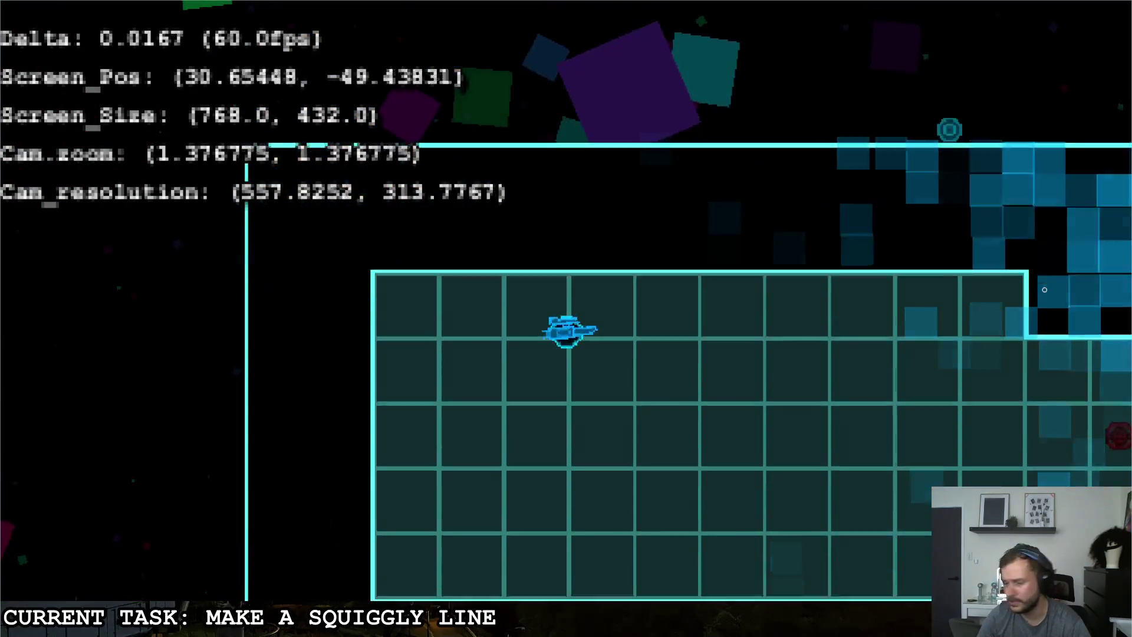
{"action": "left_click", "coordinate": [648, 289]}
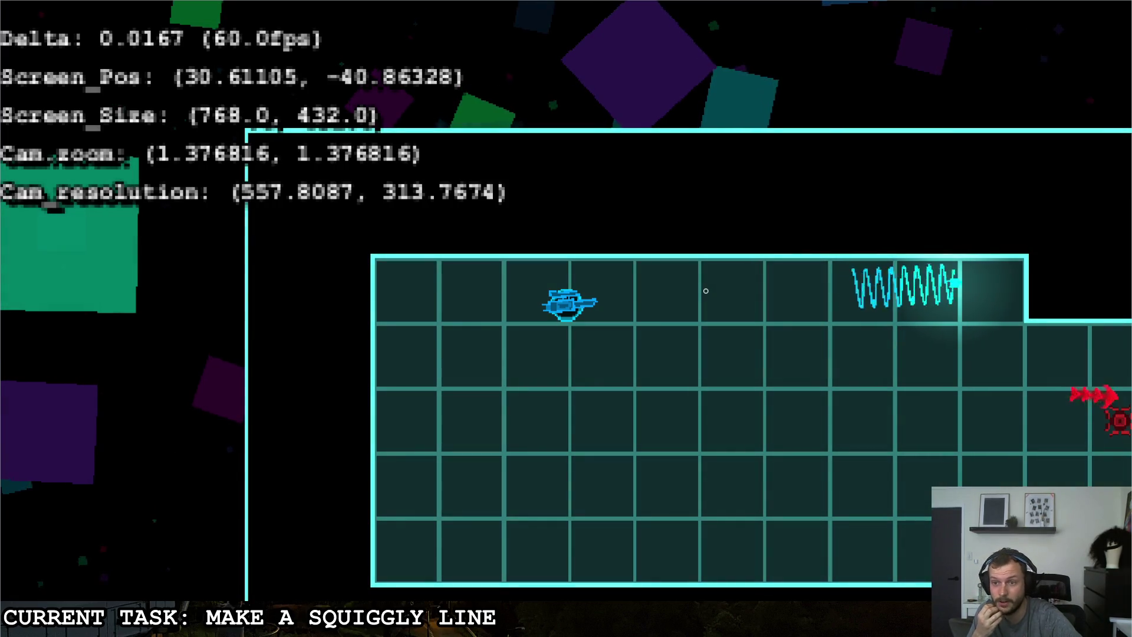
{"action": "key", "text": "Escape"}
{"action": "left_click", "coordinate": [732, 303]}
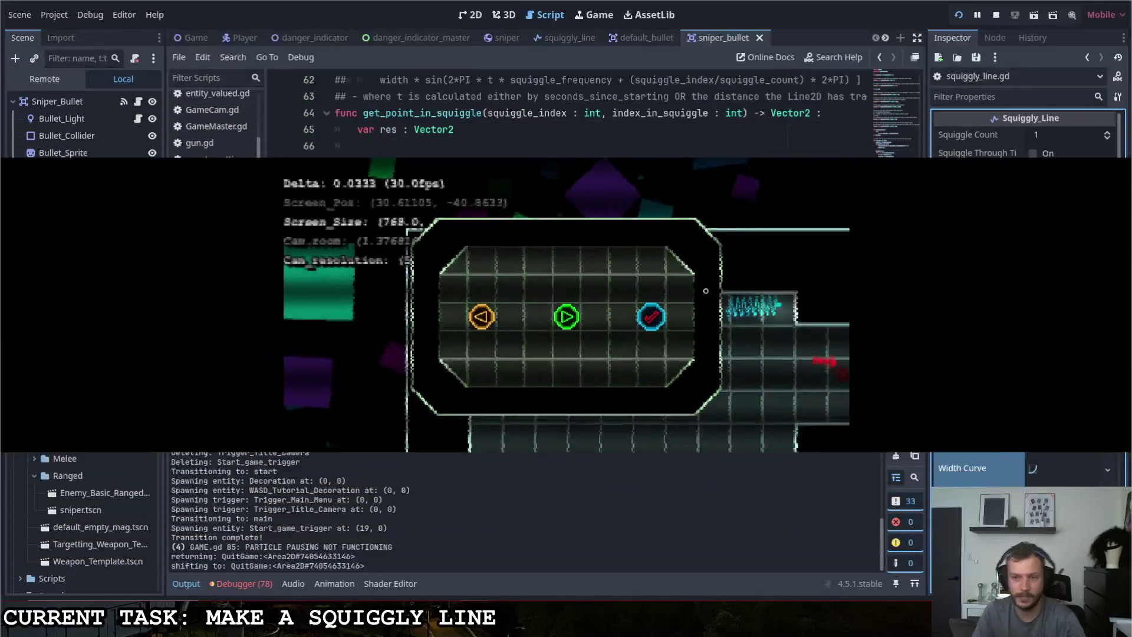
{"action": "left_click", "coordinate": [462, 295]}
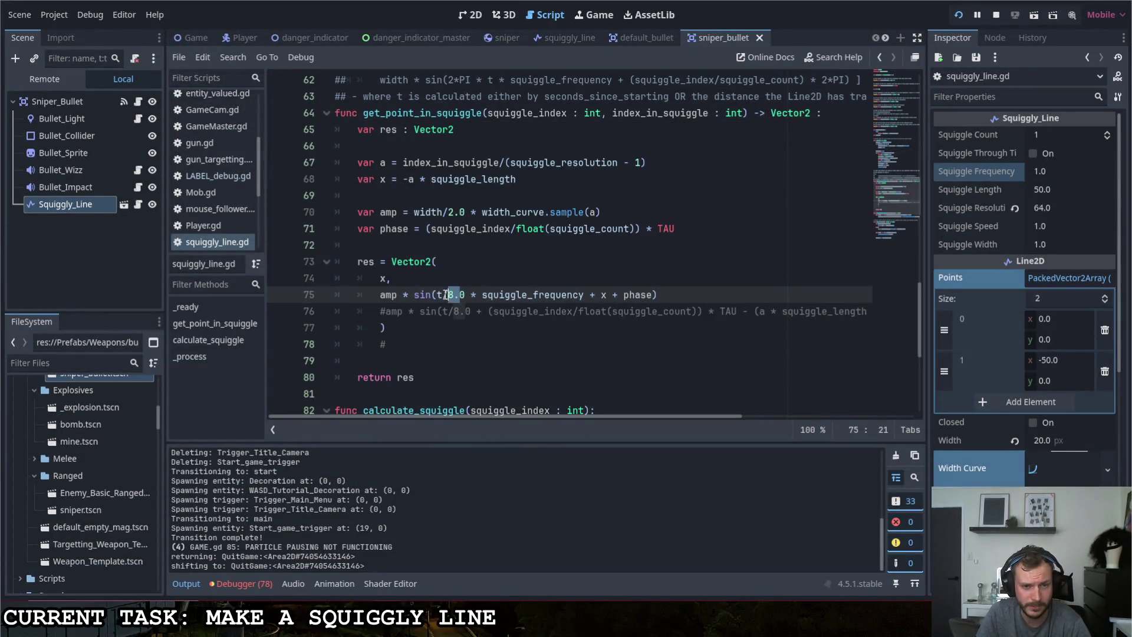
Remove the /8.0 divisor from the time term on line 75 and save
{"action": "key", "text": "BackSpace"}
{"action": "key", "text": "BackSpace"}
{"action": "key", "text": "BackSpace"}
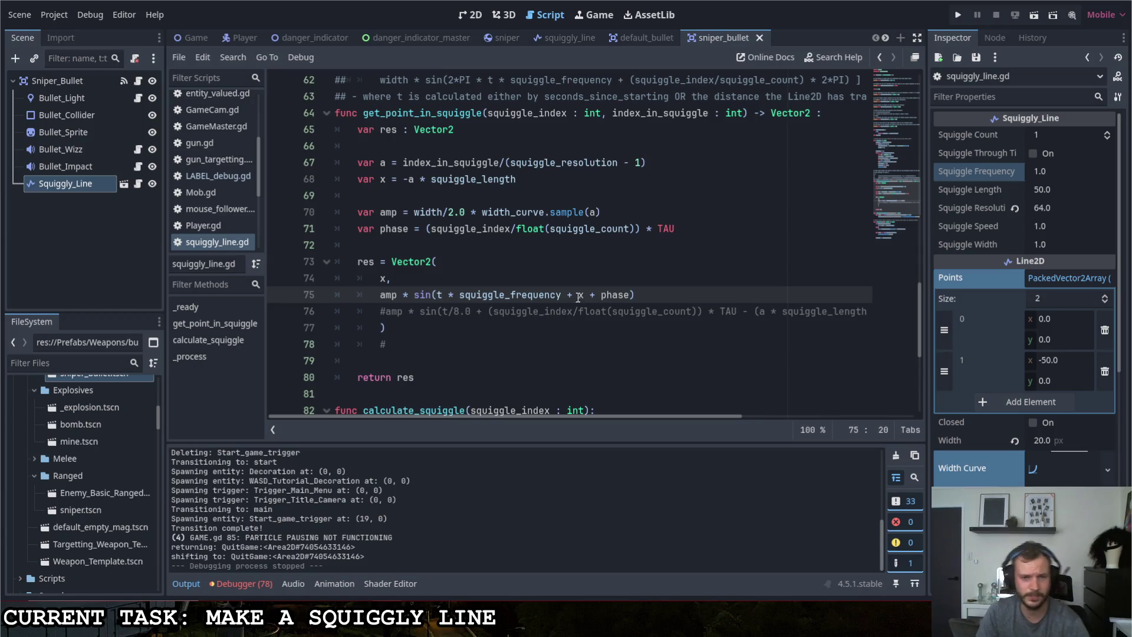
{"action": "key", "text": "ctrl+s"}
{"action": "left_click", "coordinate": [675, 299]}
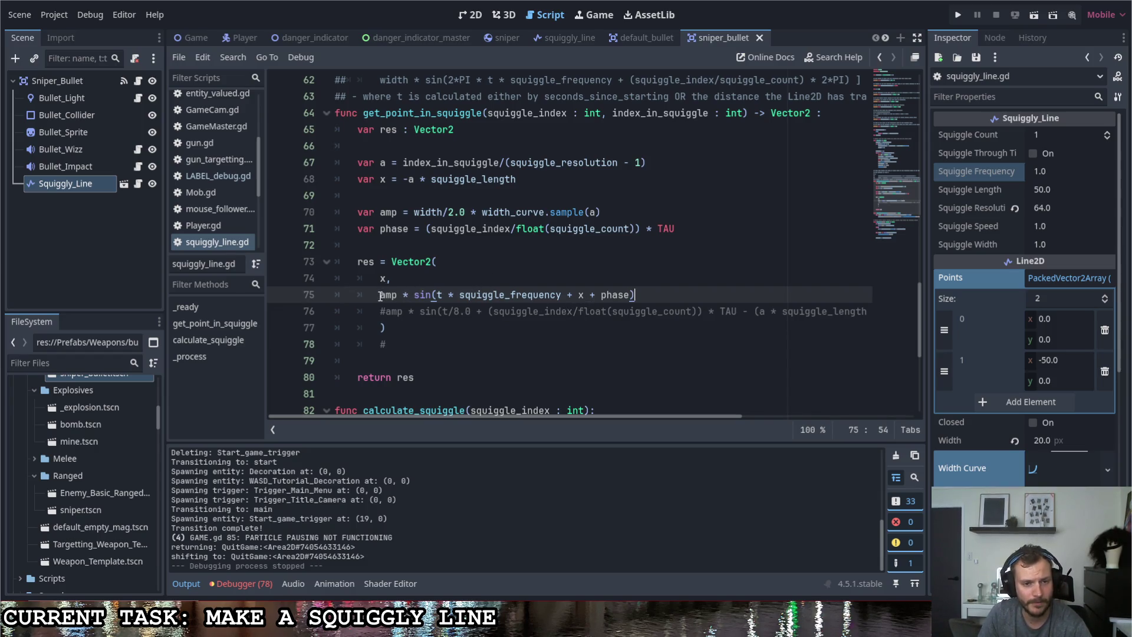
Delete the * squiggle_frequency multiplier so line 75 reads sin(t + x + phase), and save
{"action": "left_click", "coordinate": [586, 294]}
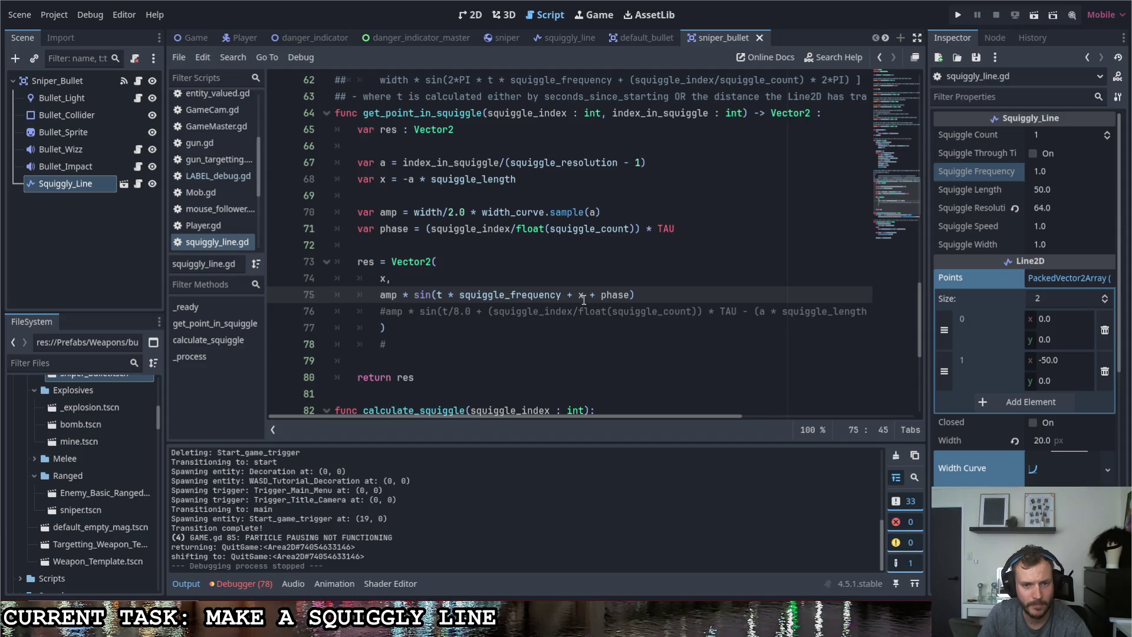
{"action": "left_click_drag", "start_coordinate": [567, 294], "coordinate": [452, 295]}
{"action": "key", "text": "BackSpace"}
{"action": "key", "text": "End"}
{"action": "key", "text": "ctrl+s"}
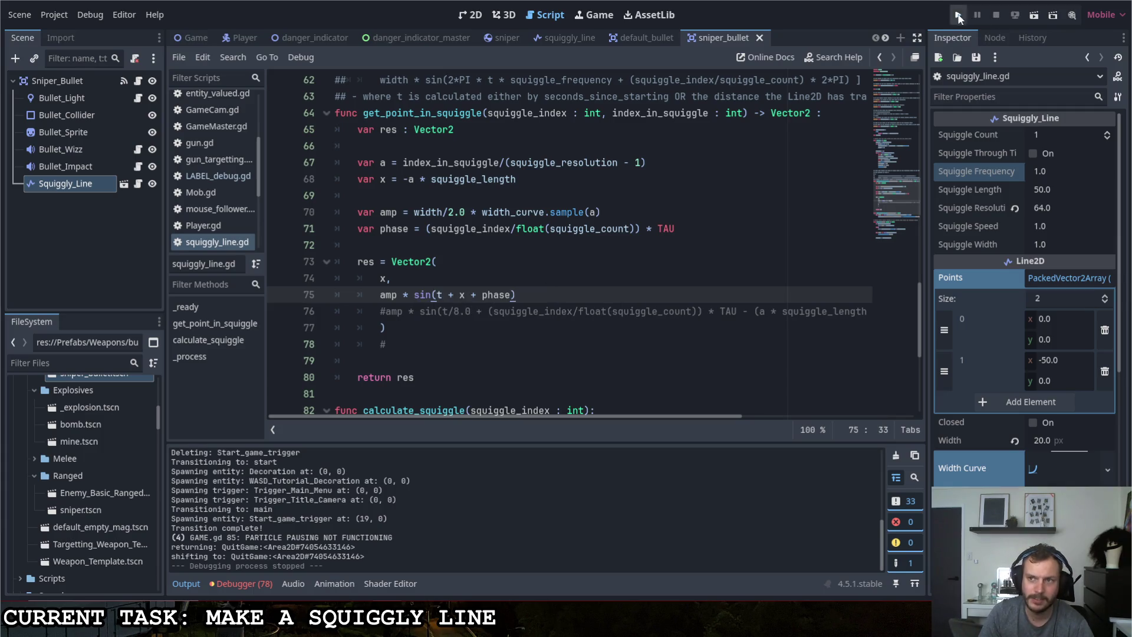
Test-run the sin(t + x + phase) trail and quit back to the editor
{"action": "left_click", "coordinate": [958, 16]}
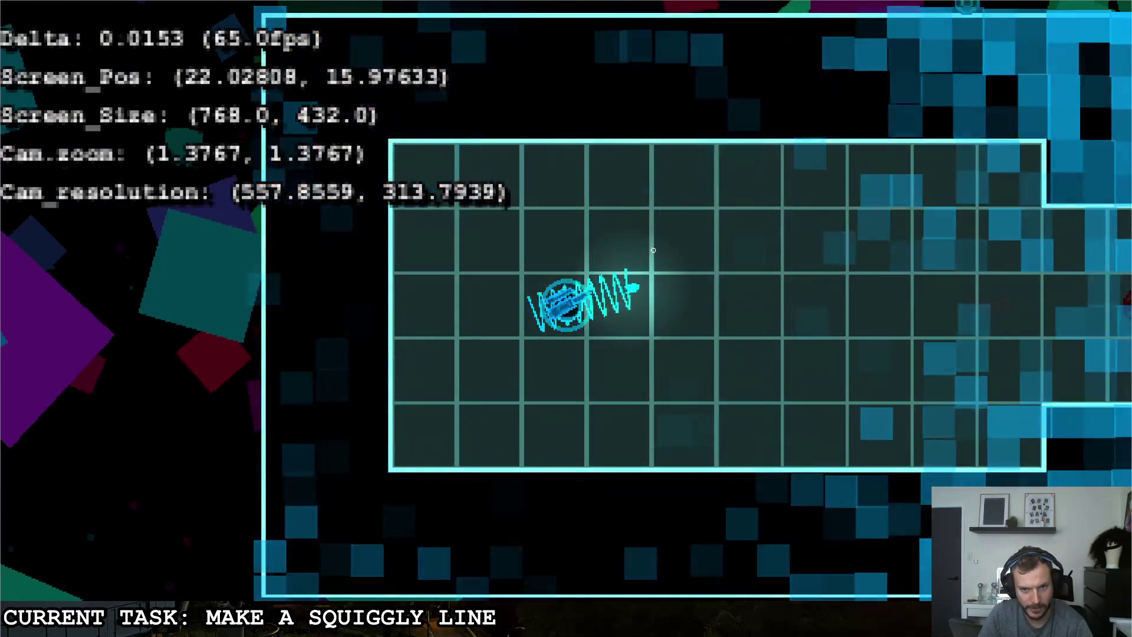
{"action": "key", "text": "Escape"}
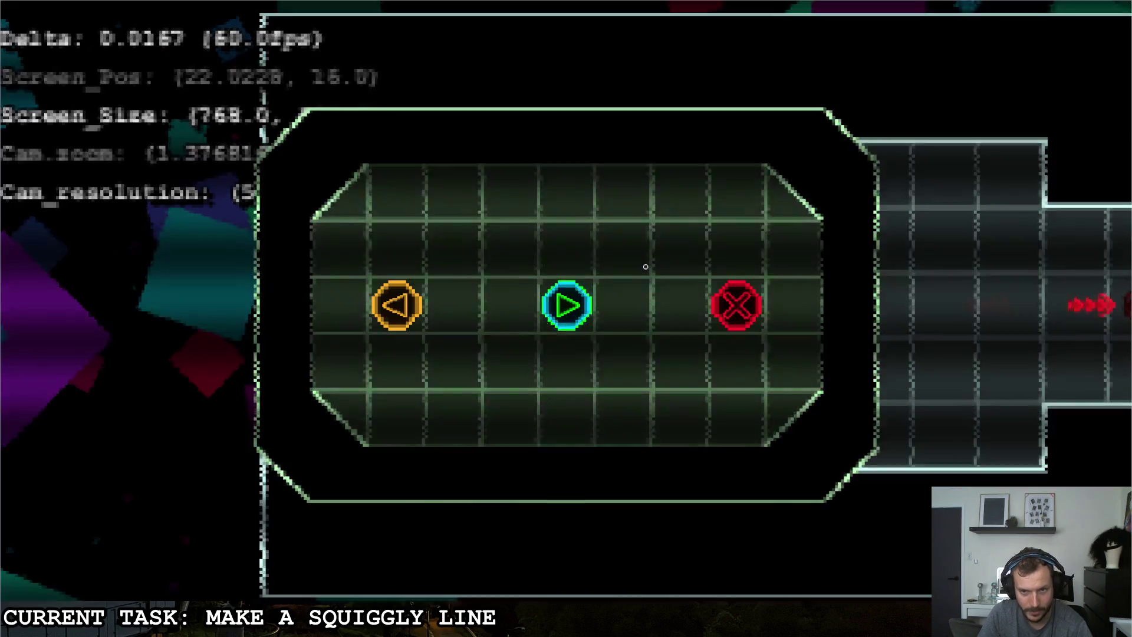
{"action": "left_click", "coordinate": [736, 305]}
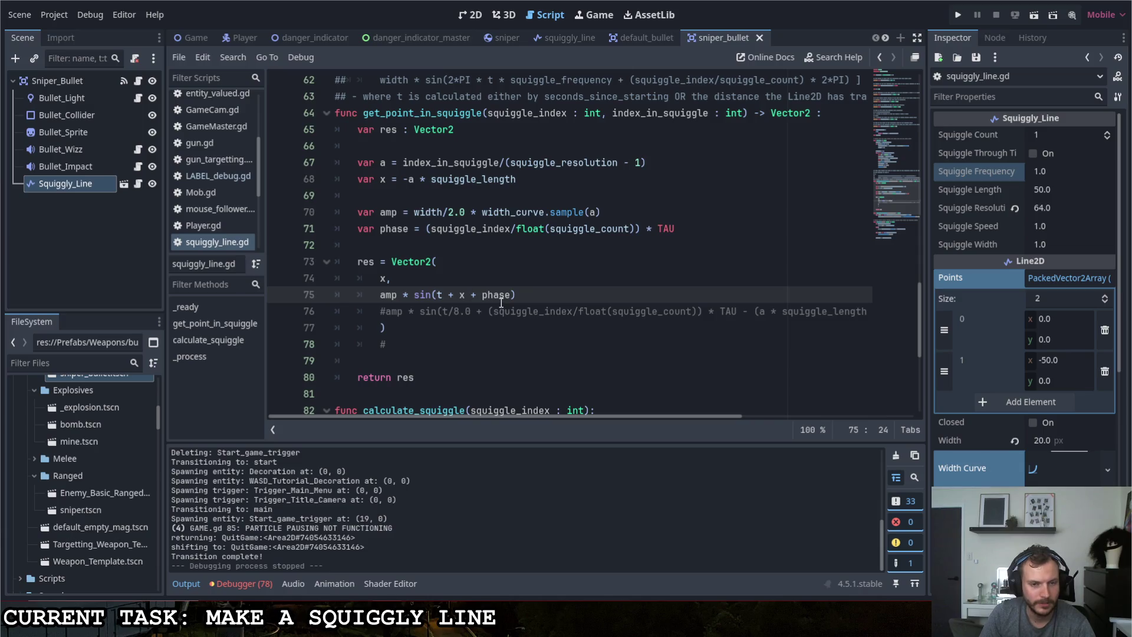
Divide both t and x by 8.0 on line 75, save, and test the gentler wave
{"action": "type", "text": "/8.0"}
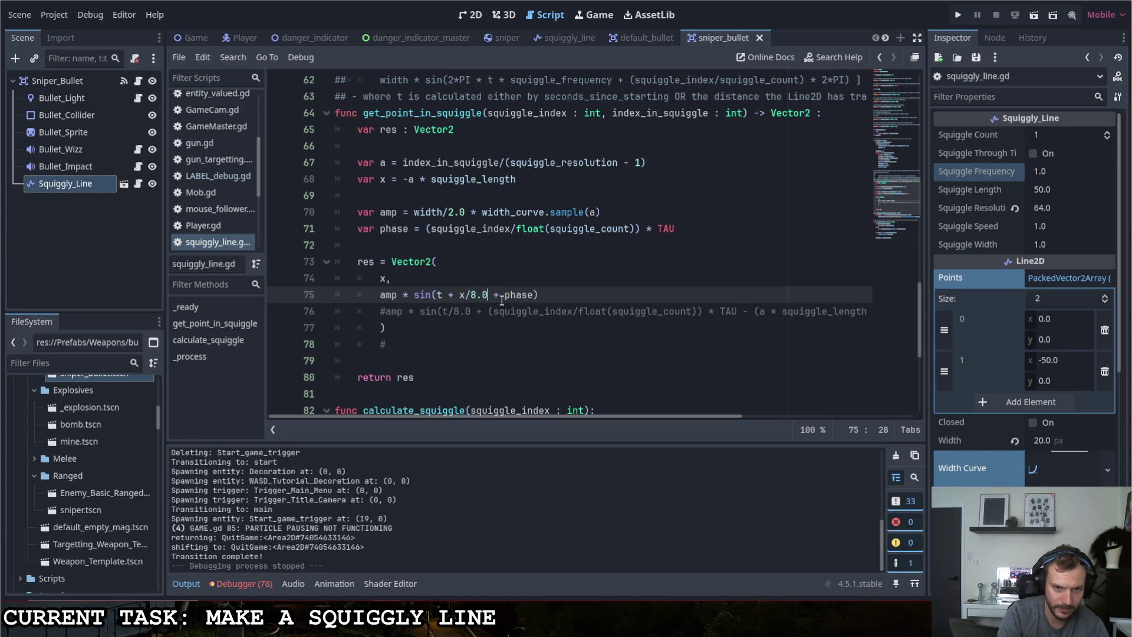
{"action": "key", "text": "ctrl+s"}
{"action": "left_click", "coordinate": [955, 13]}
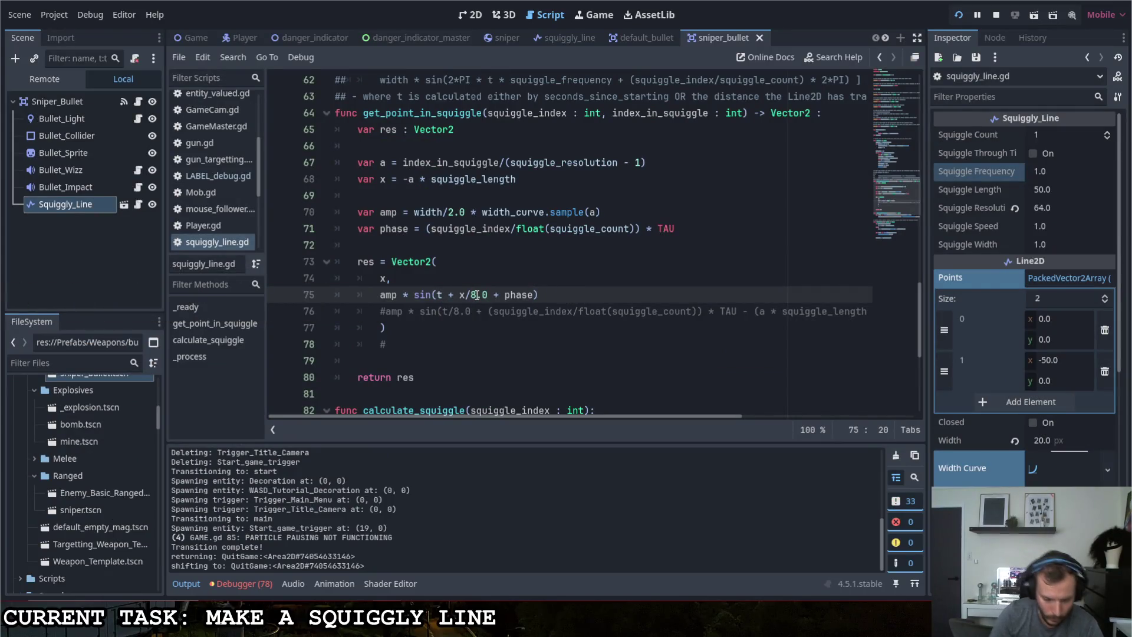
{"action": "type", "text": "/8.0"}
{"action": "key", "text": "ctrl+s"}
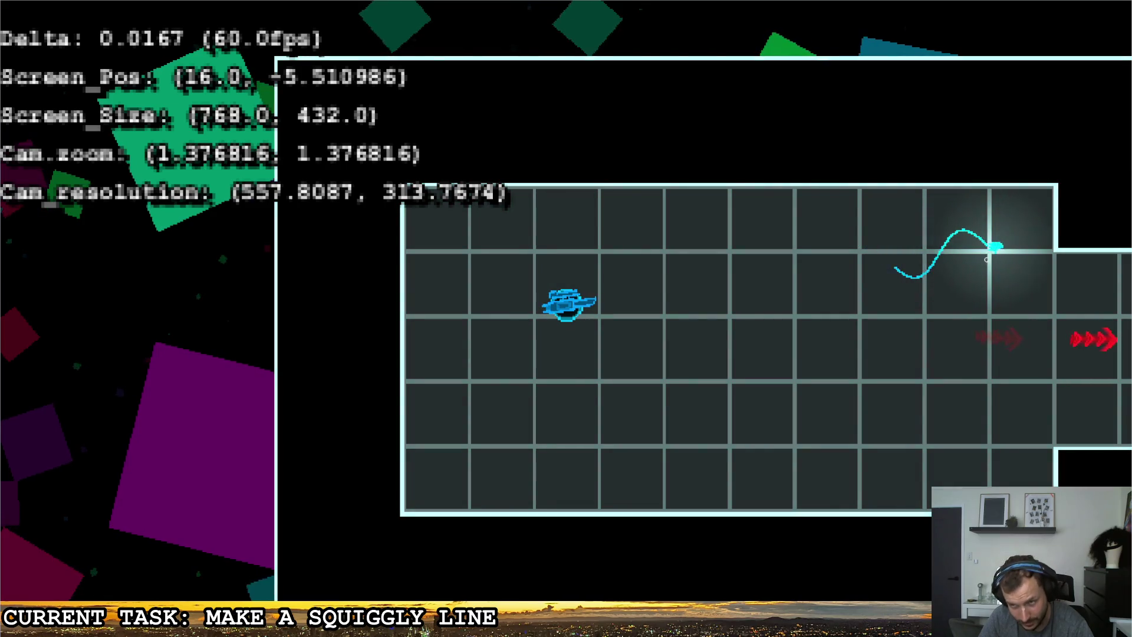
{"action": "key", "text": "Escape"}
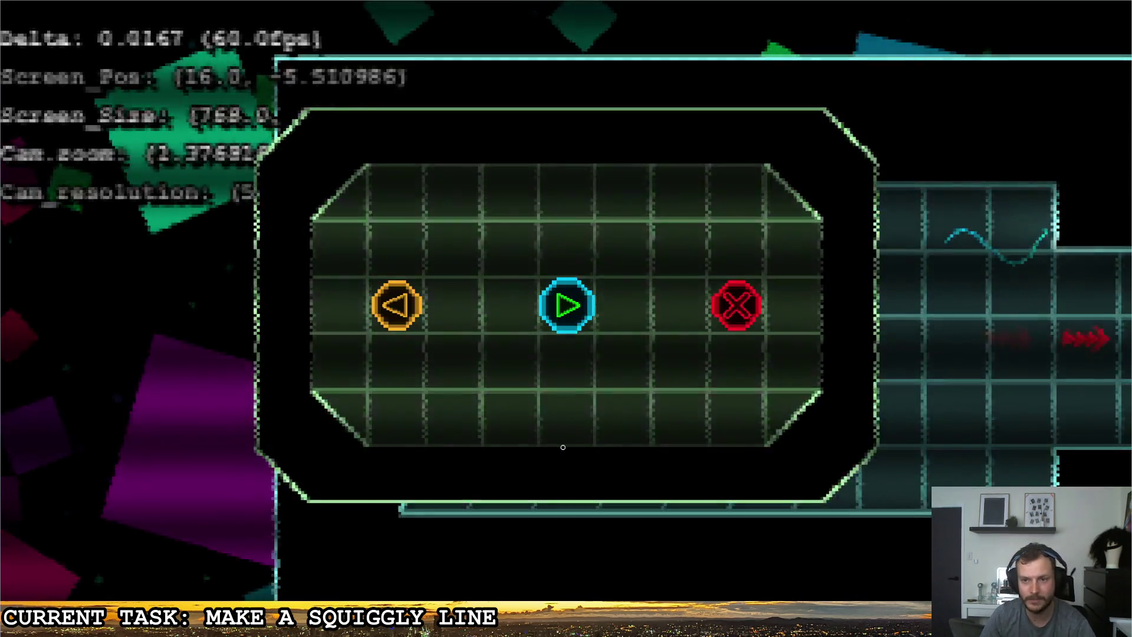
{"action": "key", "text": "Escape"}
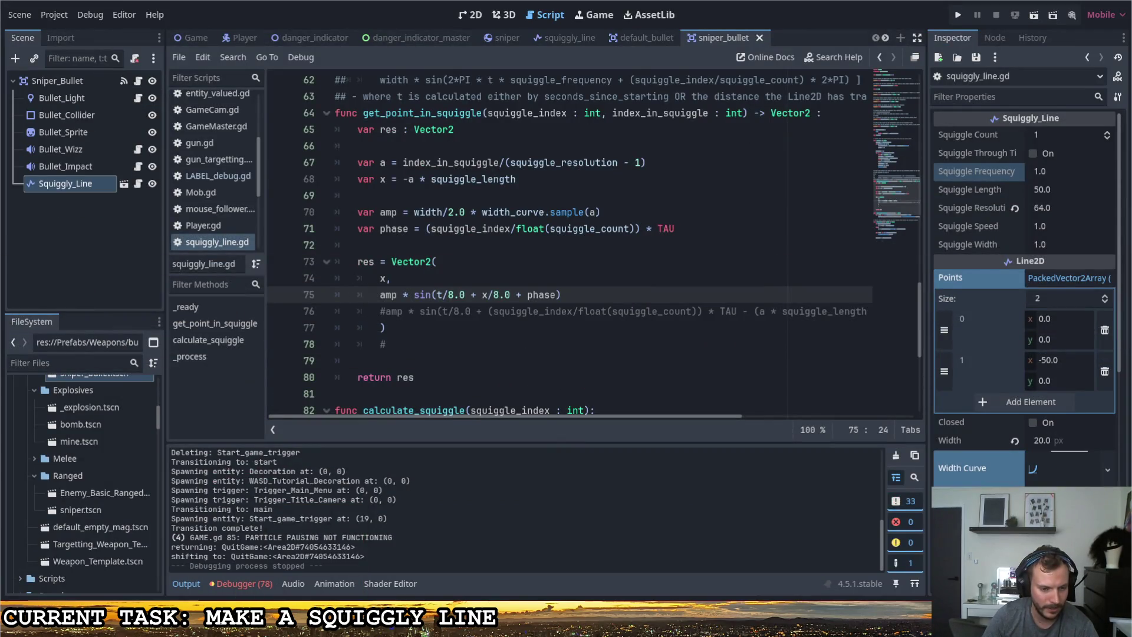
{"action": "mouse_move", "coordinate": [416, 627]}
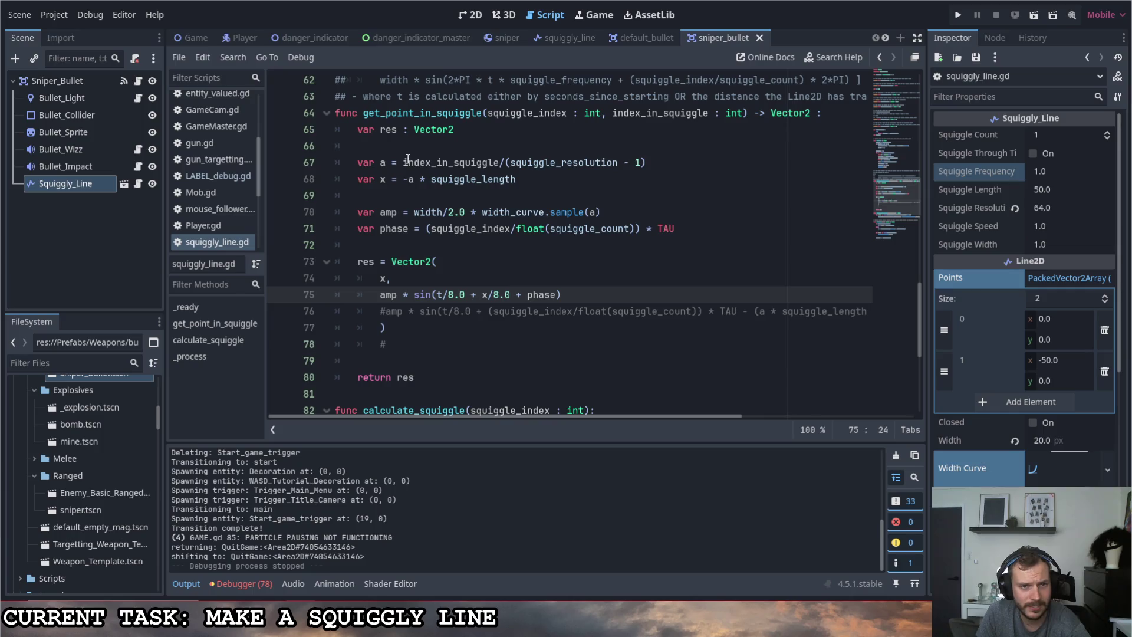
{"action": "left_click_drag", "start_coordinate": [404, 165], "coordinate": [640, 163]}
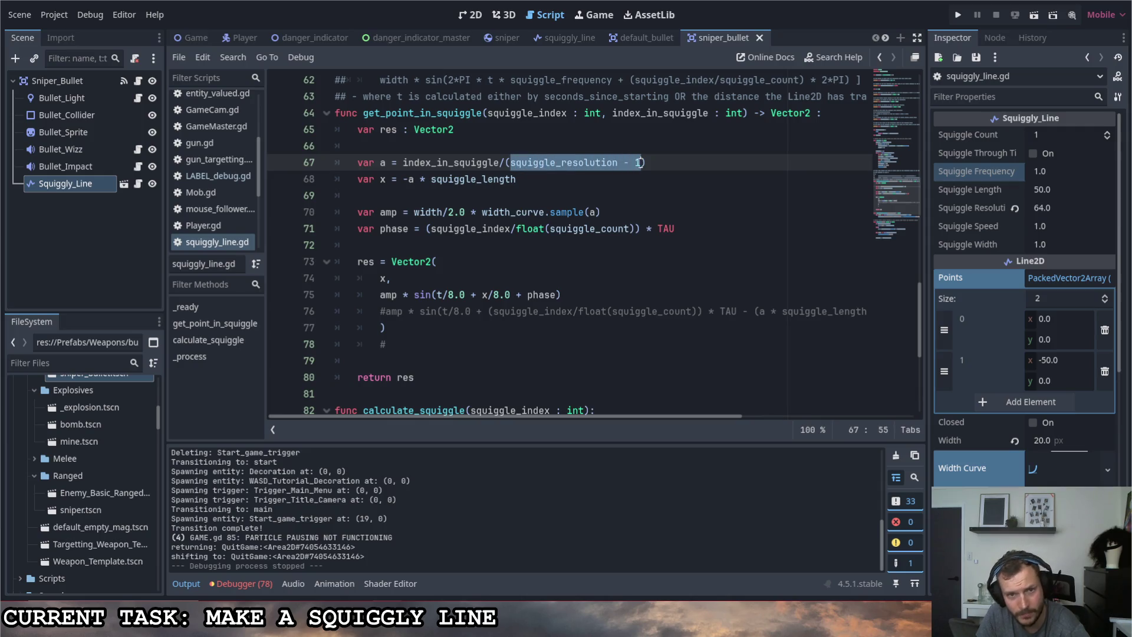
{"action": "left_click_drag", "start_coordinate": [403, 163], "coordinate": [657, 163]}
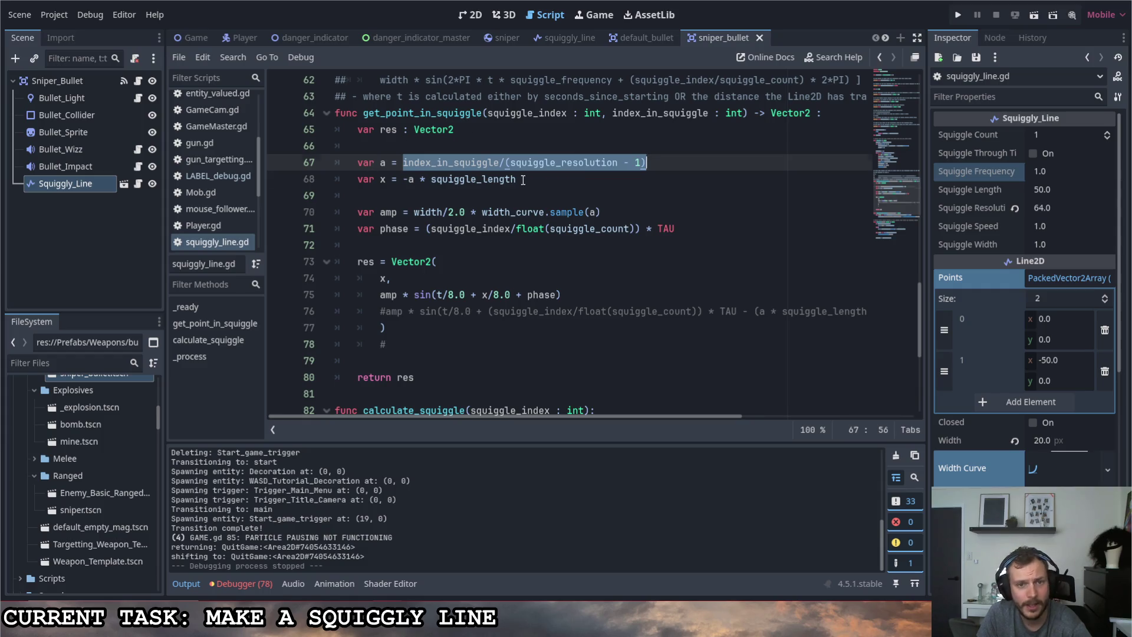
{"action": "left_click_drag", "start_coordinate": [522, 180], "coordinate": [426, 178]}
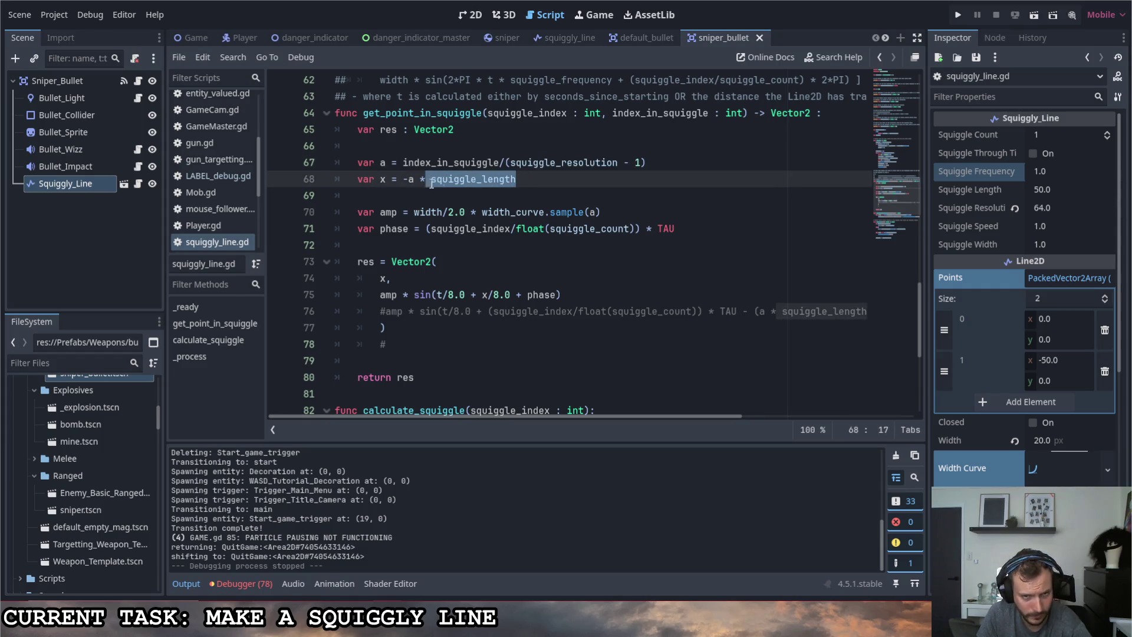
{"action": "mouse_move", "coordinate": [557, 218]}
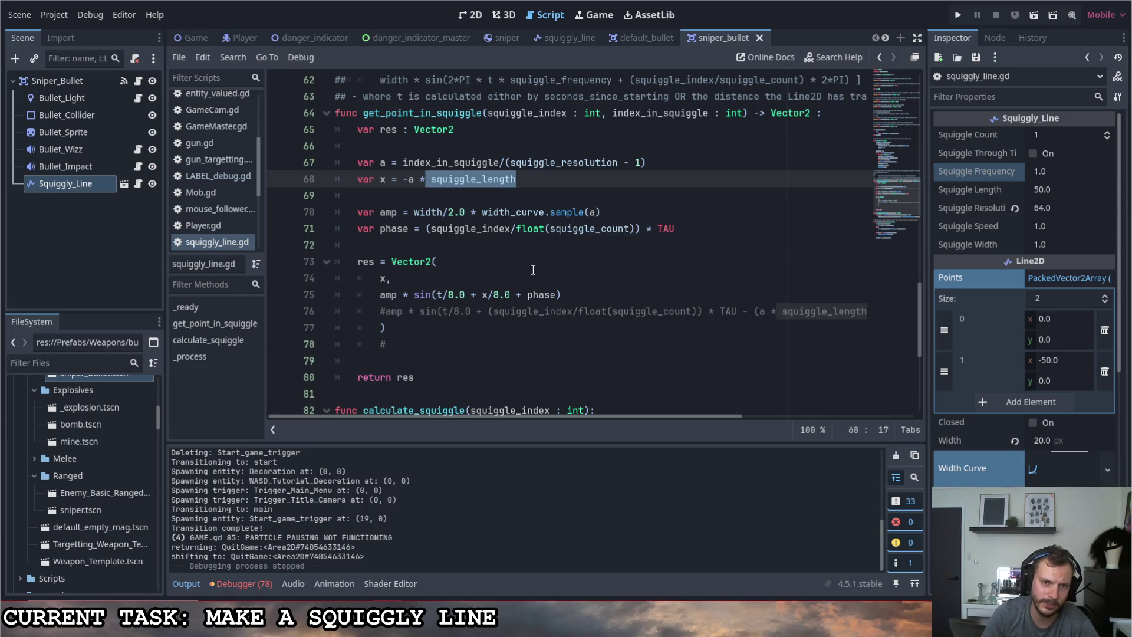
{"action": "left_click", "coordinate": [523, 184]}
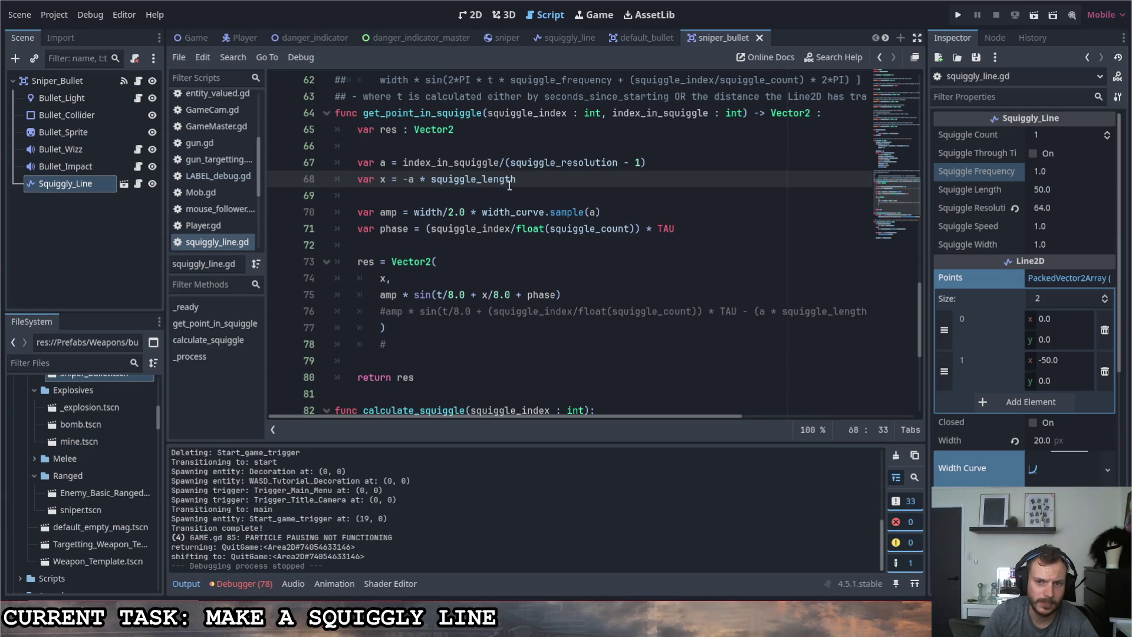
{"action": "mouse_move", "coordinate": [507, 186]}
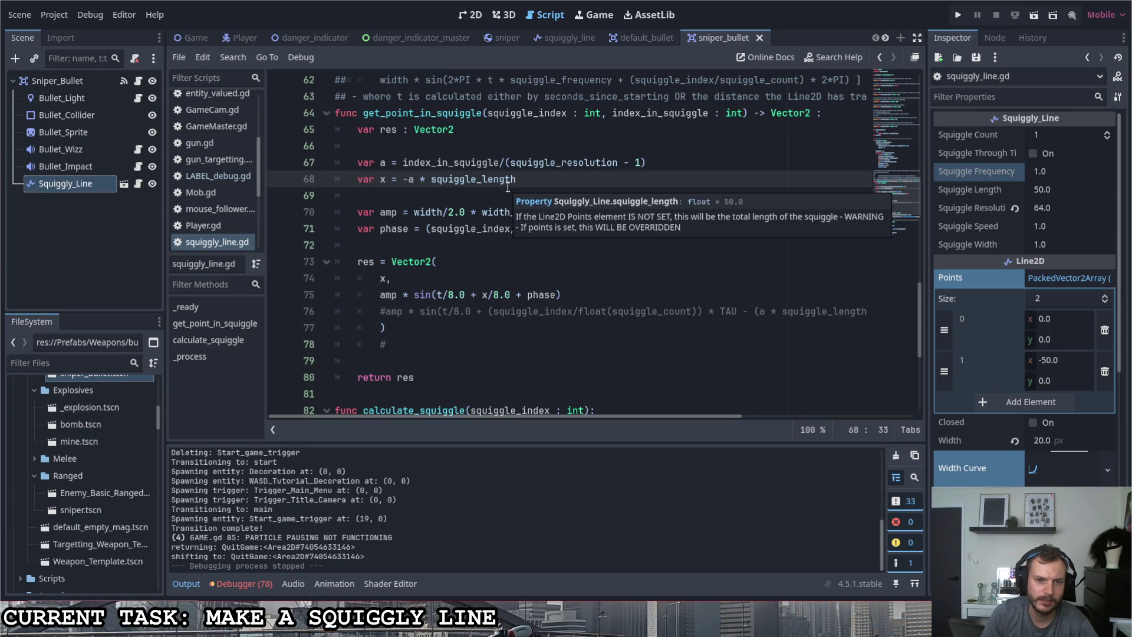
{"action": "left_click", "coordinate": [382, 180]}
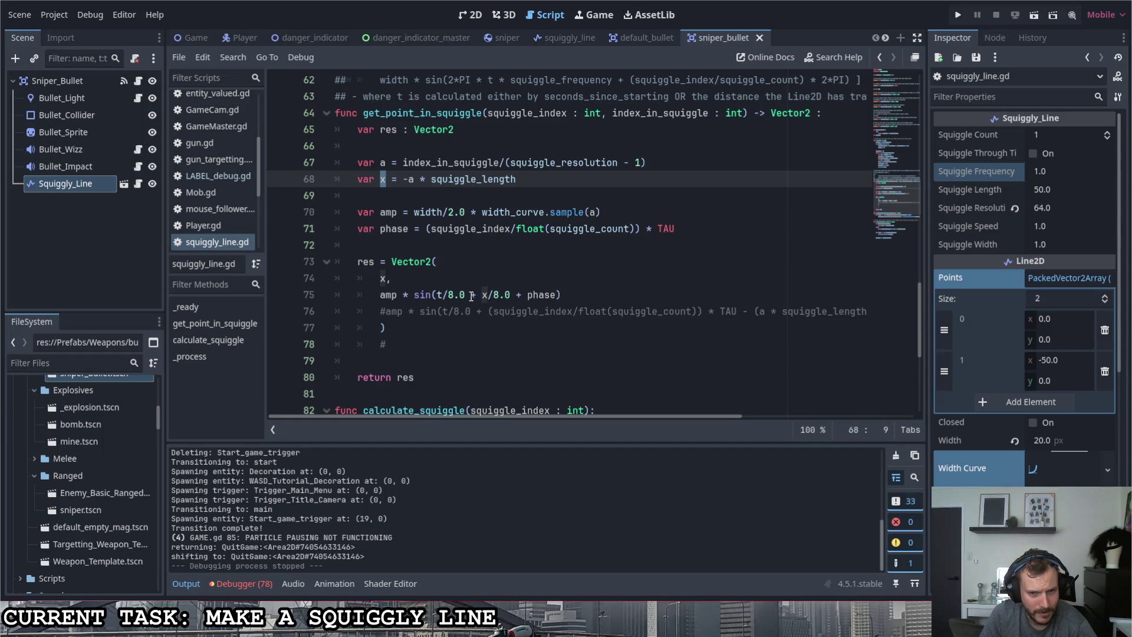
{"action": "left_click", "coordinate": [515, 300]}
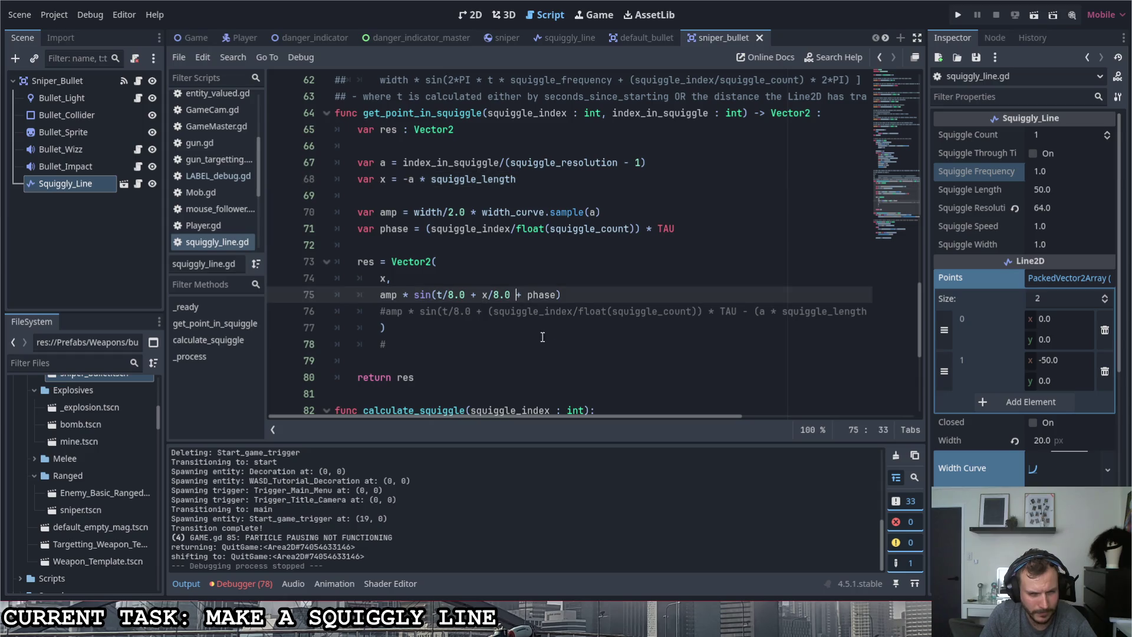
Change the x divisor to 4.0 and test-run the game
{"action": "key", "text": "Left"}
{"action": "key", "text": "Left"}
{"action": "key", "text": "Left"}
{"action": "key", "text": "shift+Left"}
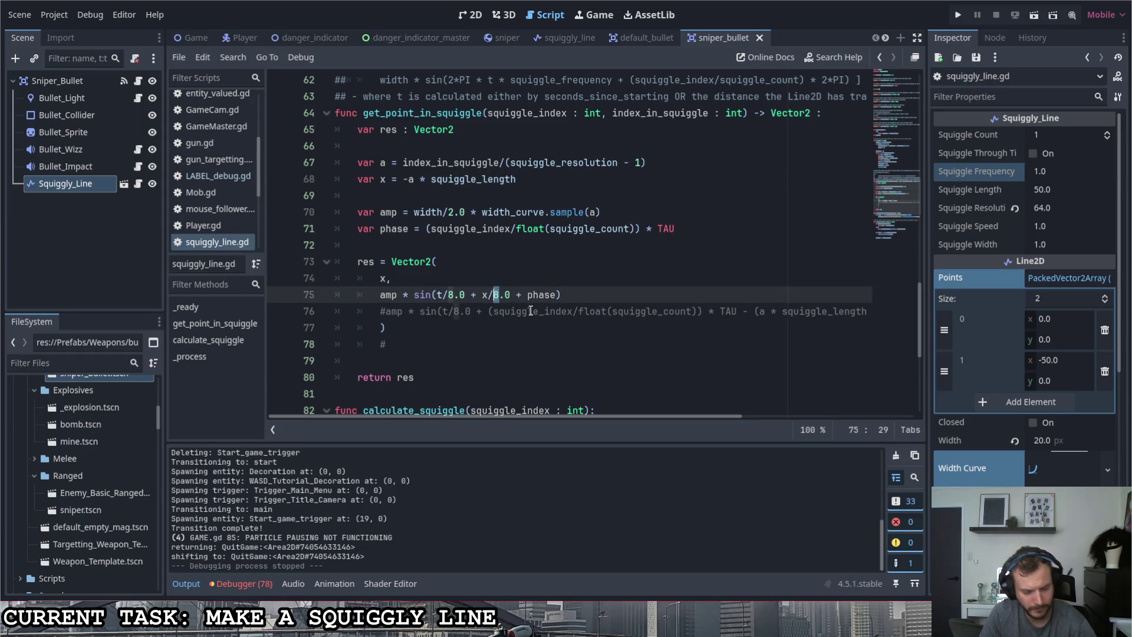
{"action": "type", "text": "4"}
{"action": "key", "text": "End"}
{"action": "key", "text": "F5"}
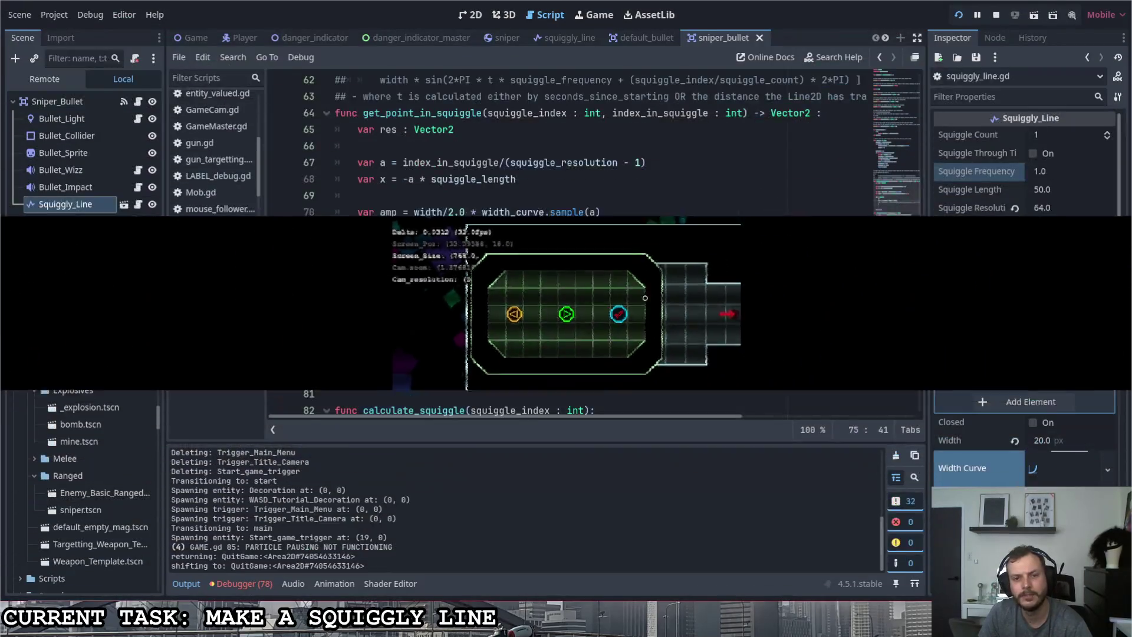
{"action": "key", "text": "F5"}
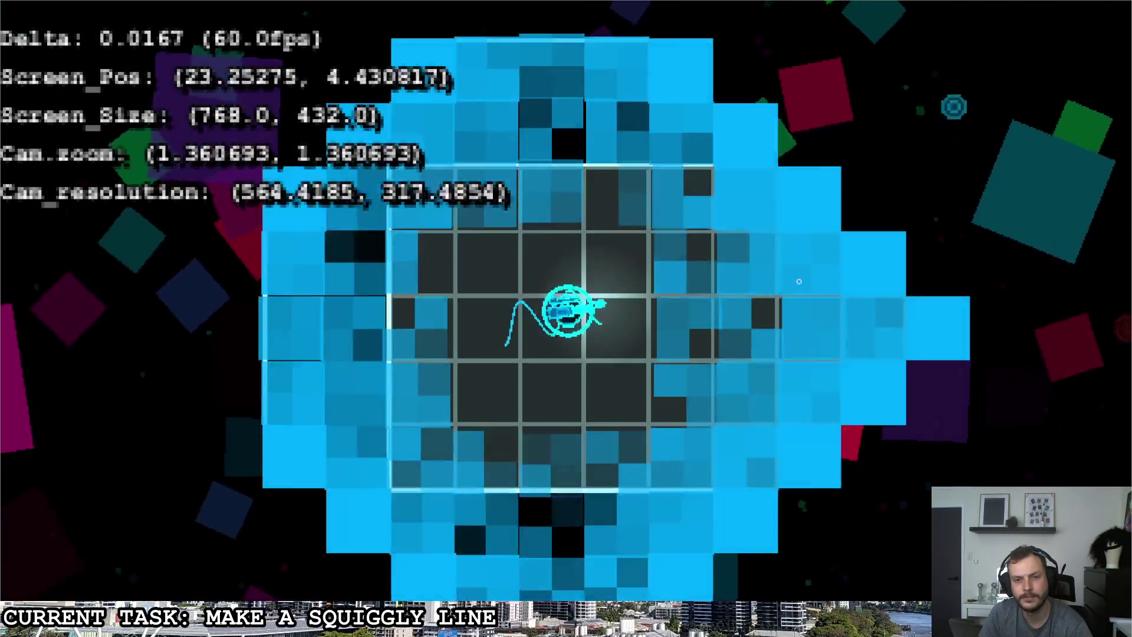
{"action": "key", "text": "Escape"}
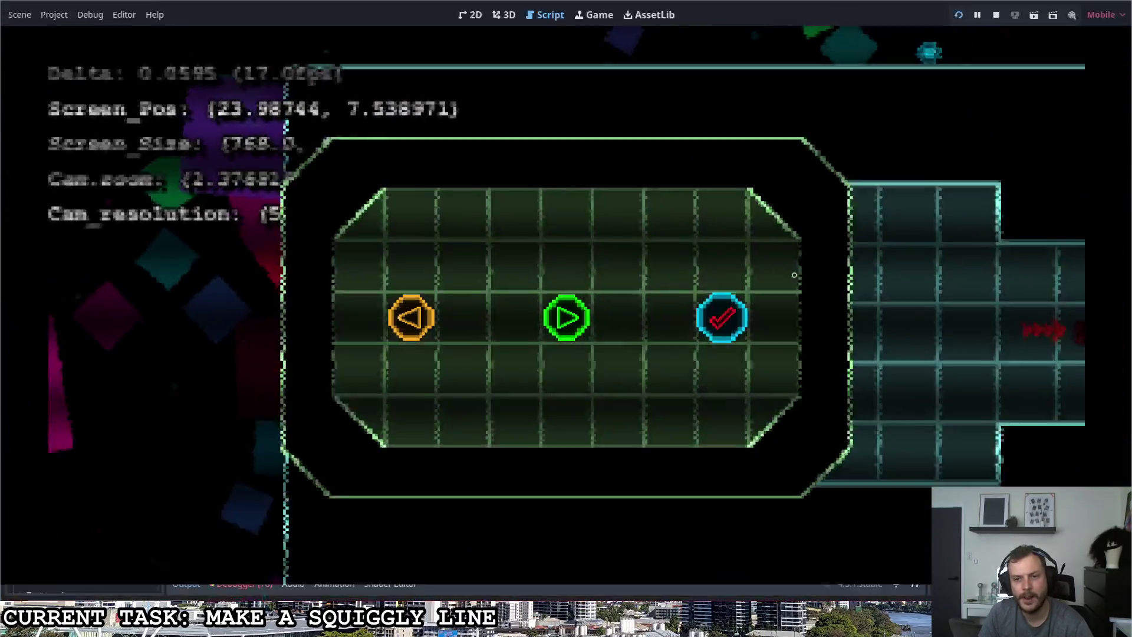
{"action": "key", "text": "F8"}
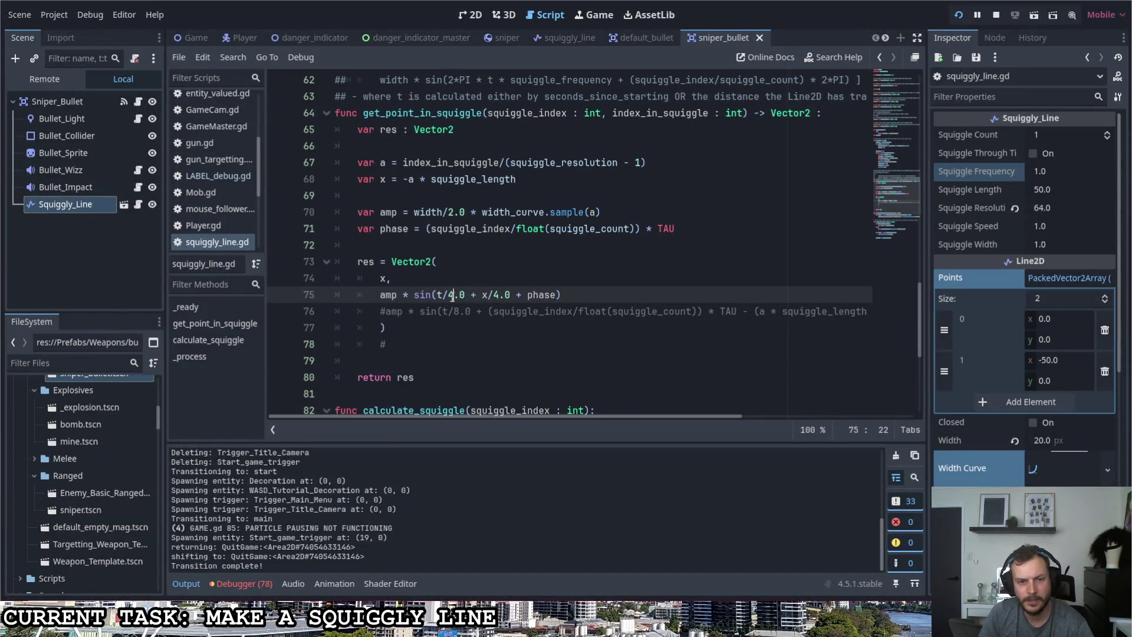
Change the time divisor to 16 and test-run the game
{"action": "left_click", "coordinate": [454, 296]}
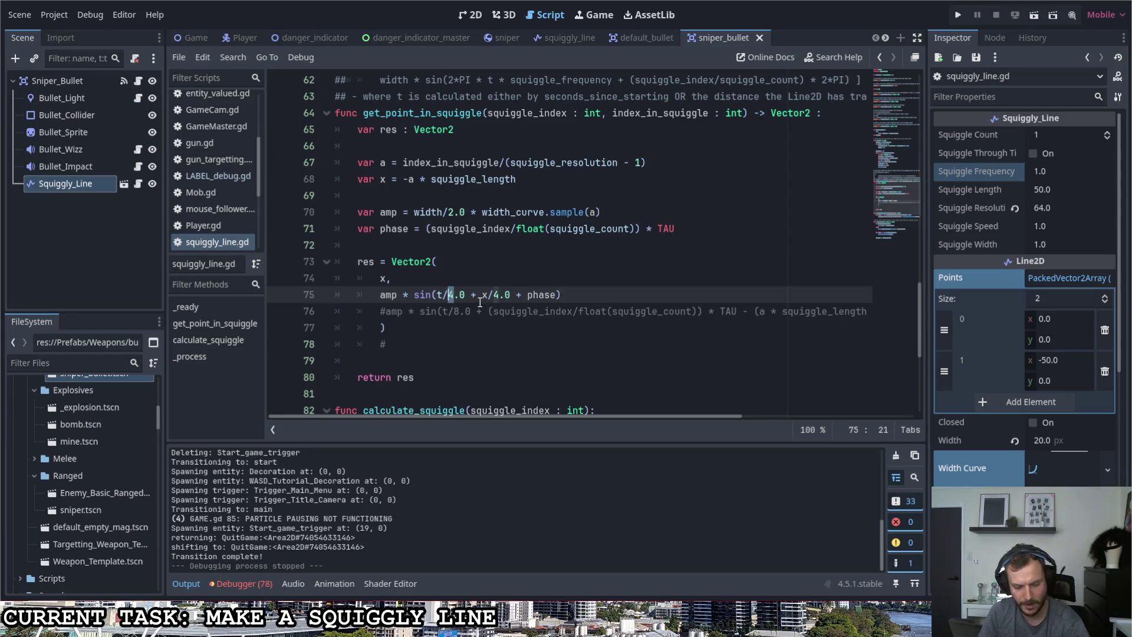
{"action": "type", "text": "16"}
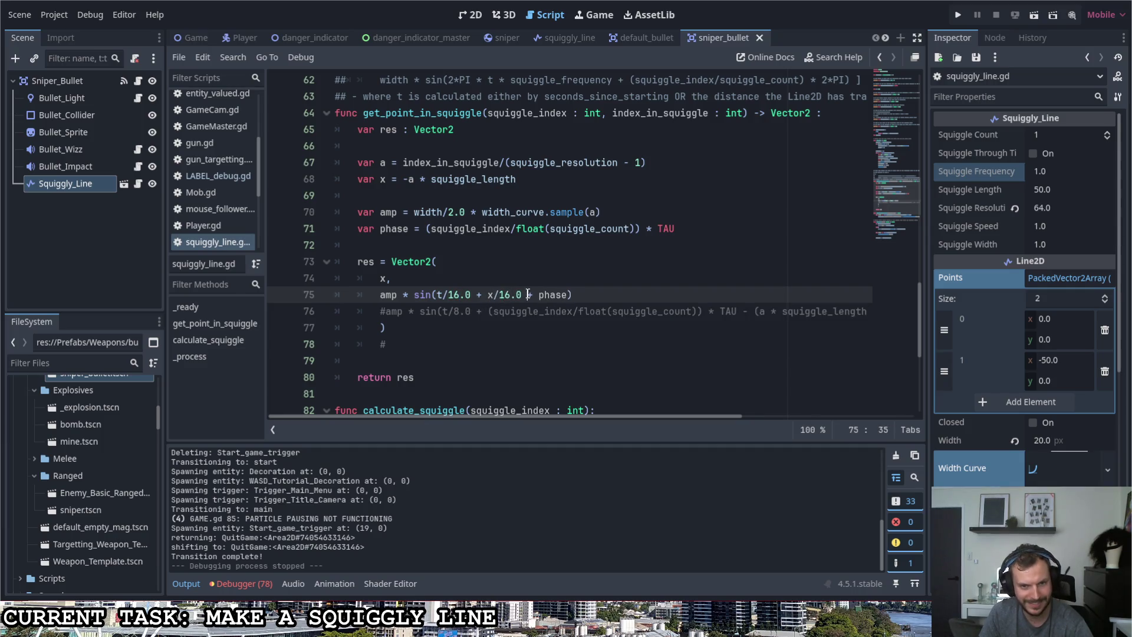
{"action": "left_click", "coordinate": [958, 15]}
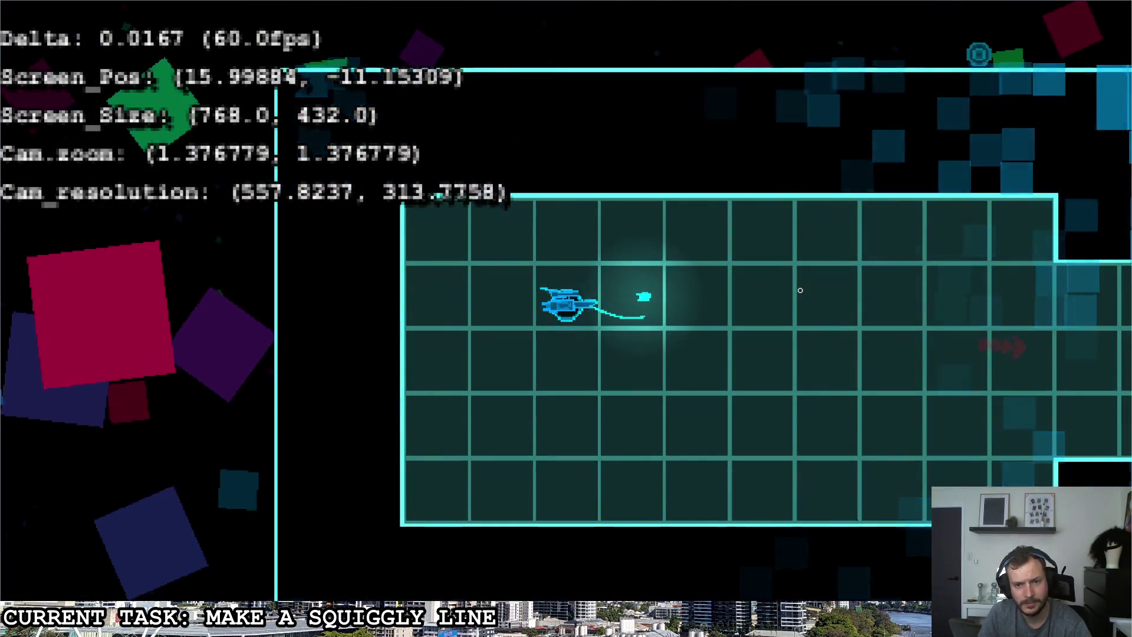
{"action": "key", "text": "Escape"}
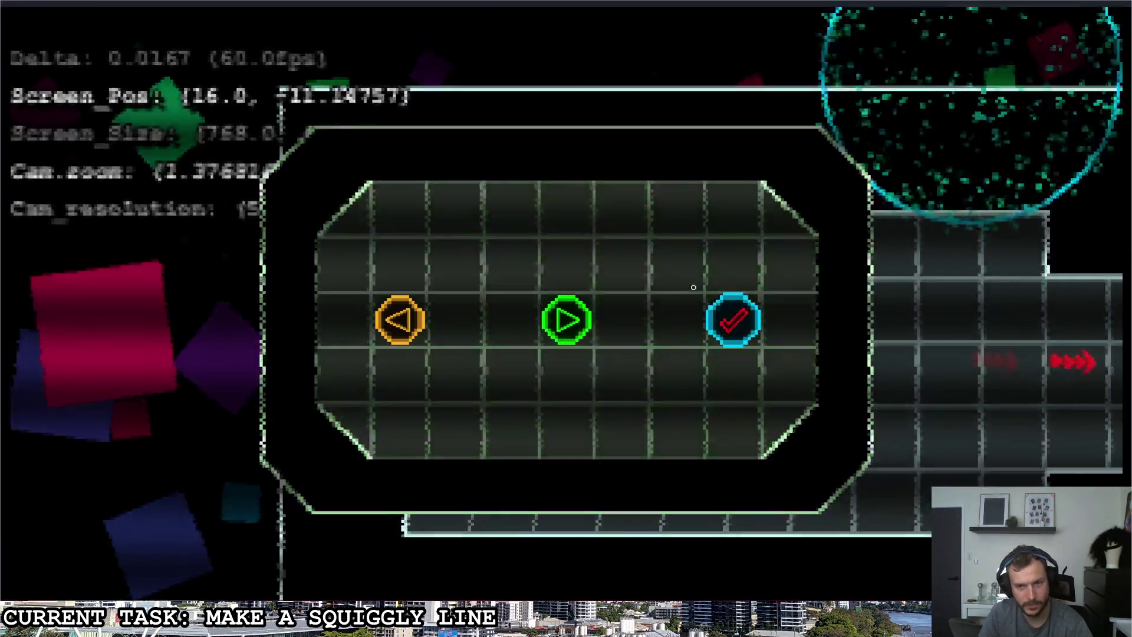
{"action": "left_click", "coordinate": [733, 319]}
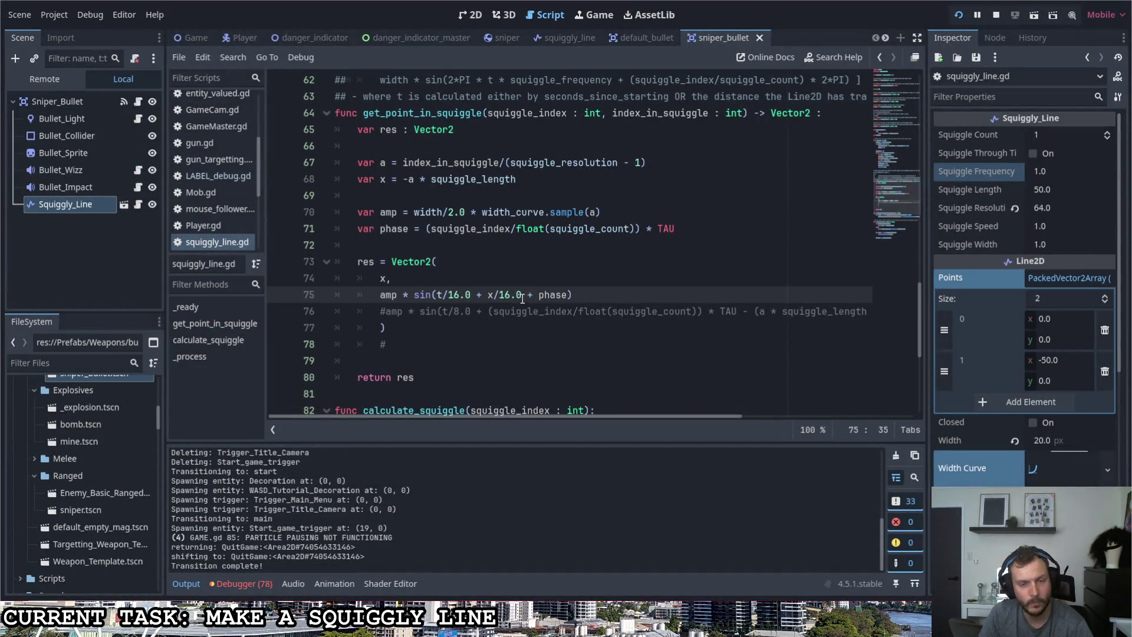
Set both 16.0 divisors back to 8.0 and start wrapping the time divisor as (8.0/squiggle_frequency)
{"action": "left_click_drag", "start_coordinate": [470, 298], "coordinate": [449, 299]}
{"action": "type", "text": "8.0"}
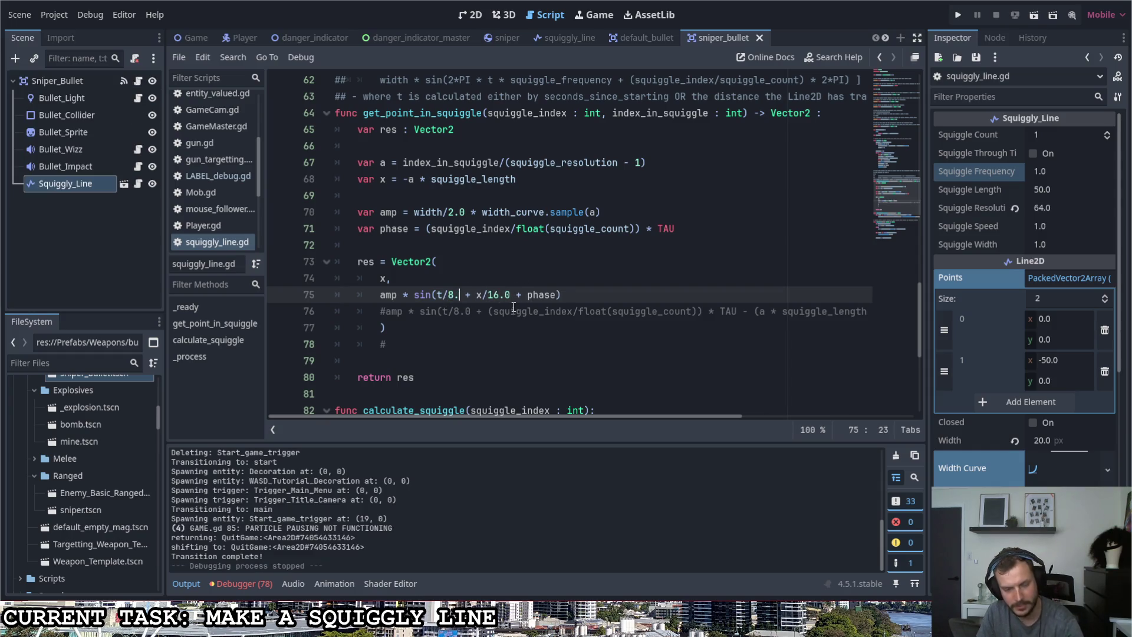
{"action": "left_click", "coordinate": [507, 296]}
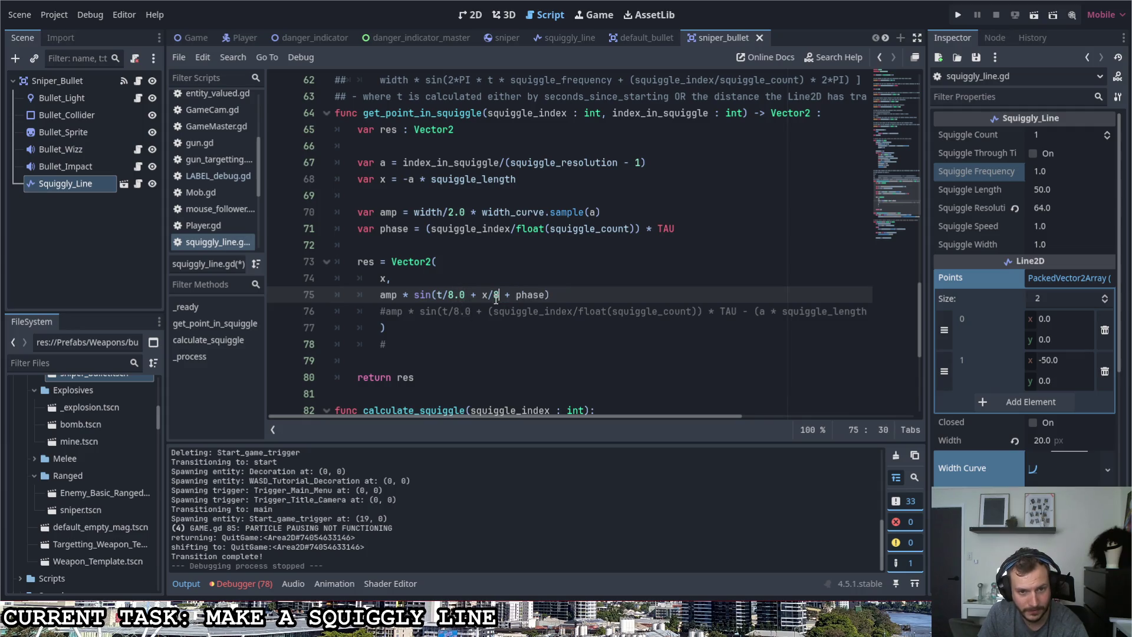
{"action": "key", "text": "BackSpace"}
{"action": "key", "text": "BackSpace"}
{"action": "type", "text": "8.0"}
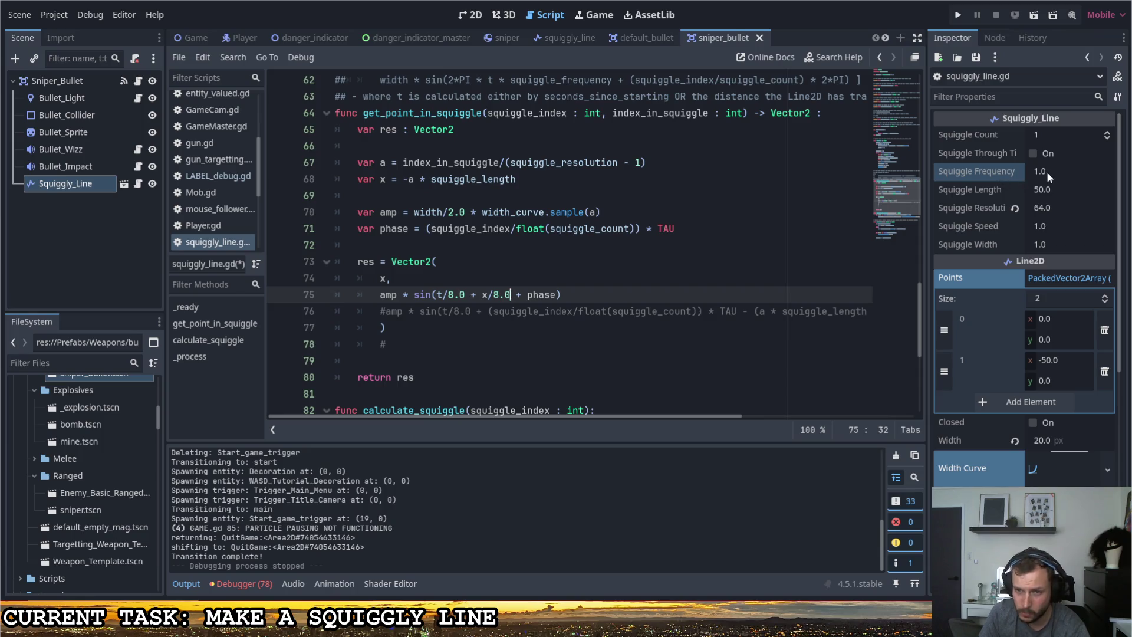
{"action": "left_click", "coordinate": [468, 297]}
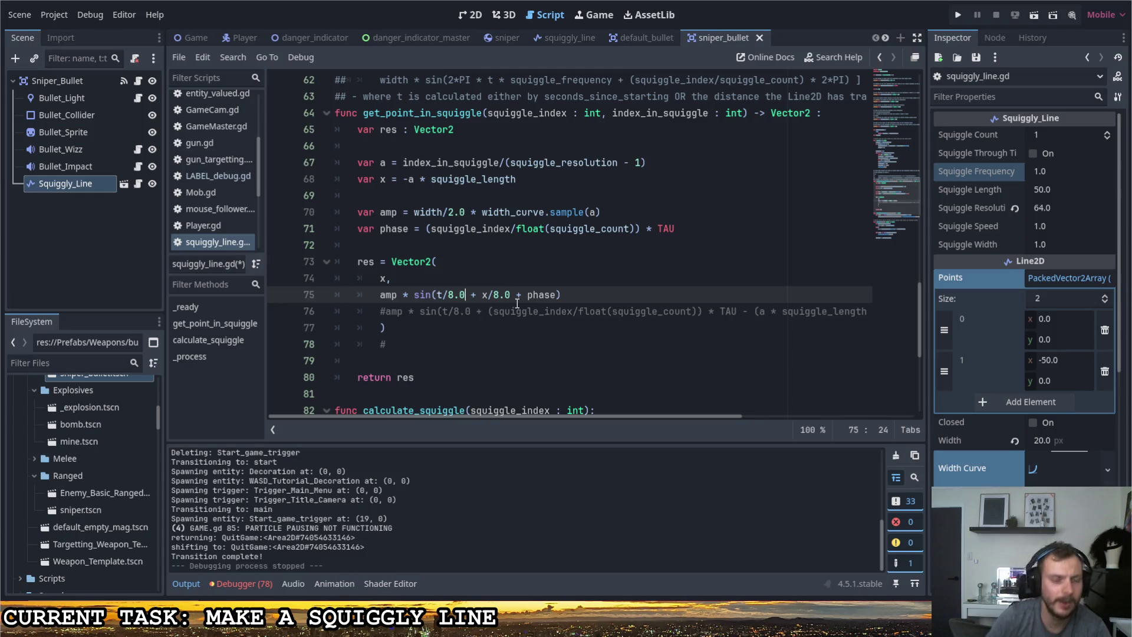
{"action": "type", "text": "("}
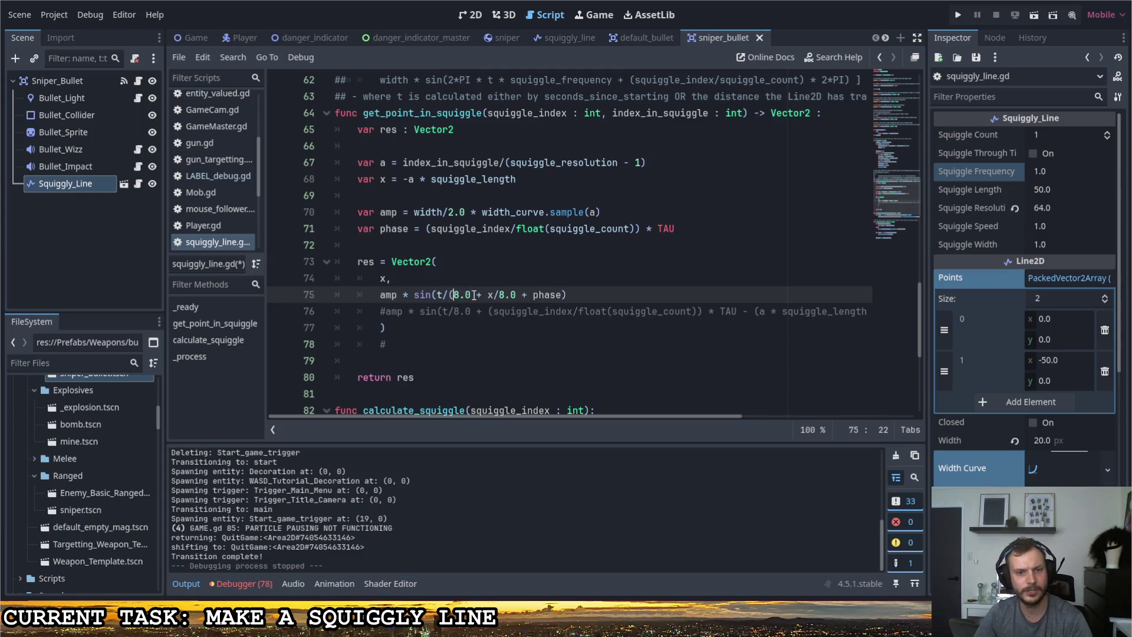
{"action": "type", "text": "/frequen"}
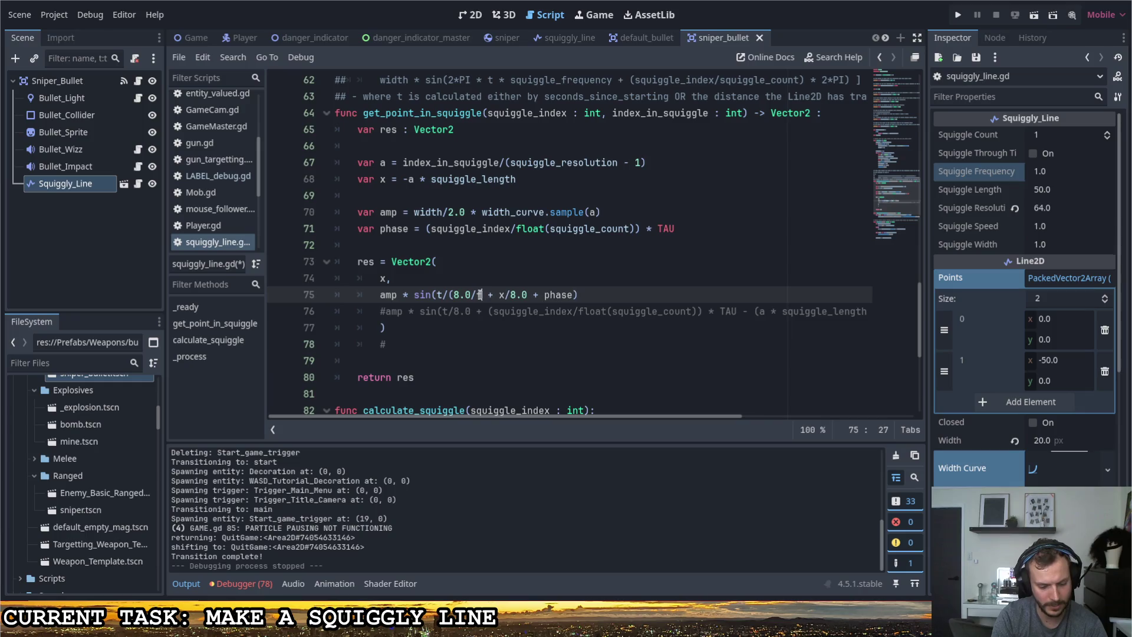
{"action": "type", "text": "cy"}
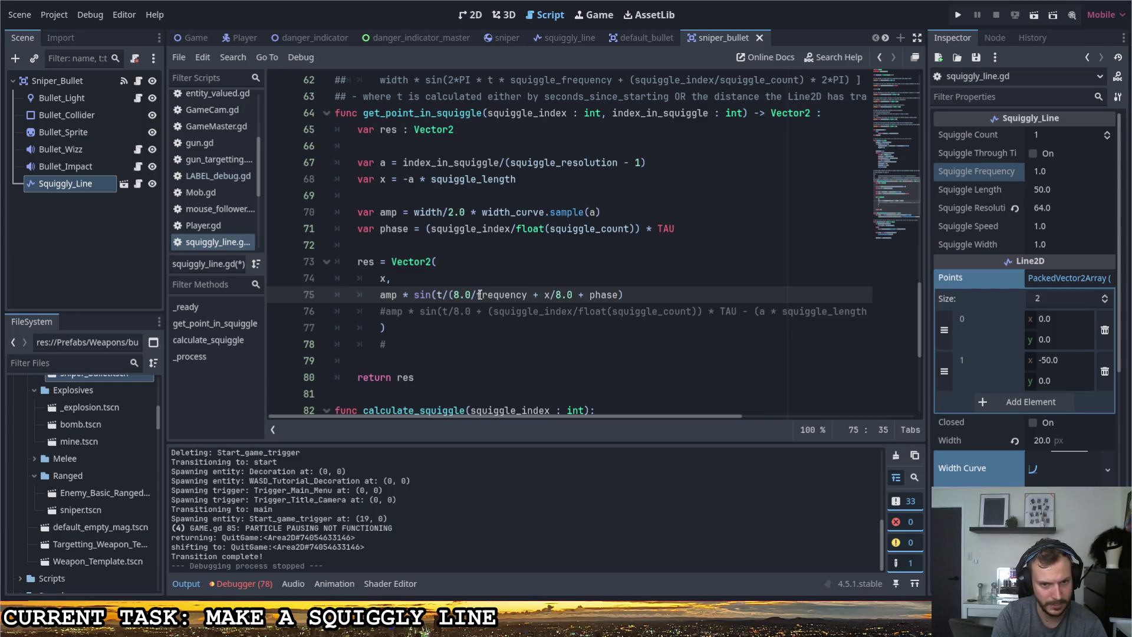
{"action": "type", "text": ")"}
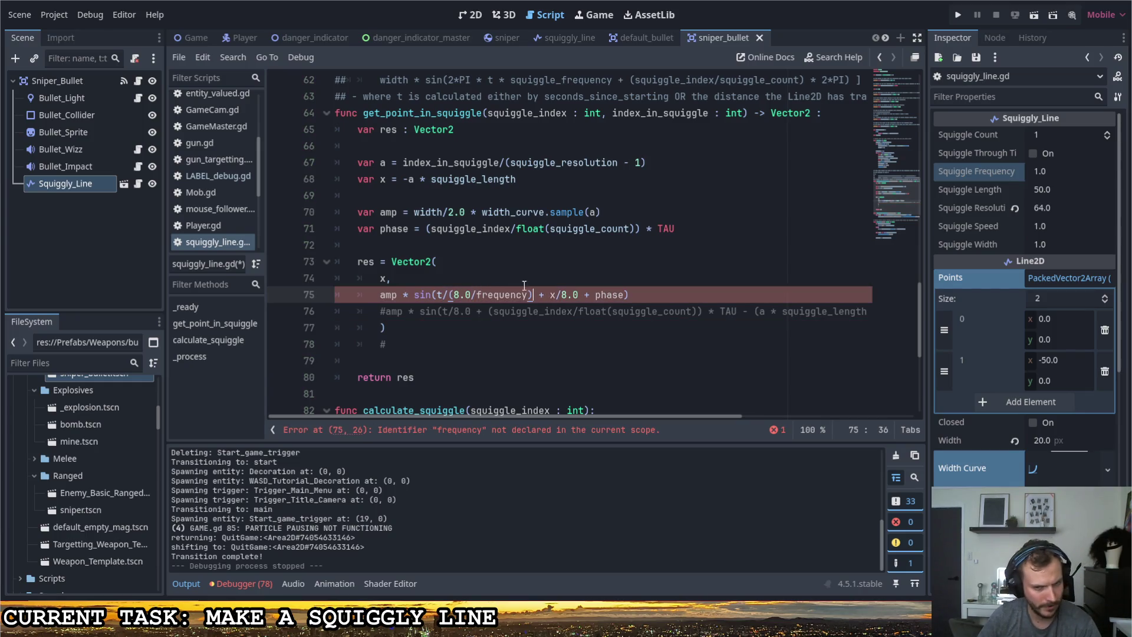
{"action": "type", "text": "squiggle_"}
Copy (8.0/squiggle_frequency) into the x term's divisor and run the game
{"action": "left_click_drag", "start_coordinate": [578, 295], "coordinate": [471, 295]}
{"action": "left_click_drag", "start_coordinate": [584, 295], "coordinate": [446, 295]}
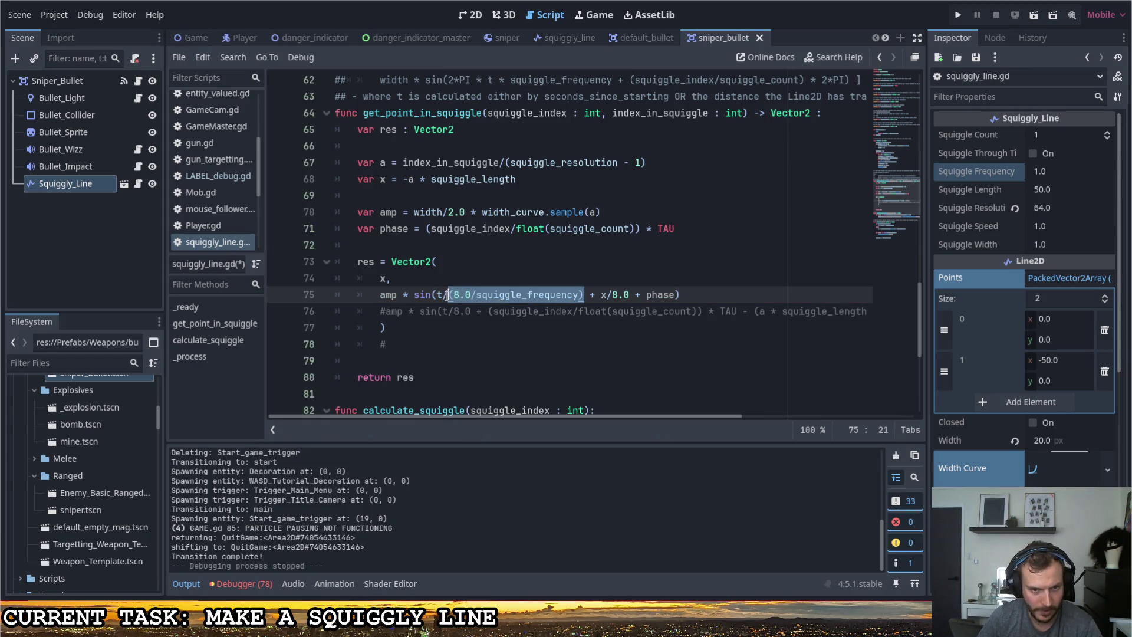
{"action": "key", "text": "ctrl+c"}
{"action": "left_click_drag", "start_coordinate": [630, 295], "coordinate": [611, 294]}
{"action": "key", "text": "ctrl+v"}
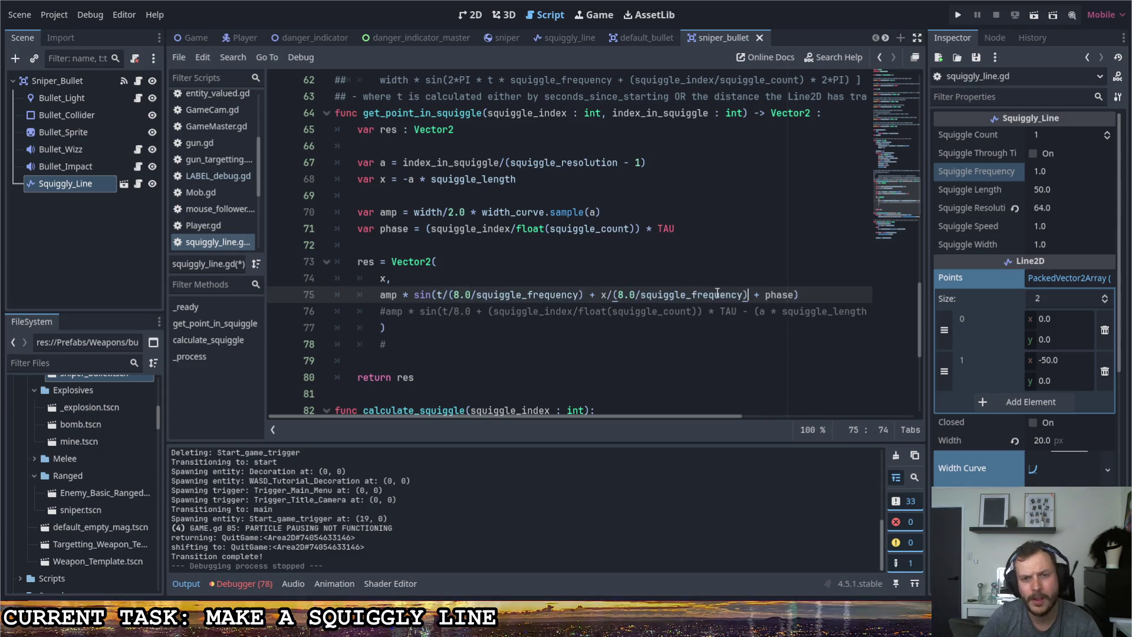
{"action": "left_click", "coordinate": [787, 295]}
{"action": "key", "text": "F5"}
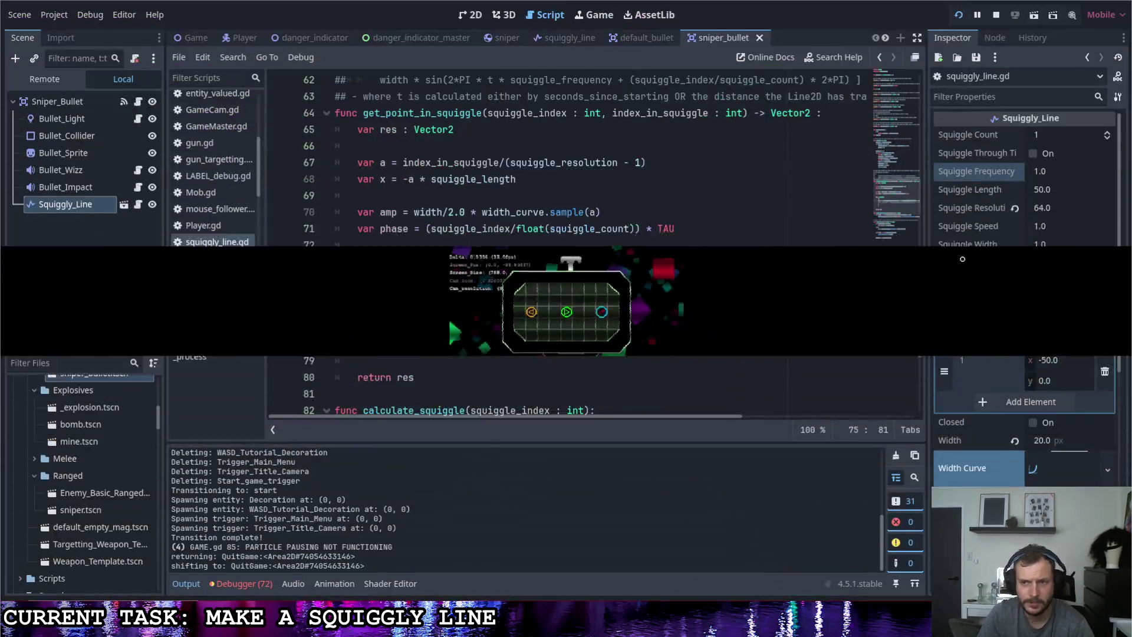
Set Squiggle Frequency to 2 and test the squiggle in-game
{"action": "left_click", "coordinate": [1043, 171]}
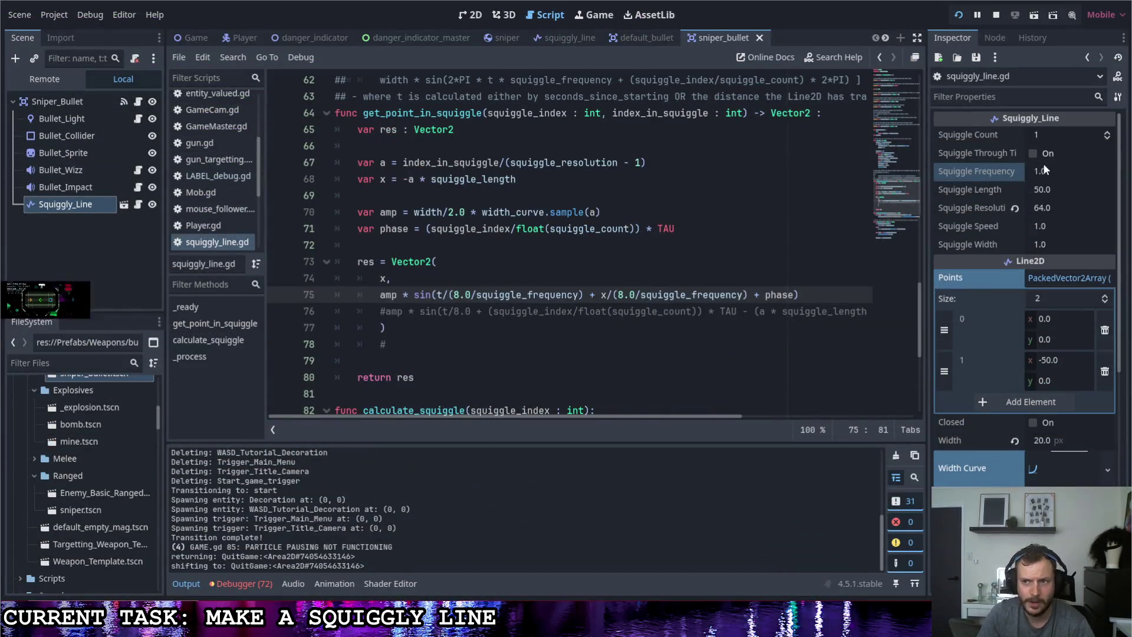
{"action": "type", "text": "2"}
{"action": "key", "text": "F8"}
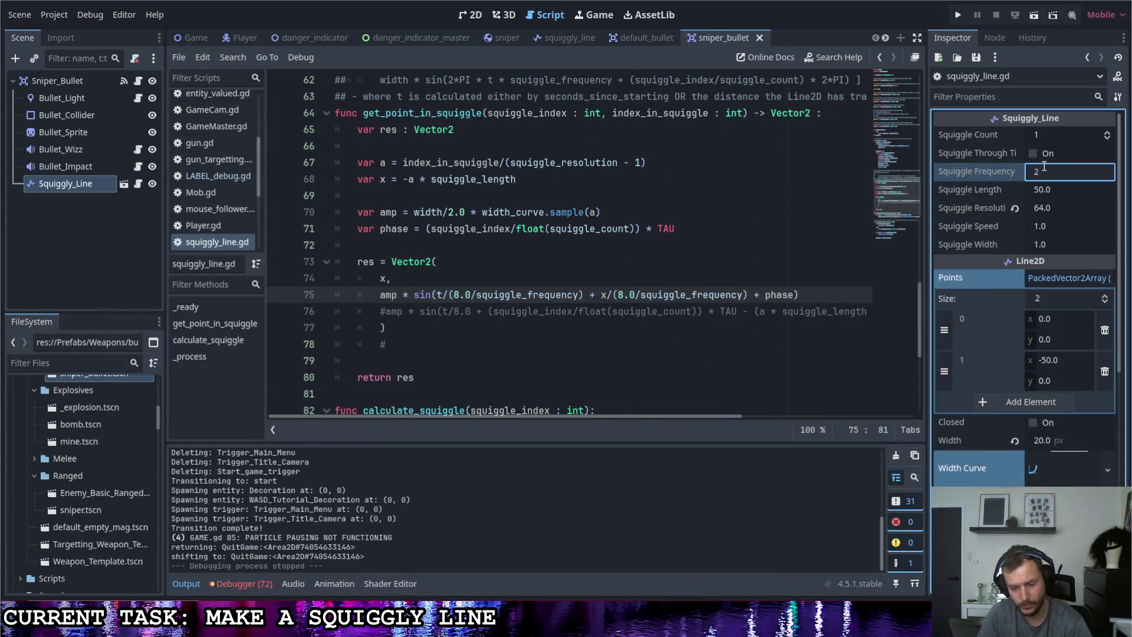
{"action": "left_click", "coordinate": [958, 16]}
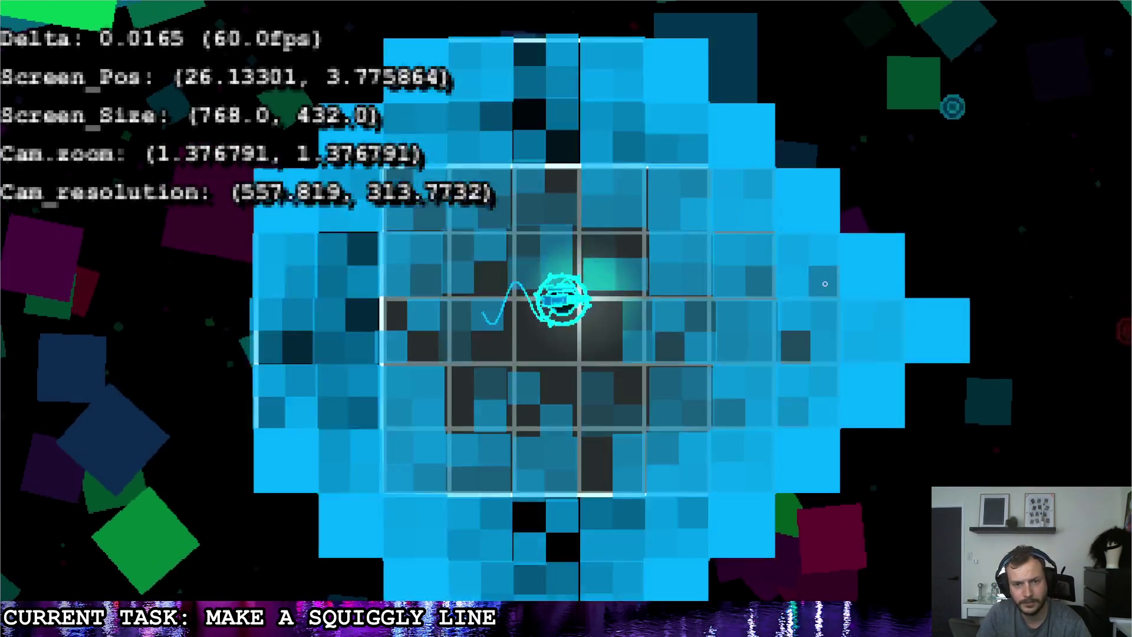
{"action": "key", "text": "Escape"}
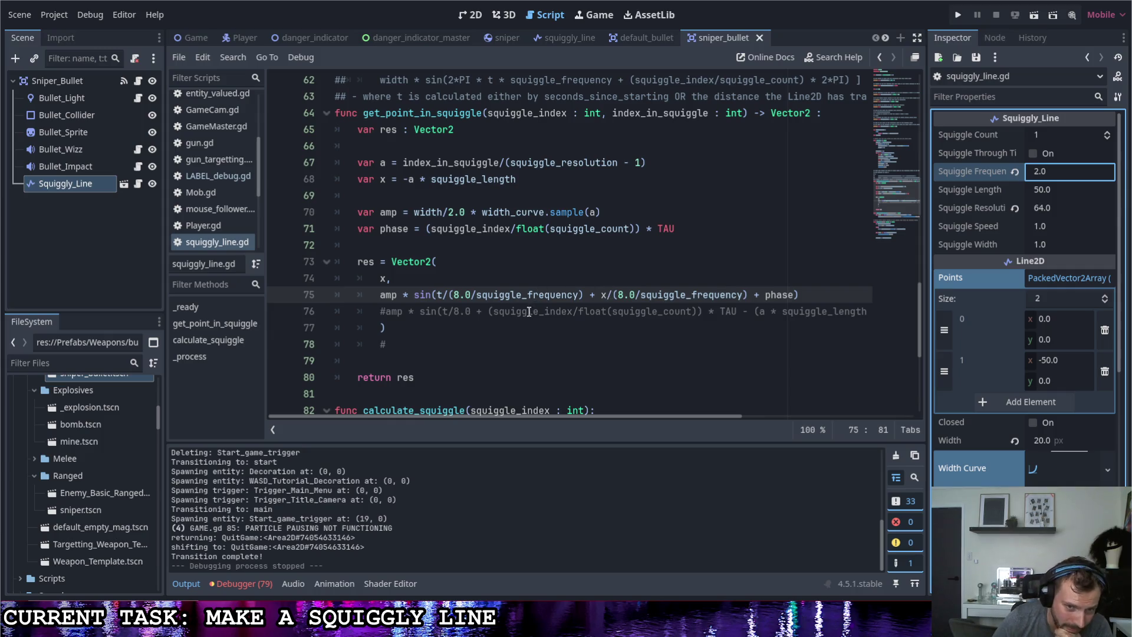
Test Squiggle Speed 2 in-game, then revert Squiggle Speed to 1
{"action": "left_click", "coordinate": [1045, 226]}
{"action": "type", "text": "2"}
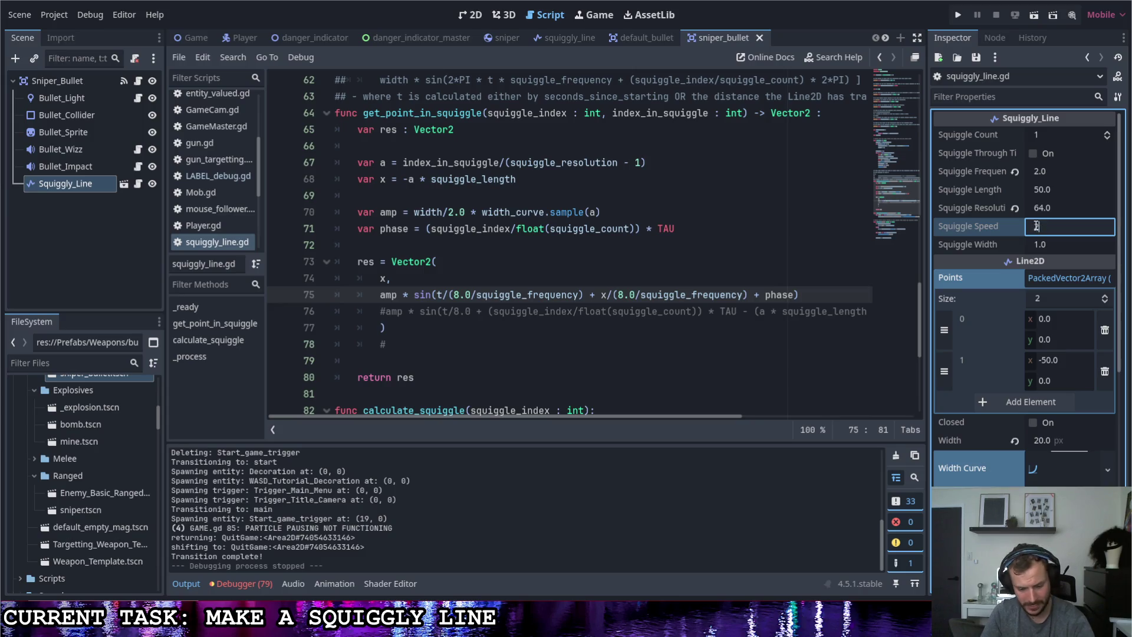
{"action": "key", "text": "Return"}
{"action": "left_click", "coordinate": [958, 15]}
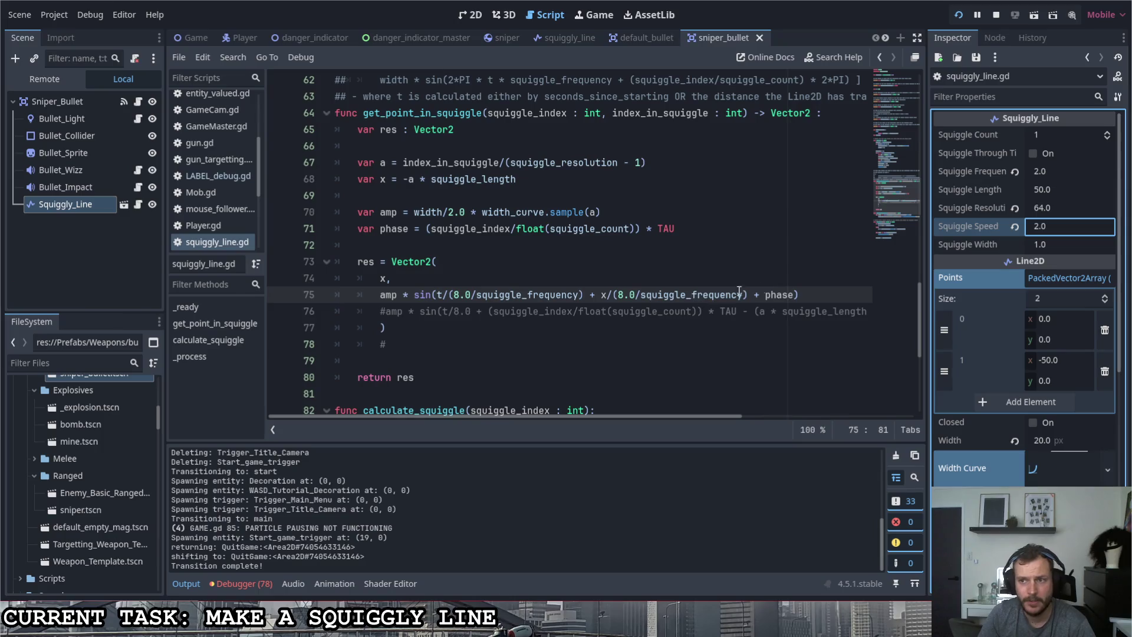
{"action": "double_click", "coordinate": [1041, 226]}
{"action": "type", "text": "1"}
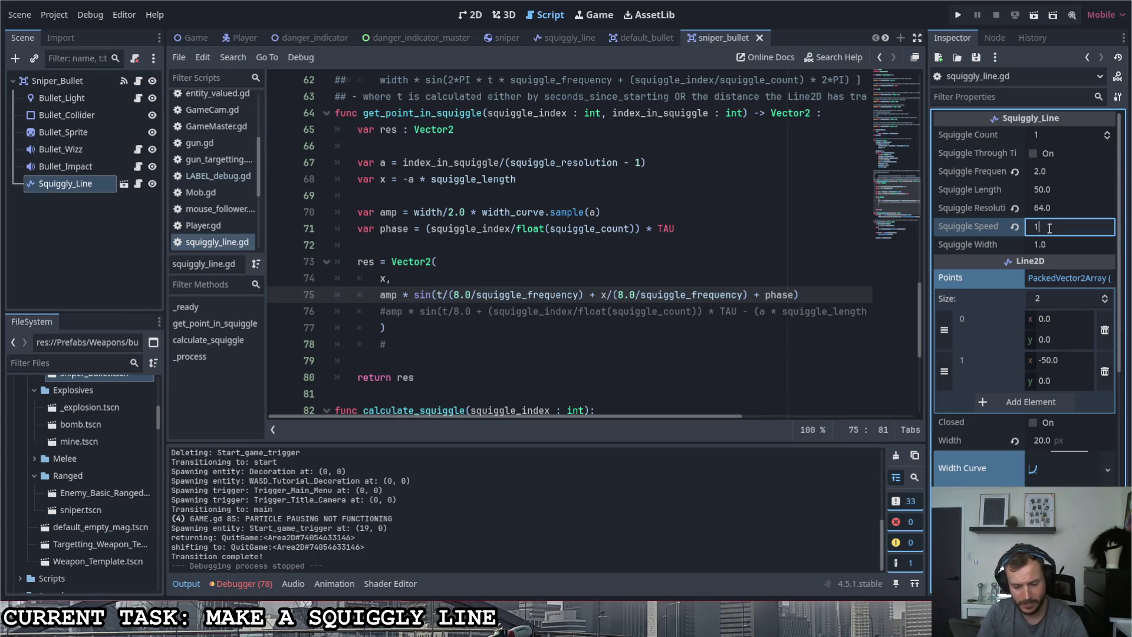
{"action": "key", "text": "Return"}
{"action": "left_click", "coordinate": [58, 80]}
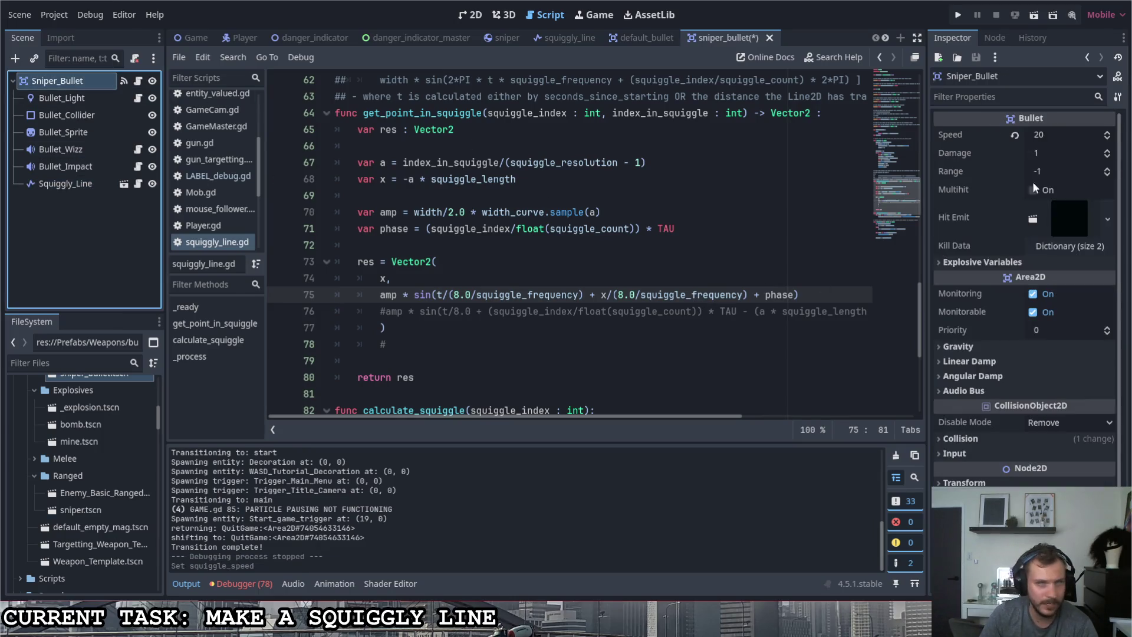
Set the Sniper_Bullet Speed to 200 and test-fire two sniper bullets
{"action": "left_click", "coordinate": [1046, 134]}
{"action": "type", "text": "00"}
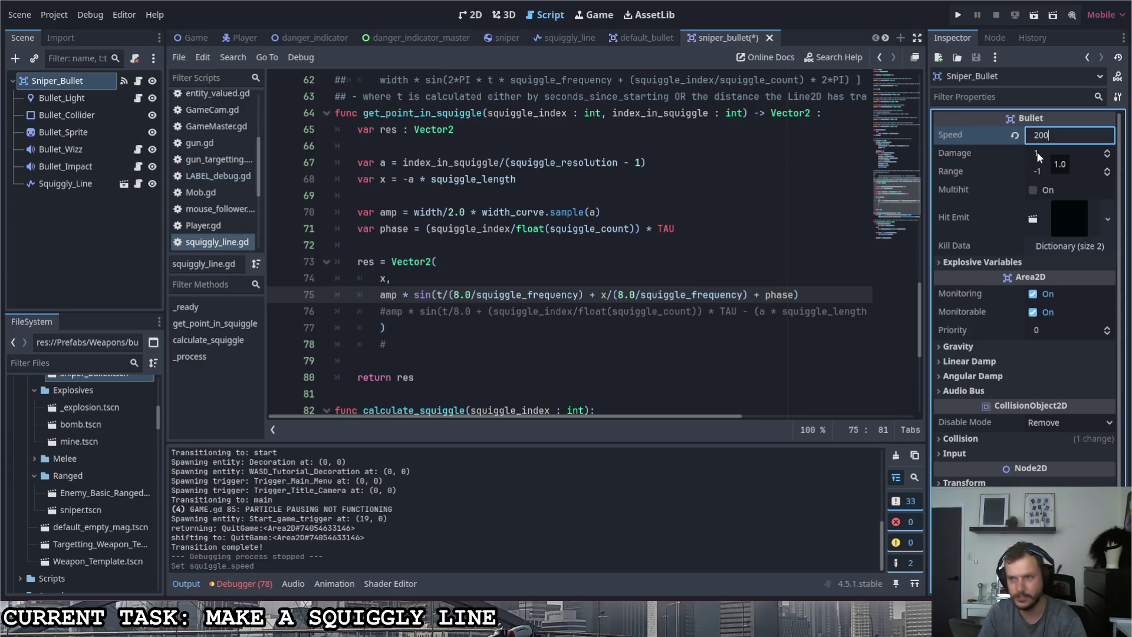
{"action": "key", "text": "Return"}
{"action": "key", "text": "F5"}
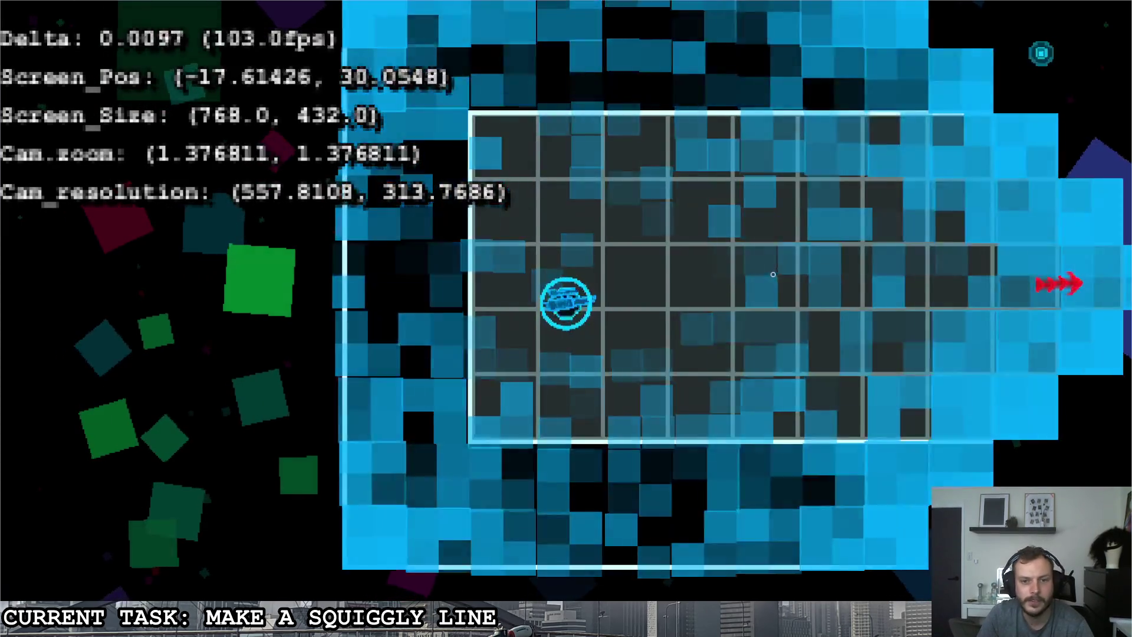
{"action": "left_click", "coordinate": [834, 224]}
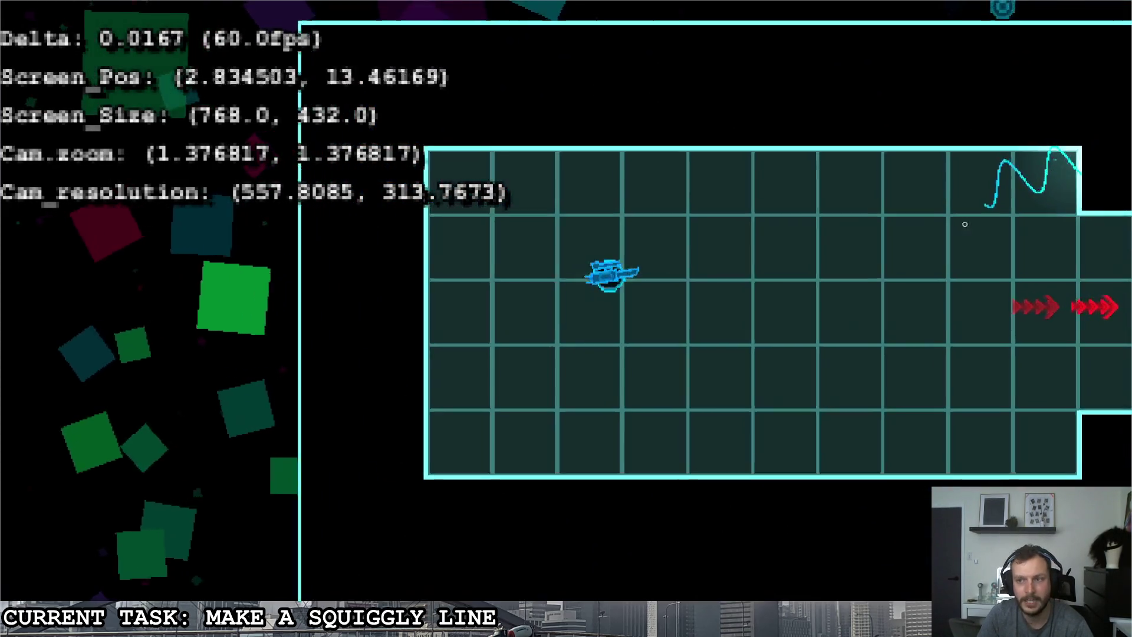
{"action": "left_click", "coordinate": [1032, 253]}
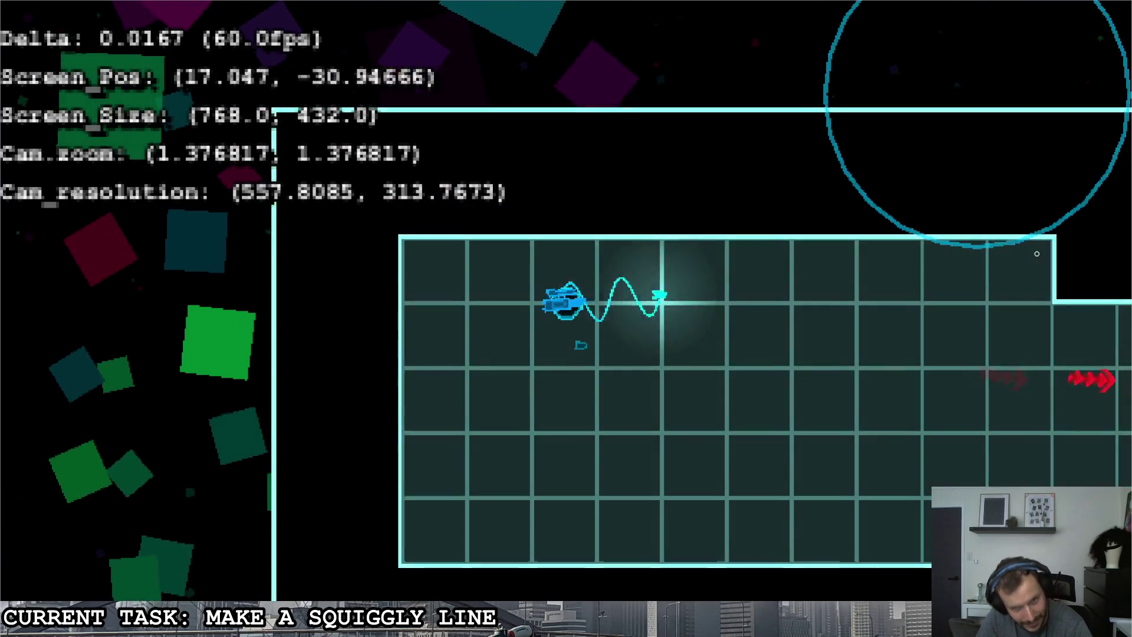
{"action": "key", "text": "Escape"}
{"action": "left_click", "coordinate": [736, 305]}
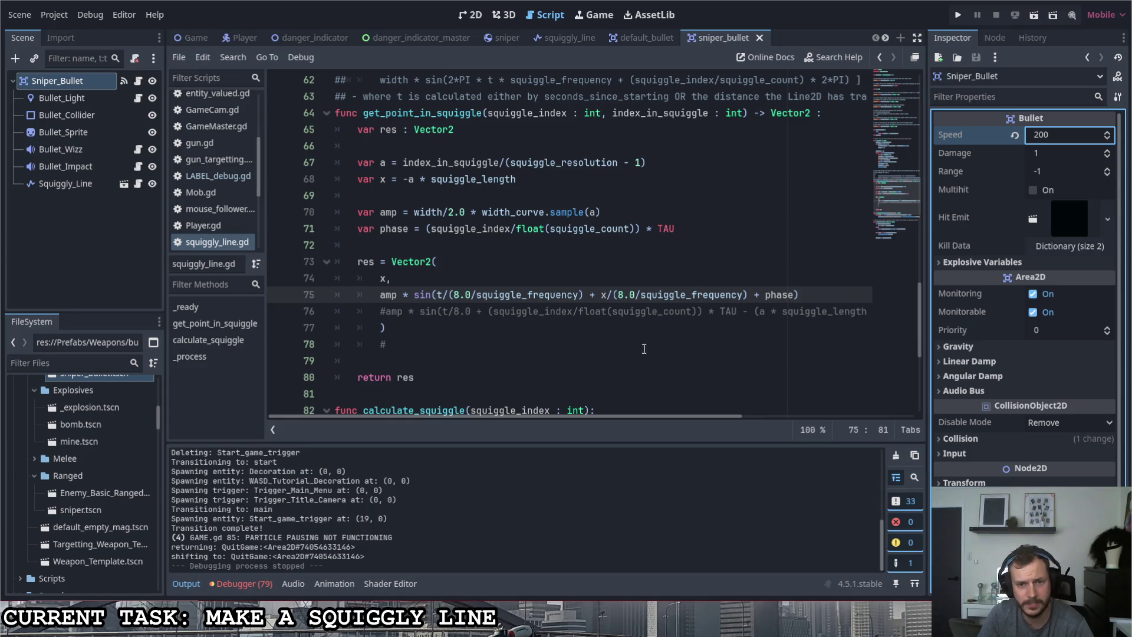
Select the (8.0/squiggle_frequency) expression on line 75, then move to the phase line
{"action": "left_click", "coordinate": [1058, 134]}
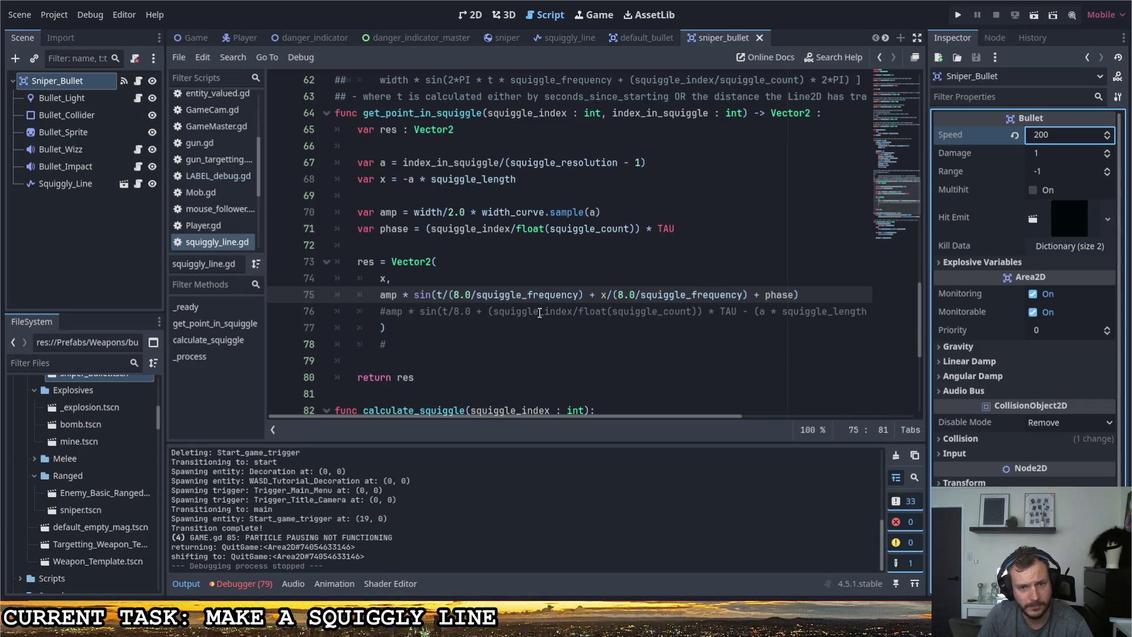
{"action": "left_click_drag", "start_coordinate": [451, 298], "coordinate": [586, 296]}
{"action": "left_click", "coordinate": [698, 234]}
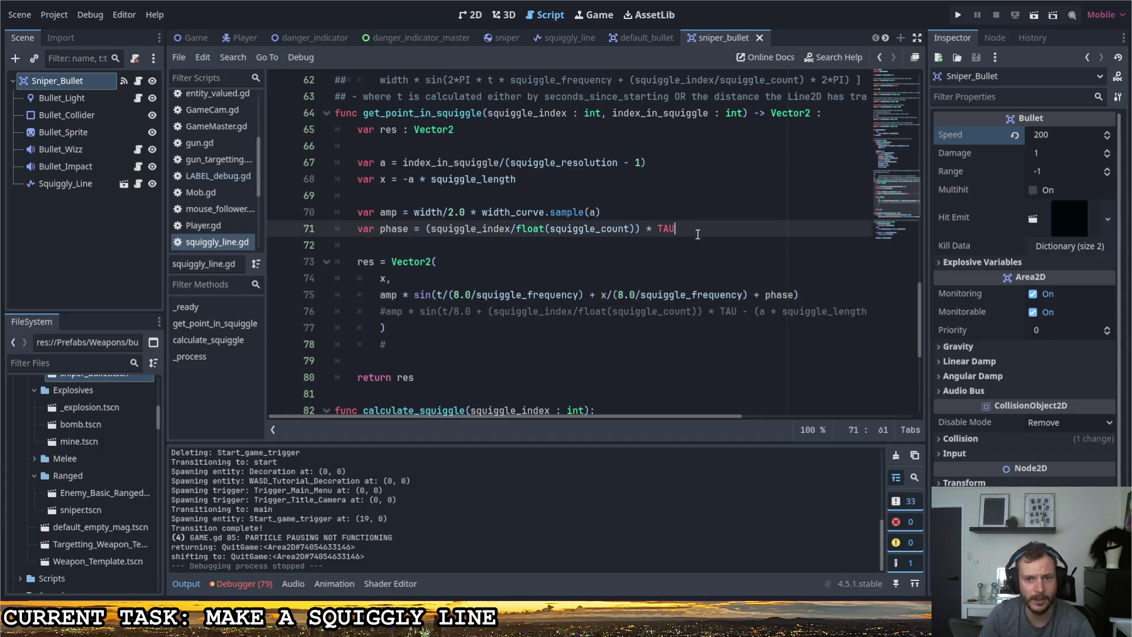
Add a line below phase declaring var freq = 8.0/squiggle_frequency
{"action": "key", "text": "Return"}
{"action": "type", "text": "var "}
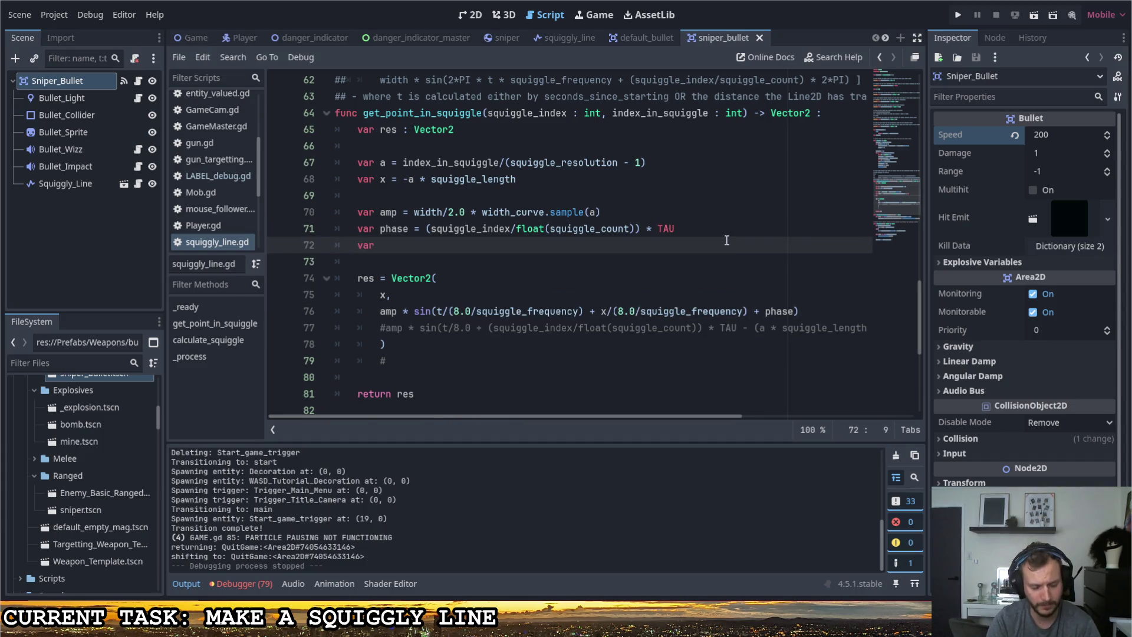
{"action": "type", "text": "freq ="}
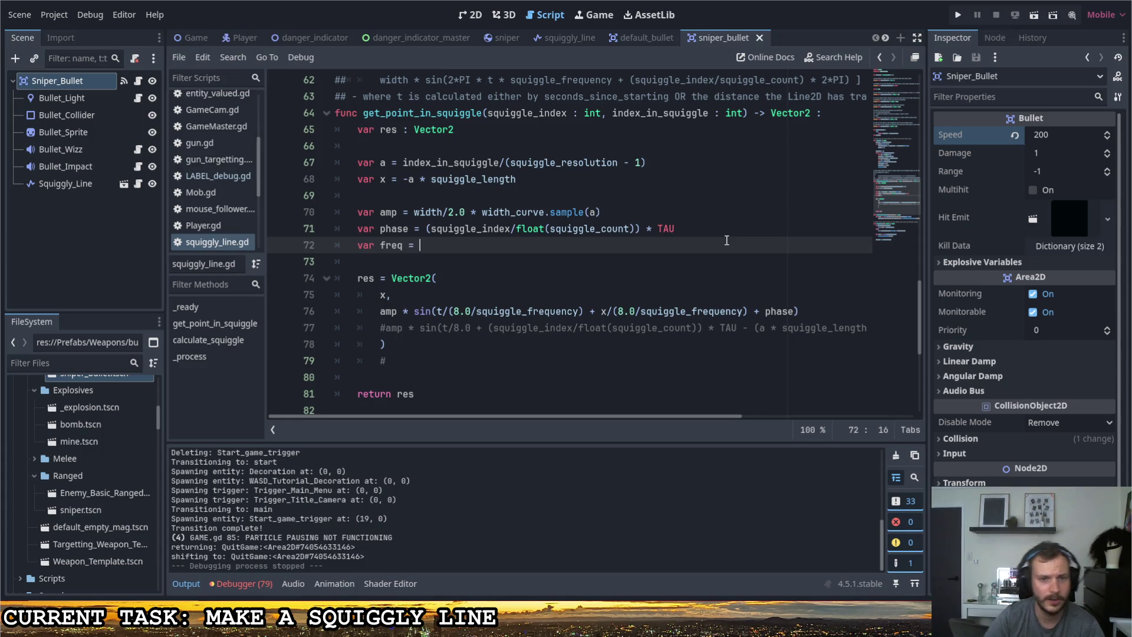
{"action": "key", "text": "ctrl+space"}
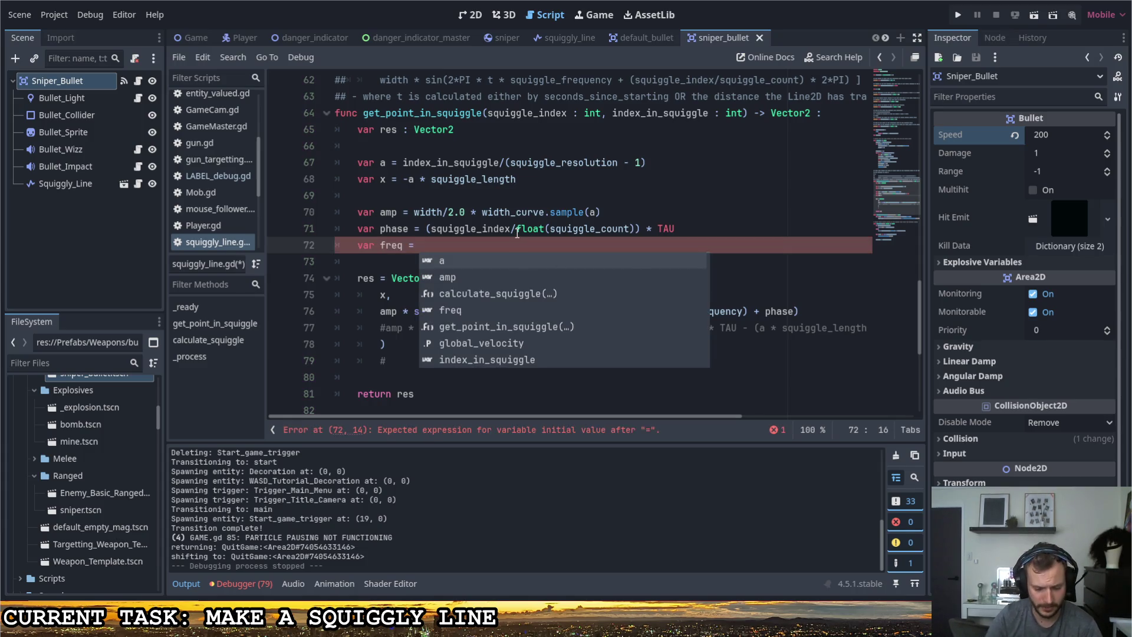
{"action": "type", "text": "8.0/s"}
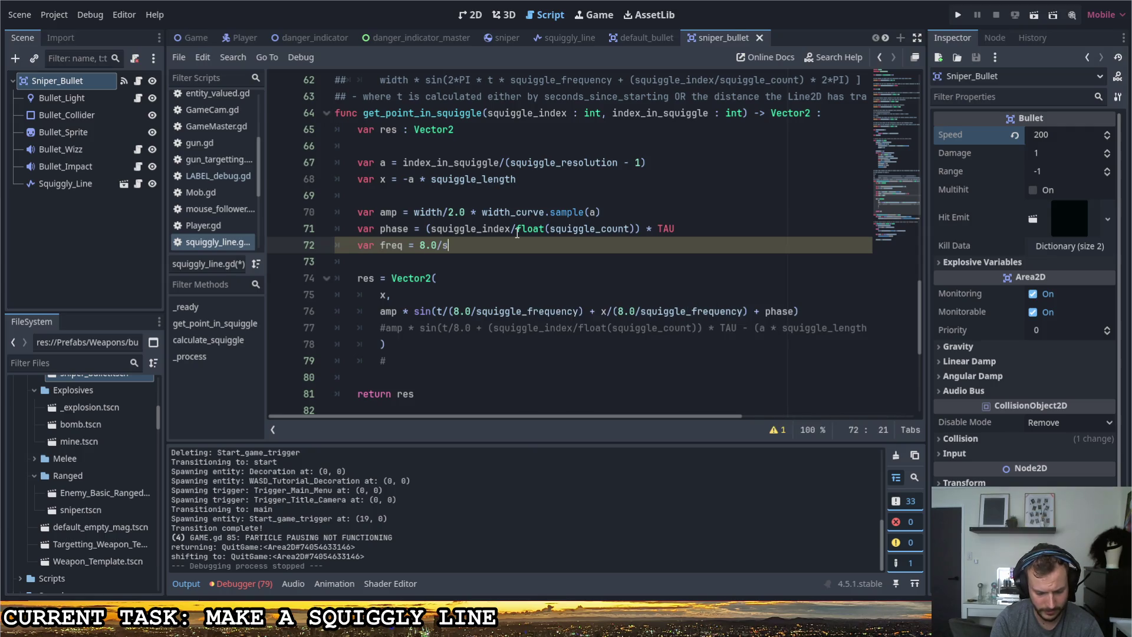
{"action": "type", "text": "ggle"}
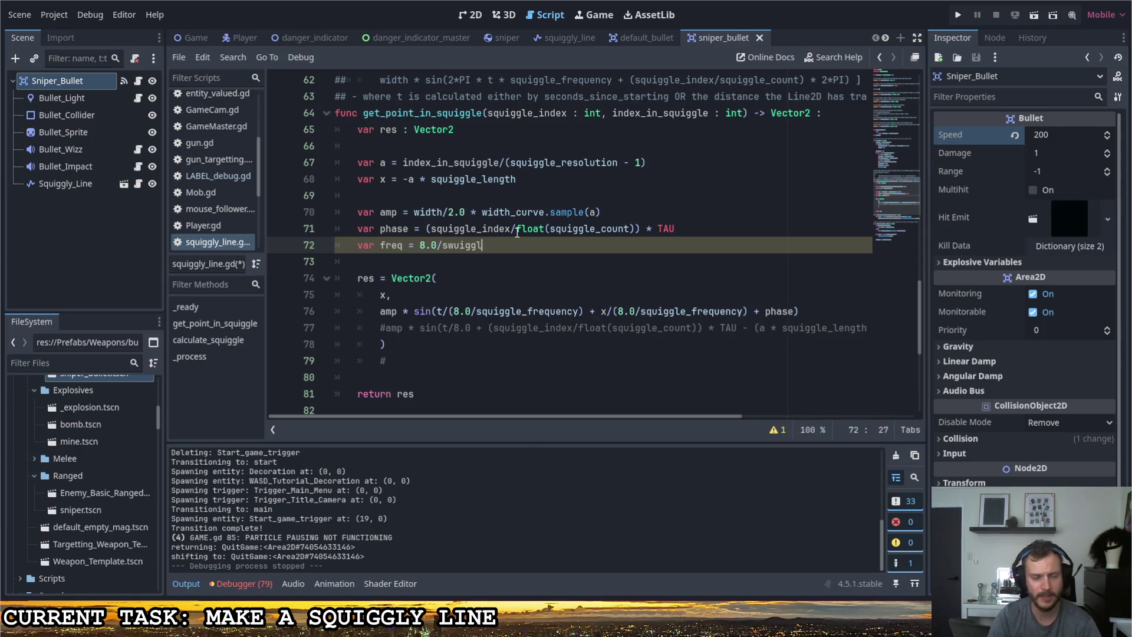
{"action": "type", "text": "iggle_"}
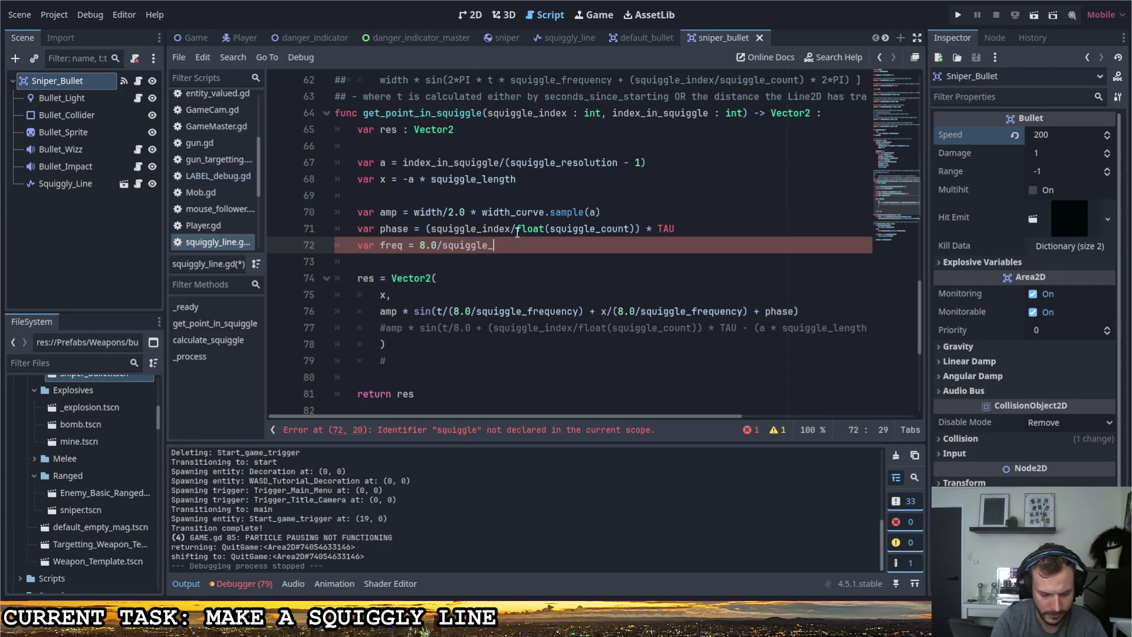
{"action": "type", "text": "quency"}
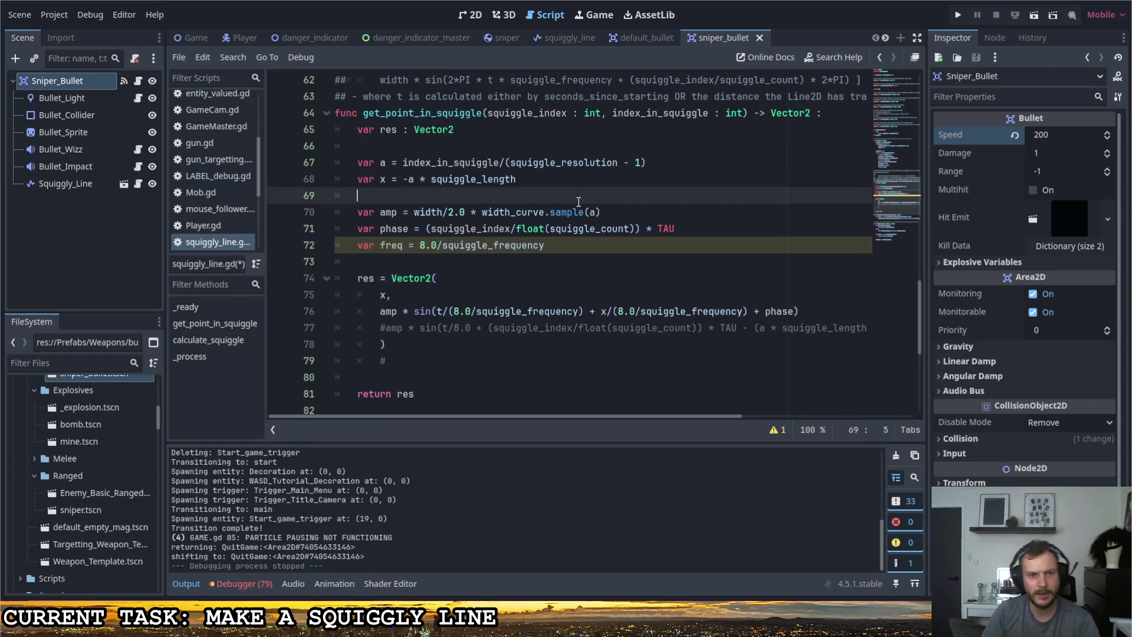
Replace both 8.0/squiggle_frequency terms on line 76 with freq and save the script
{"action": "left_click", "coordinate": [383, 246]}
{"action": "left_click_drag", "start_coordinate": [384, 248], "coordinate": [382, 249]}
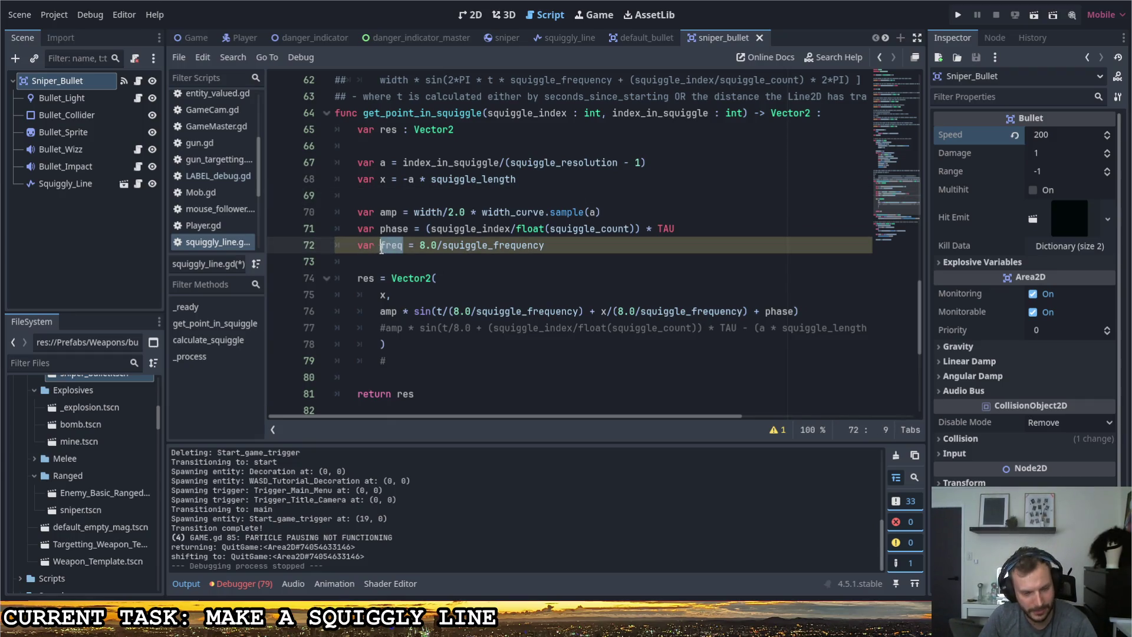
{"action": "left_click_drag", "start_coordinate": [448, 316], "coordinate": [585, 313]}
{"action": "type", "text": "freq"}
{"action": "left_click", "coordinate": [519, 314]}
{"action": "left_click_drag", "start_coordinate": [498, 312], "coordinate": [635, 313]}
{"action": "type", "text": "freq"}
{"action": "left_click", "coordinate": [711, 315]}
{"action": "key", "text": "ctrl+s"}
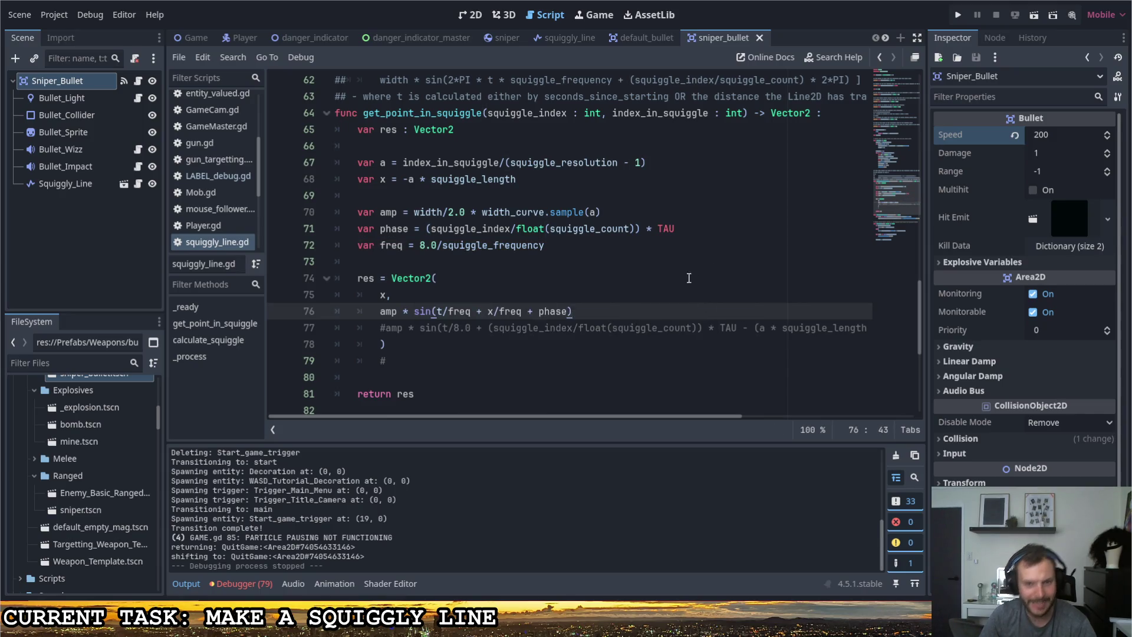
Rewrite the sine argument as (t+x)/freq, deleting the leftover x/freq term
{"action": "left_click", "coordinate": [654, 283]}
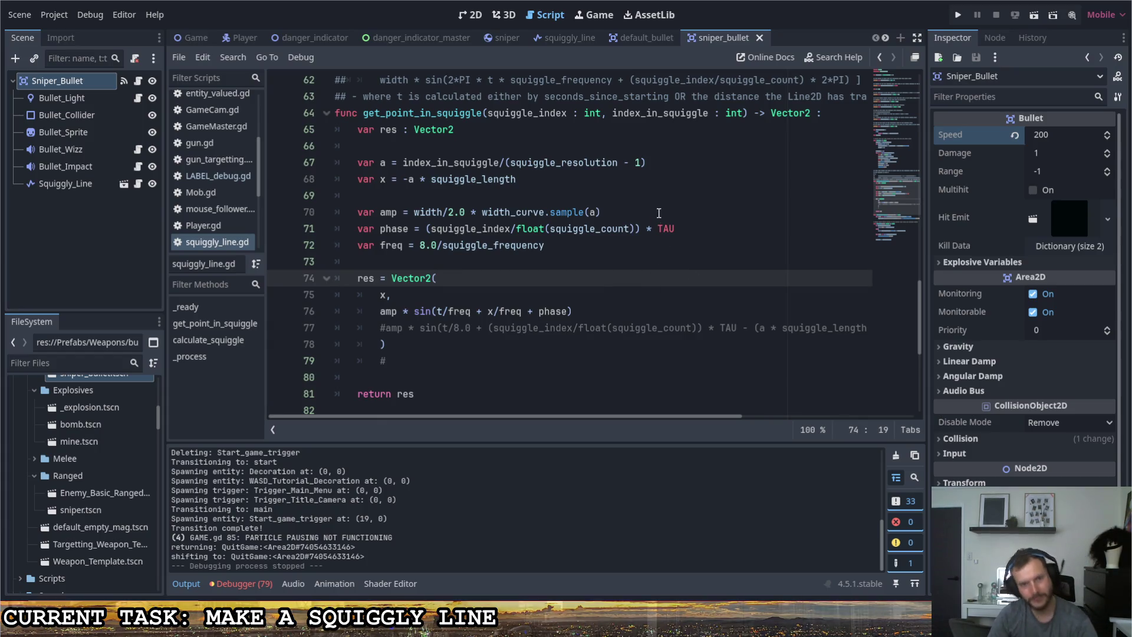
{"action": "left_click", "coordinate": [653, 250]}
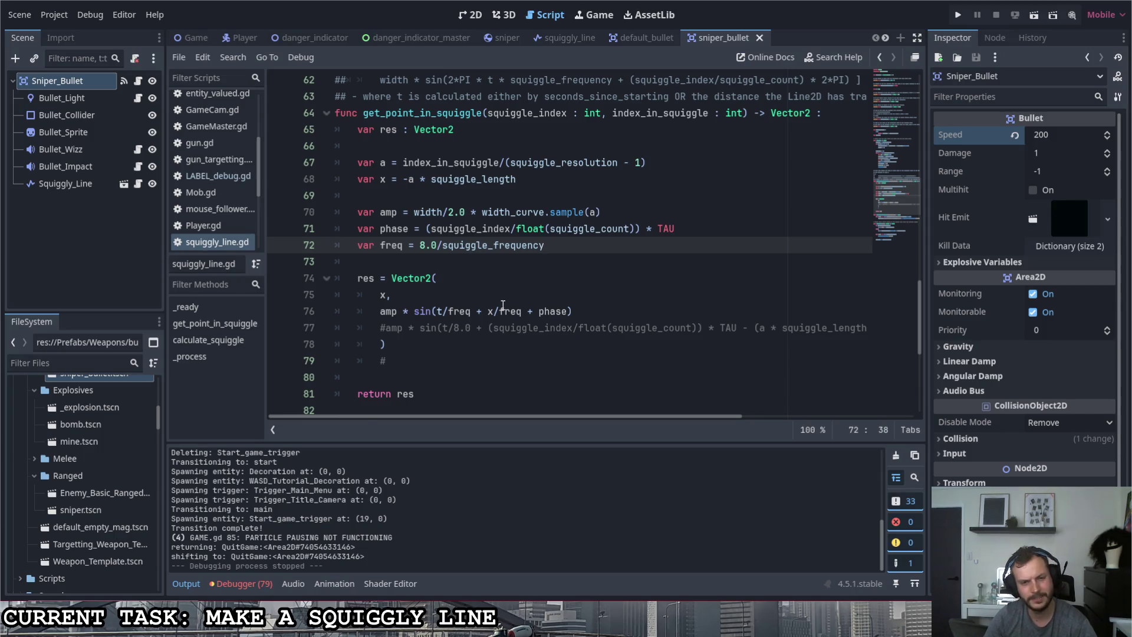
{"action": "left_click", "coordinate": [444, 311]}
{"action": "type", "text": "+x"}
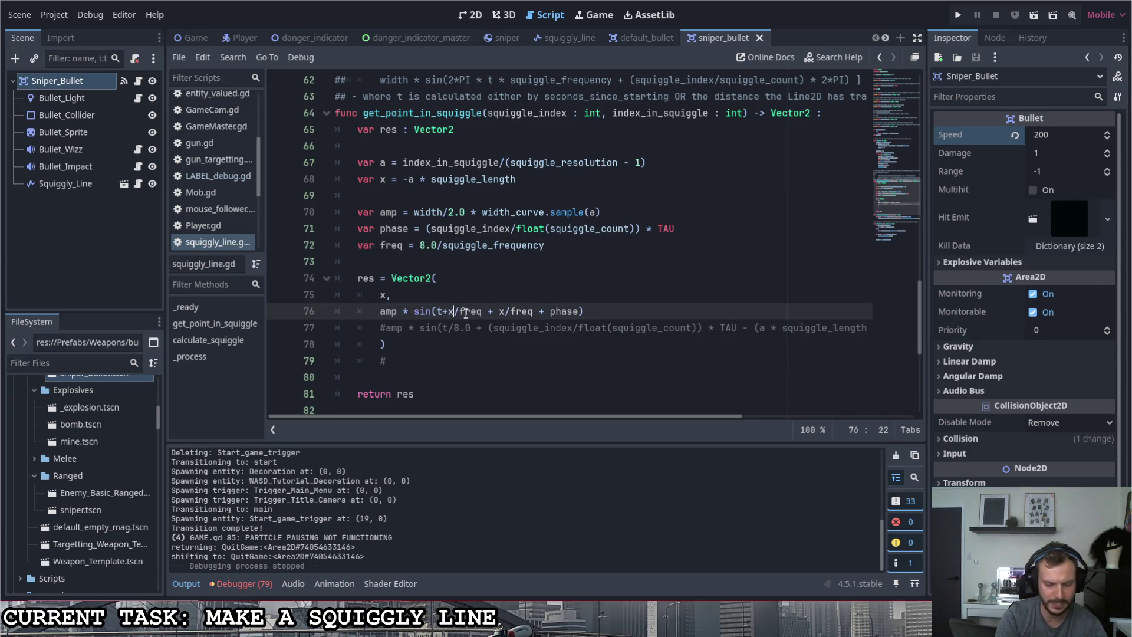
{"action": "key", "text": "Left"}
{"action": "key", "text": "Left"}
{"action": "key", "text": "Left"}
{"action": "type", "text": "("}
{"action": "left_click", "coordinate": [461, 311]}
{"action": "type", "text": ")"}
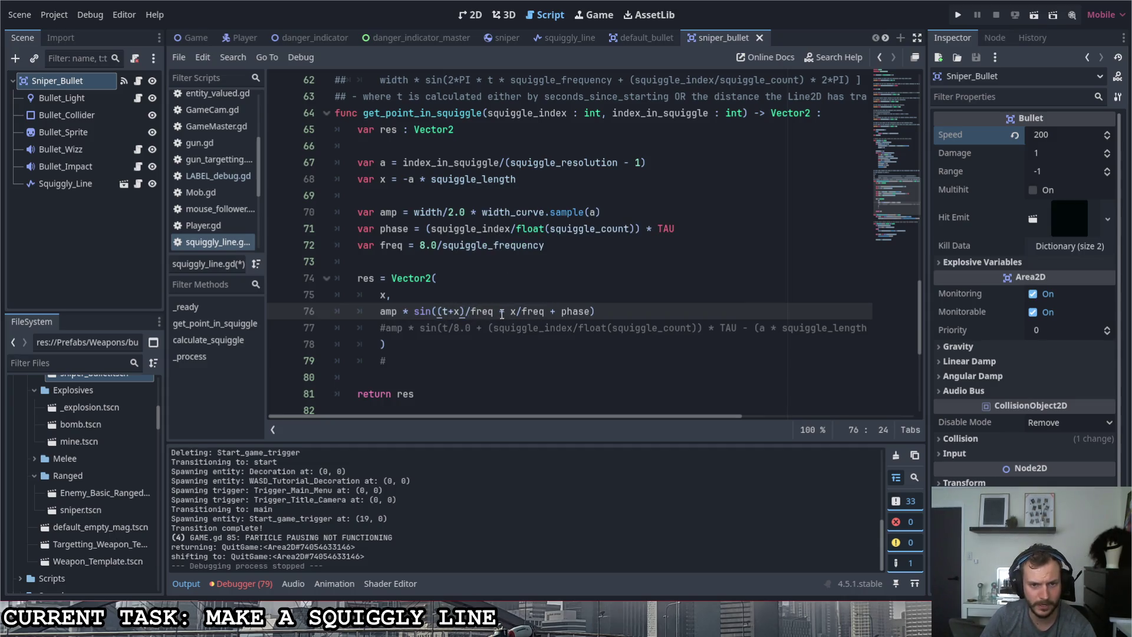
{"action": "left_click_drag", "start_coordinate": [499, 311], "coordinate": [554, 312]}
{"action": "key", "text": "BackSpace"}
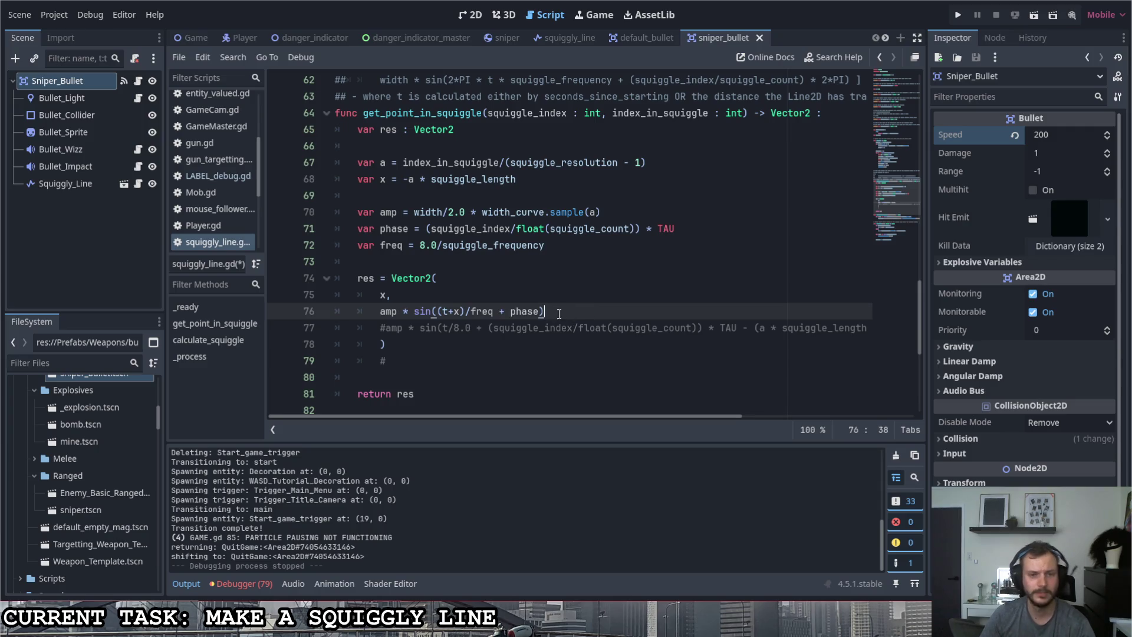
Space the line as sin( (t+x) / freq + phase ), save, and start a test run
{"action": "key", "text": "Right"}
{"action": "key", "text": "shift+Right"}
{"action": "double_click", "coordinate": [461, 312]}
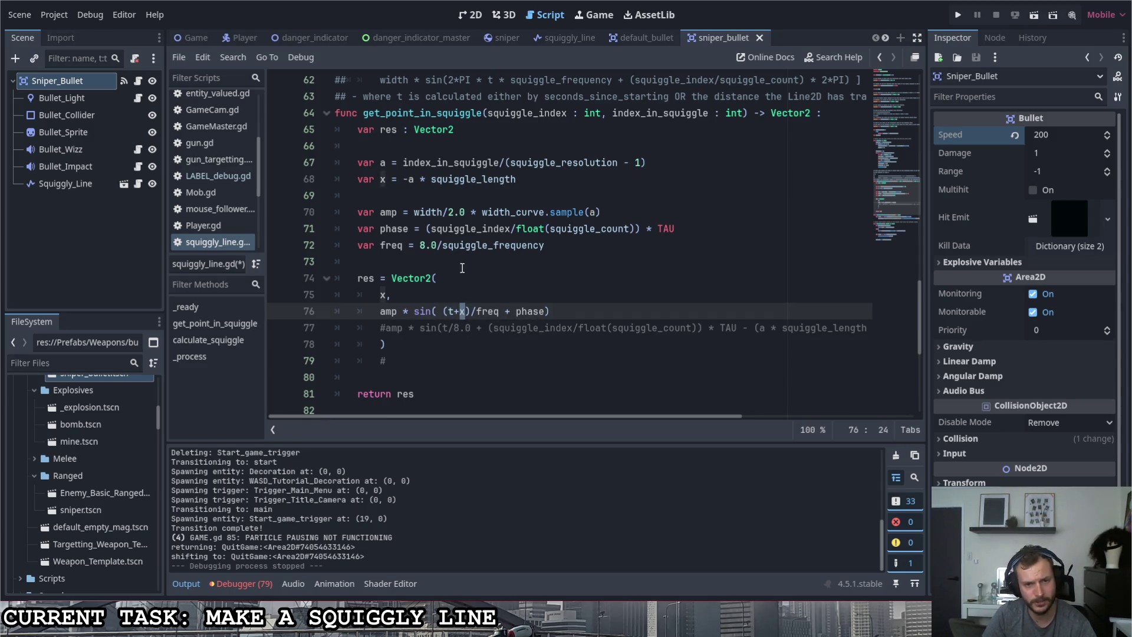
{"action": "left_click", "coordinate": [471, 311]}
{"action": "left_click", "coordinate": [486, 312]}
{"action": "left_click", "coordinate": [528, 311]}
{"action": "key", "text": "ctrl+s"}
{"action": "left_click", "coordinate": [958, 14]}
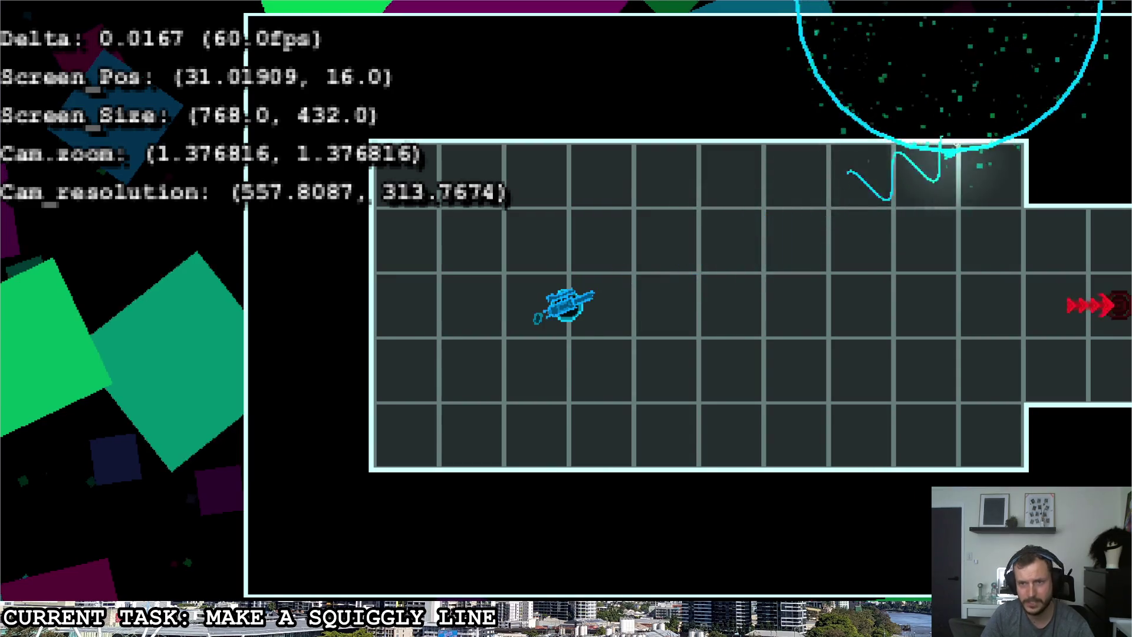
Leave the running game and set the Squiggly_Line's Width to 8 px
{"action": "key", "text": "Escape"}
{"action": "key", "text": "alt+Tab"}
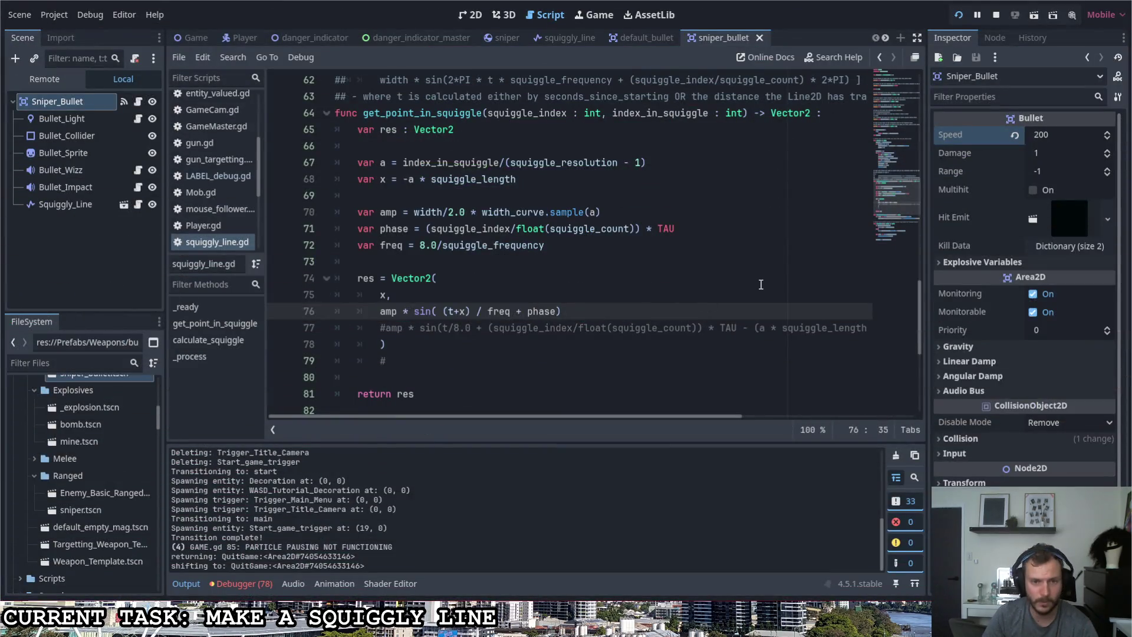
{"action": "left_click", "coordinate": [65, 204]}
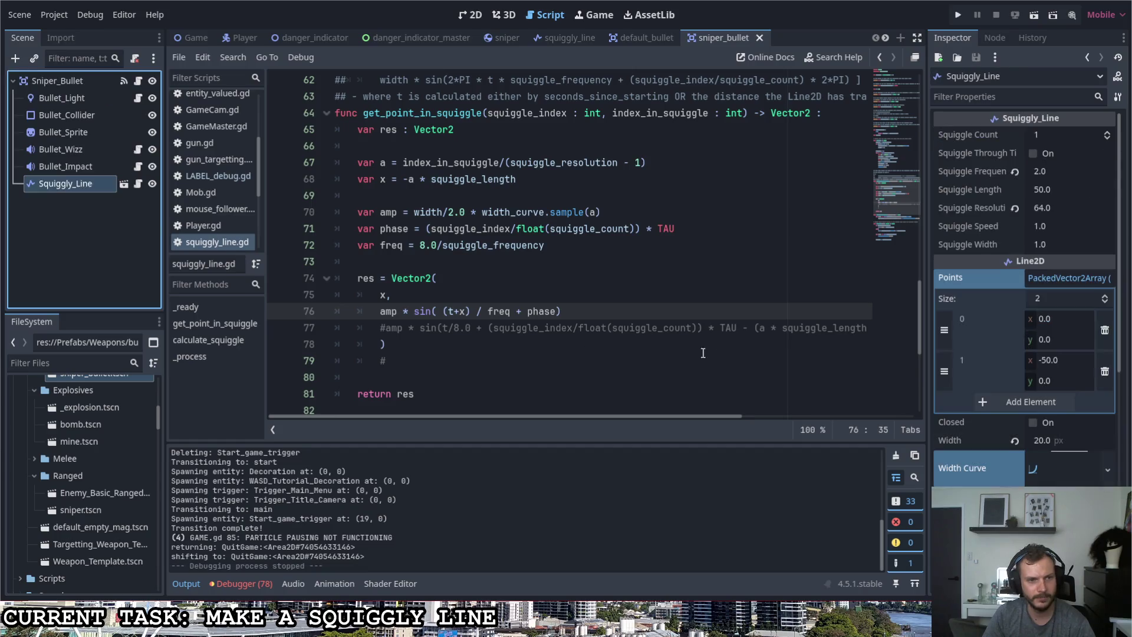
{"action": "left_click", "coordinate": [1067, 441]}
{"action": "key", "text": "Return"}
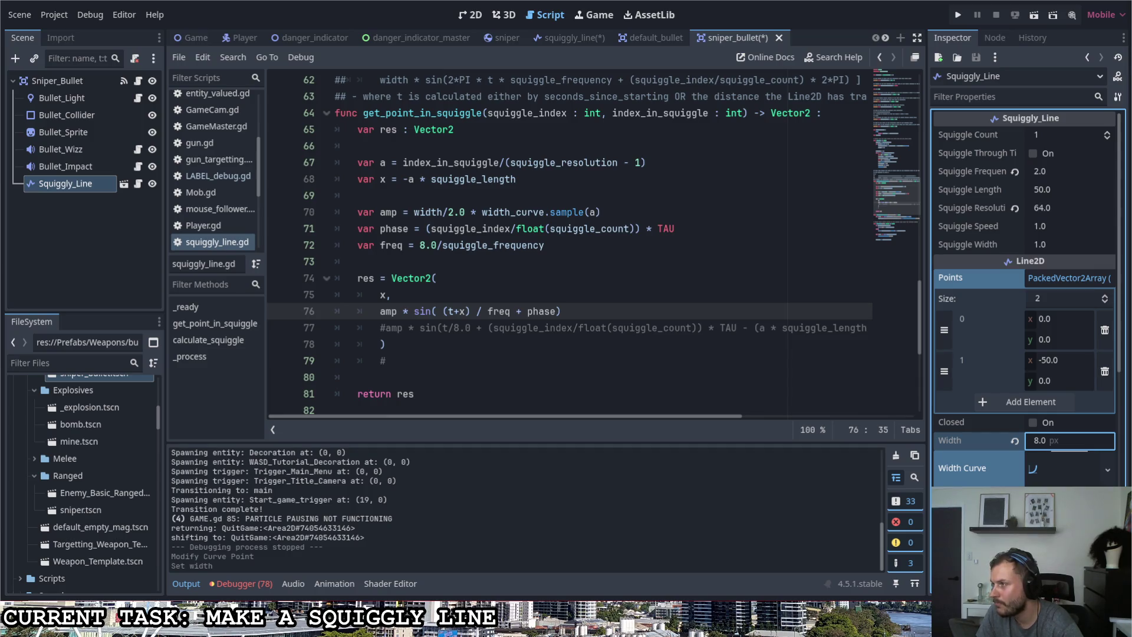
Run the game again to check the thinner line, then quit
{"action": "key", "text": "F5"}
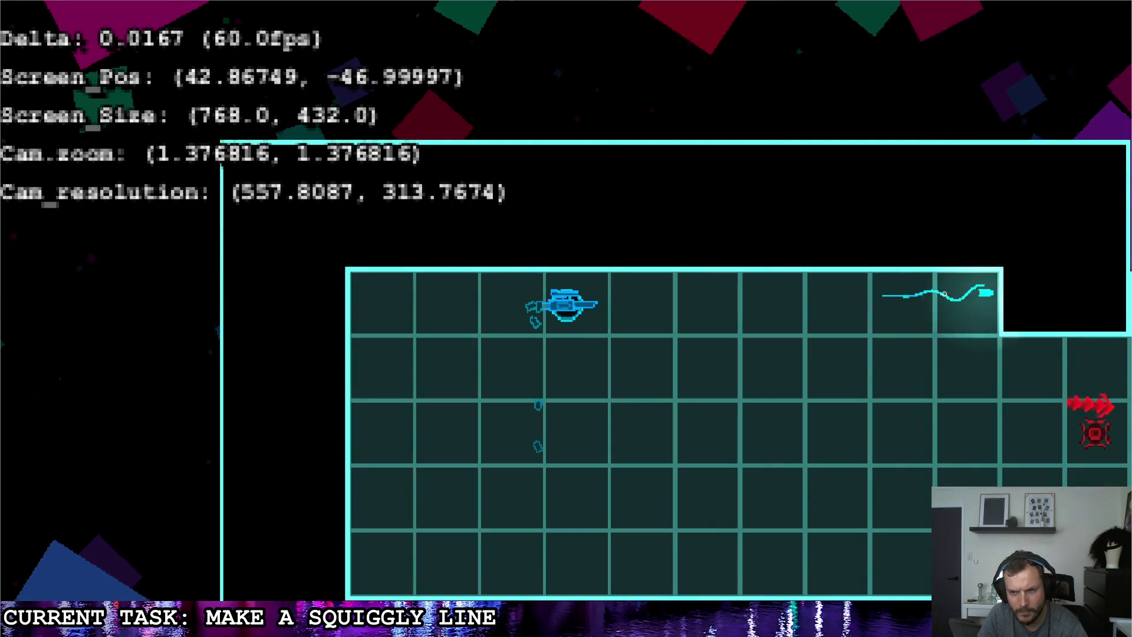
{"action": "key", "text": "Escape"}
{"action": "left_click", "coordinate": [734, 303]}
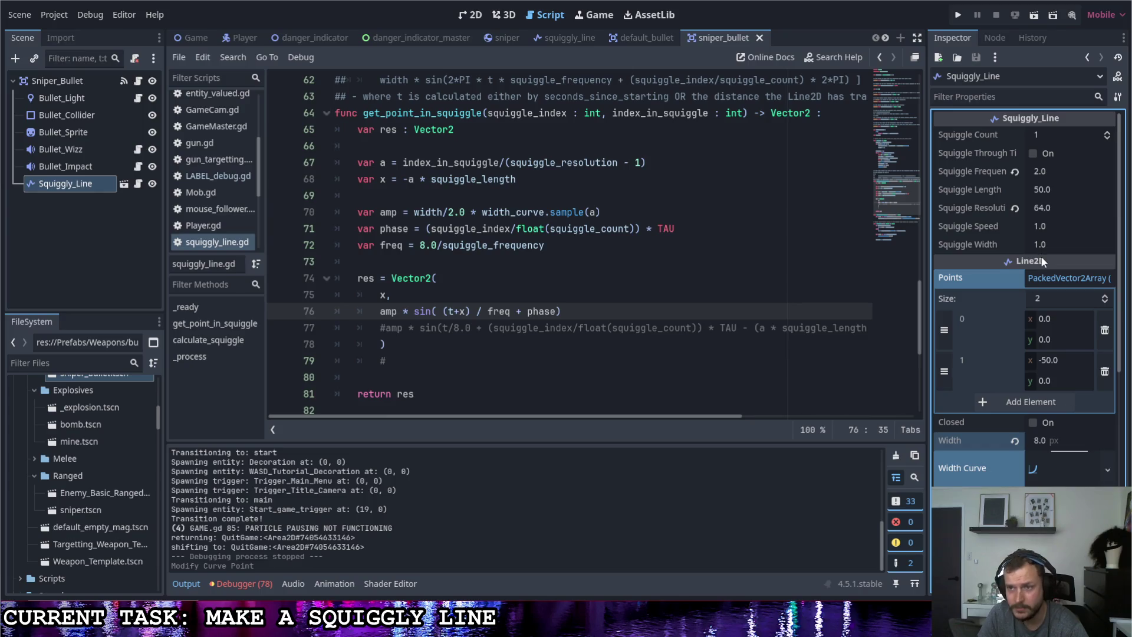
Set Squiggle Count to 3 and fire squiggly bullets in a test run
{"action": "left_click", "coordinate": [1044, 170]}
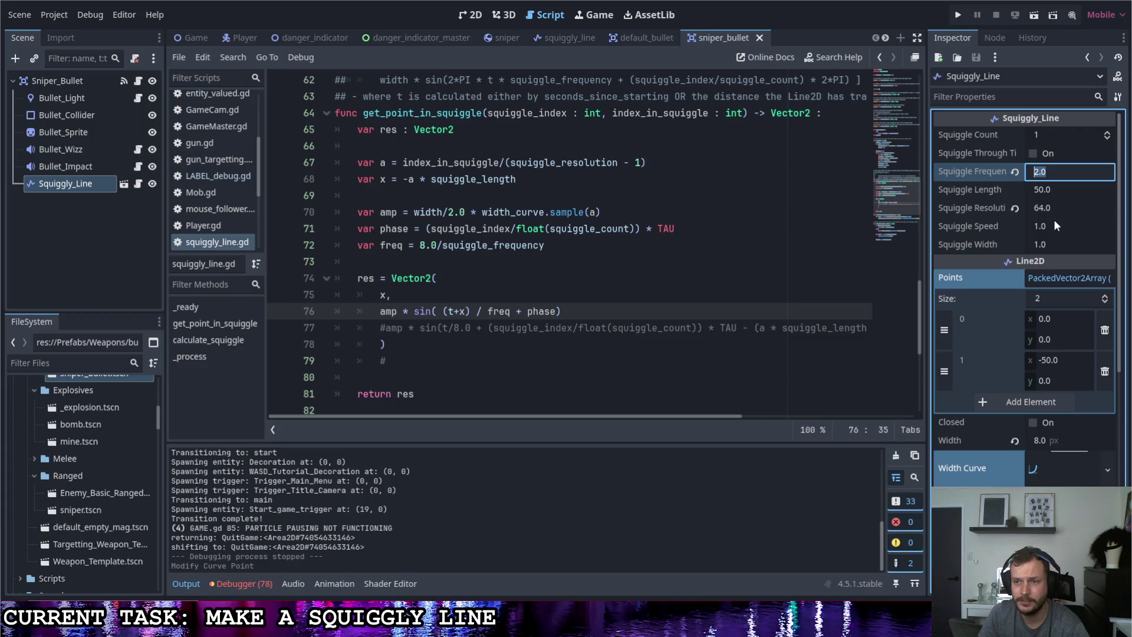
{"action": "left_click", "coordinate": [1044, 137]}
{"action": "type", "text": "3"}
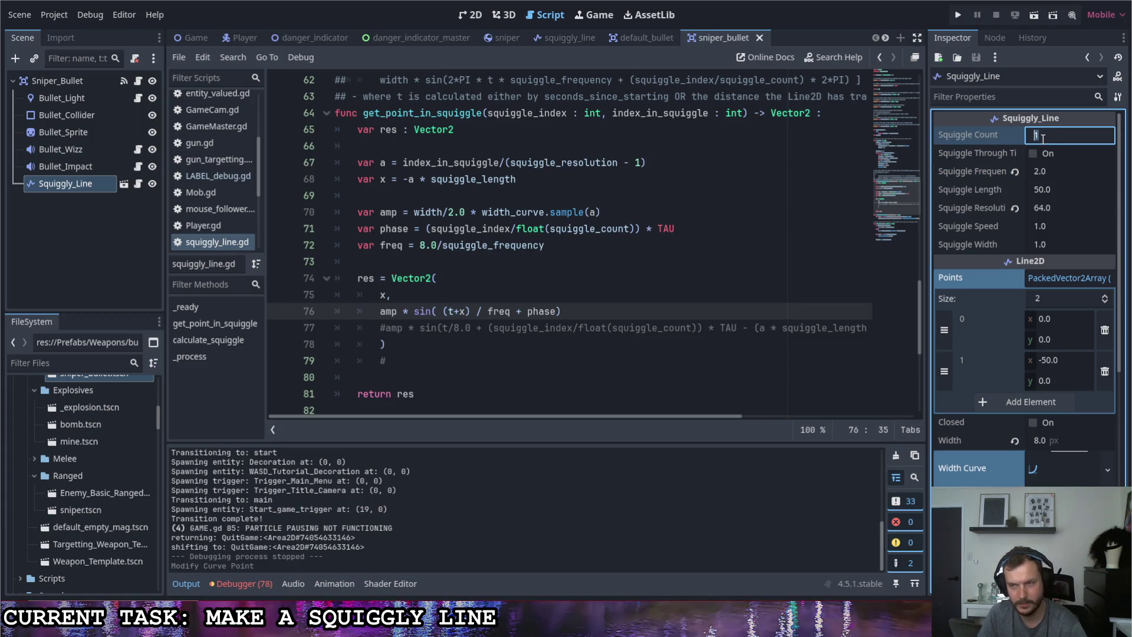
{"action": "left_click", "coordinate": [958, 15]}
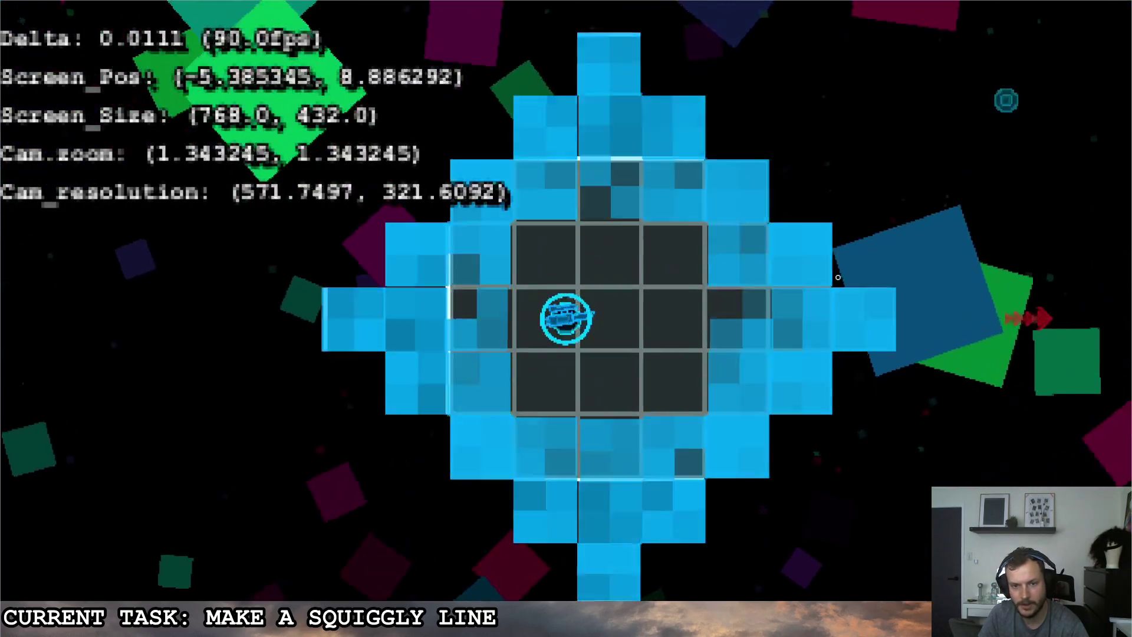
{"action": "left_click", "coordinate": [825, 274]}
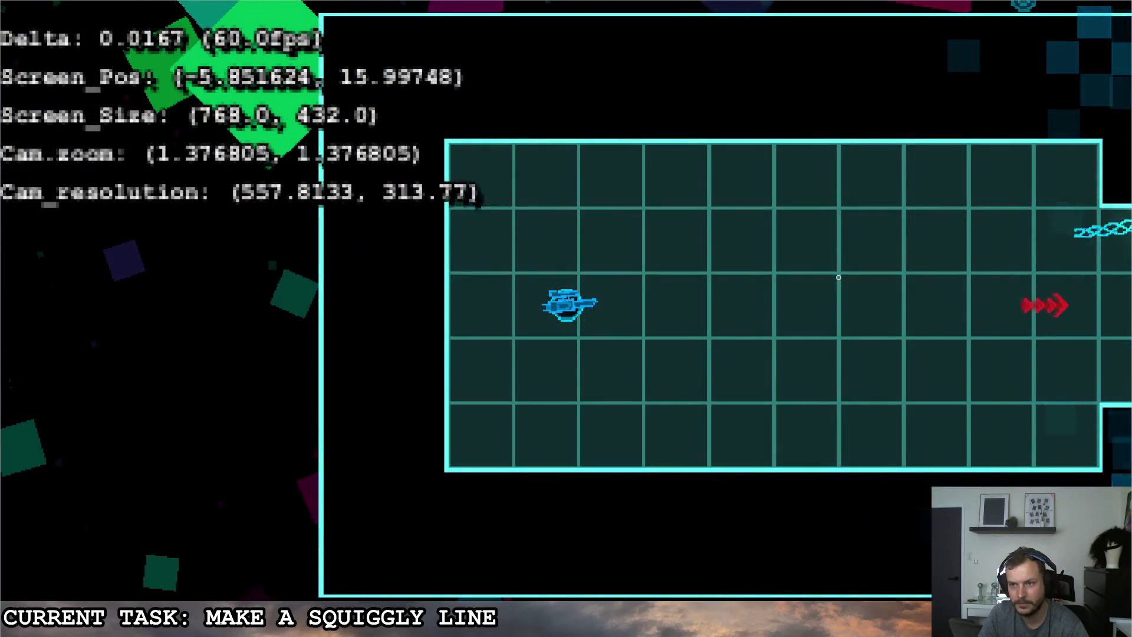
{"action": "key", "text": "d"}
{"action": "key", "text": "w"}
{"action": "left_click", "coordinate": [912, 248]}
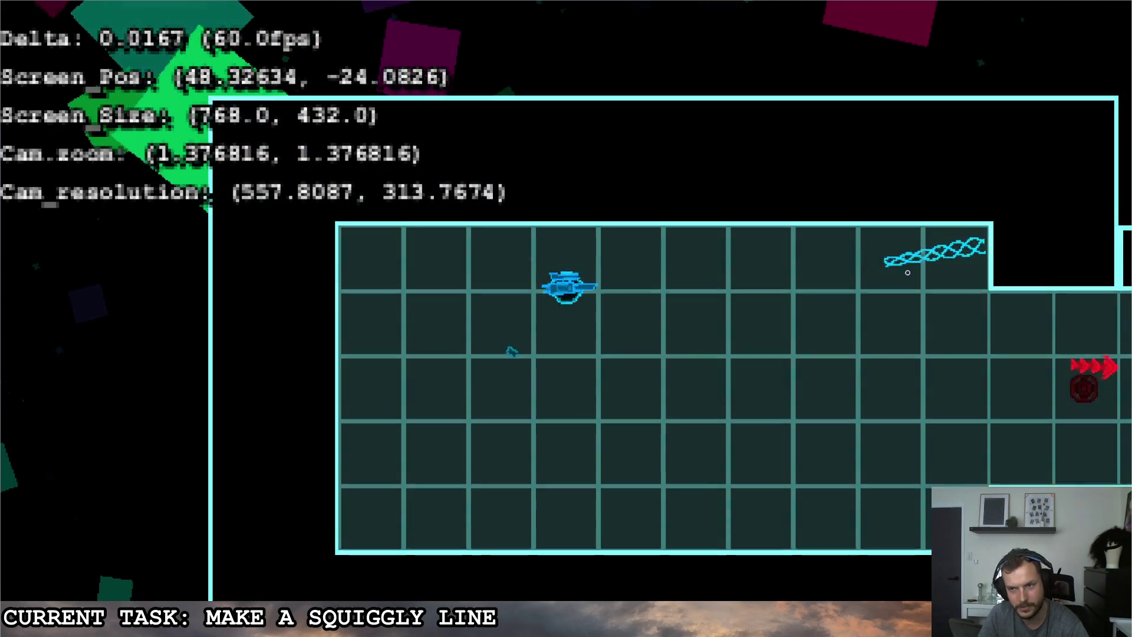
{"action": "key", "text": "Escape"}
{"action": "key", "text": "alt+Tab"}
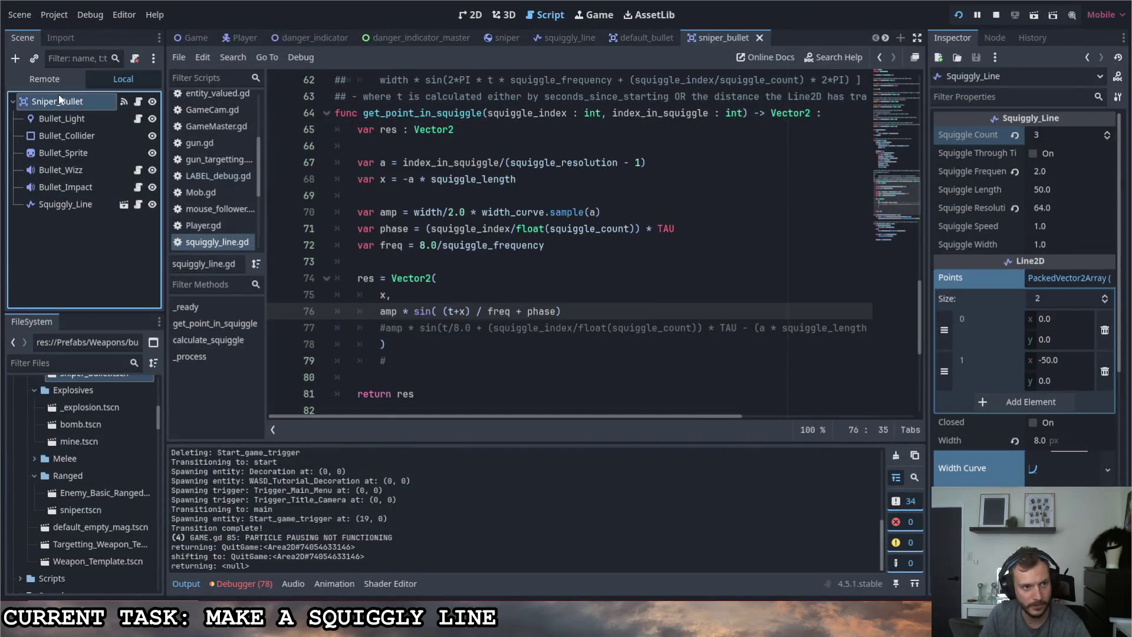
Lower the Sniper_Bullet Speed to 20 and test-fire the slower bullet
{"action": "left_click", "coordinate": [57, 101]}
{"action": "left_click", "coordinate": [1050, 135]}
{"action": "type", "text": "20"}
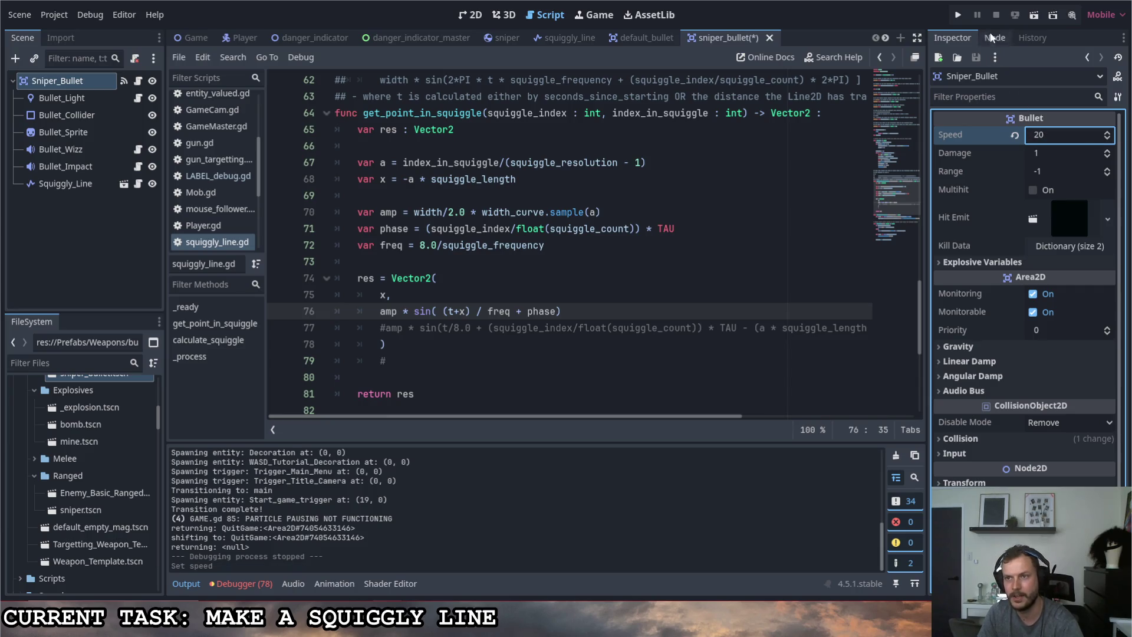
{"action": "left_click", "coordinate": [957, 15]}
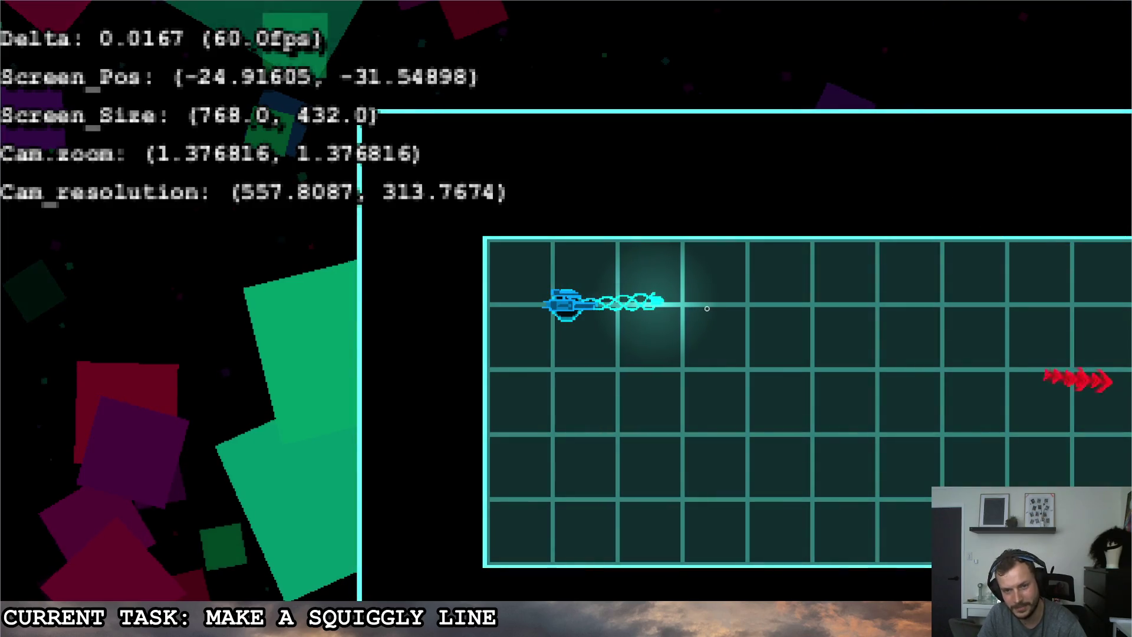
{"action": "key", "text": "d"}
{"action": "key", "text": "w"}
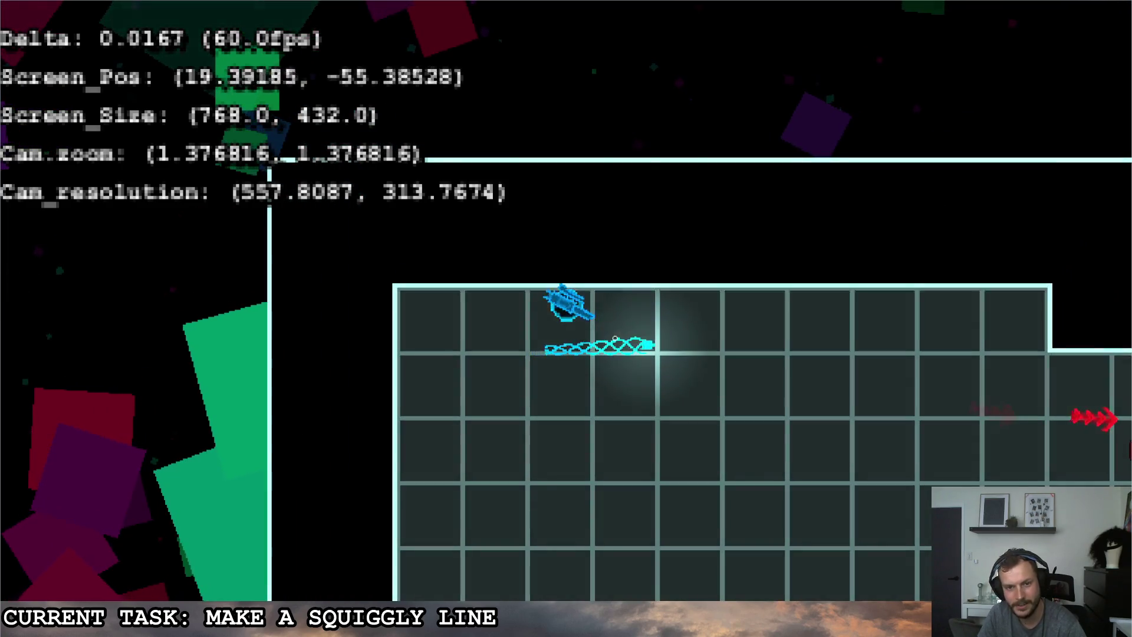
{"action": "key", "text": "d"}
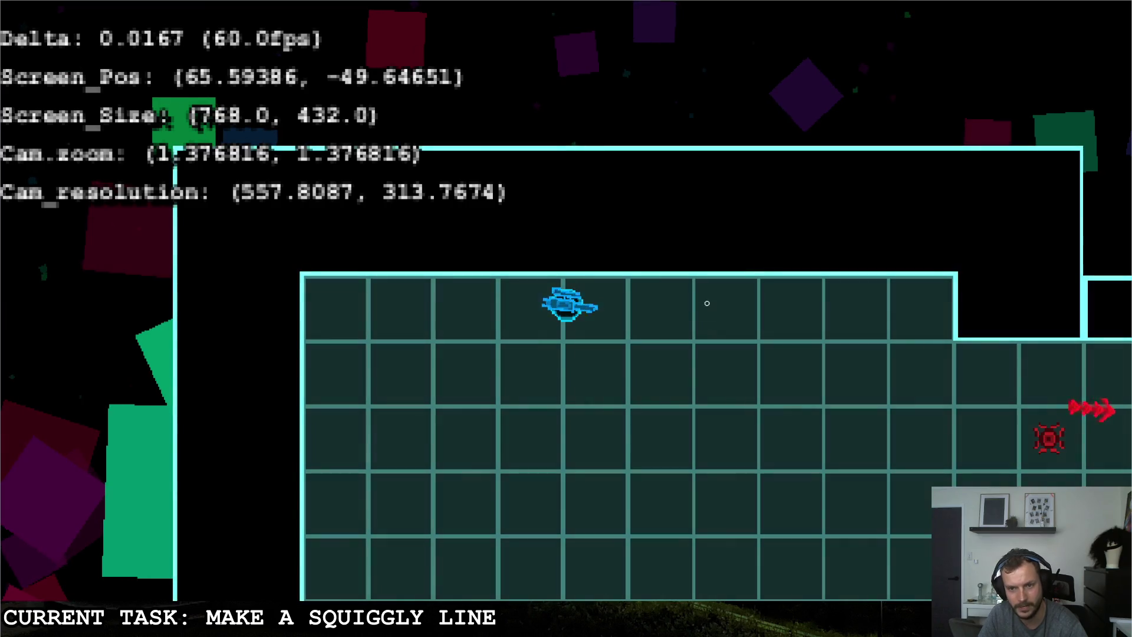
{"action": "left_click", "coordinate": [881, 302]}
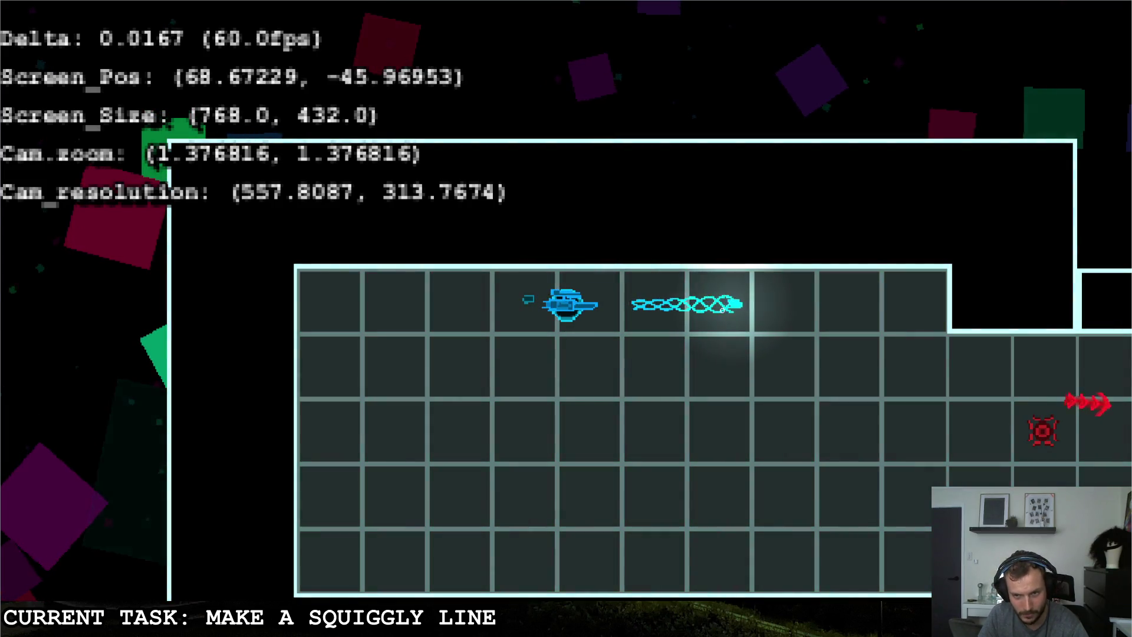
{"action": "key", "text": "Escape"}
{"action": "left_click", "coordinate": [708, 316]}
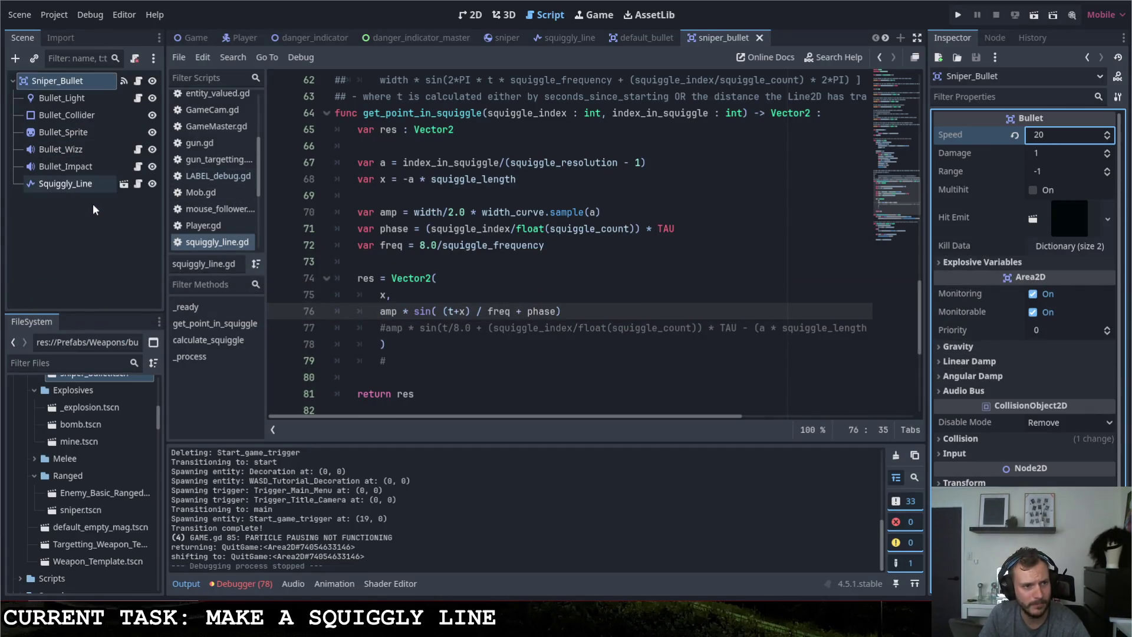
Set the second point's x to -100 and taper the Width Curve end to 0
{"action": "left_click", "coordinate": [79, 184]}
{"action": "left_click", "coordinate": [1057, 302]}
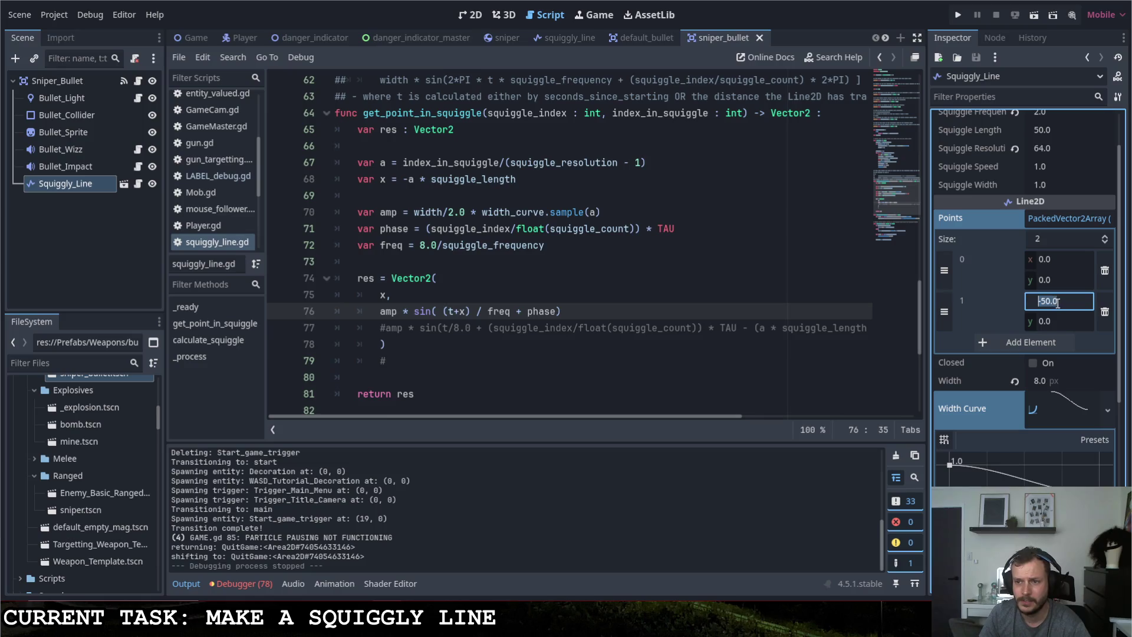
{"action": "type", "text": "100"}
{"action": "key", "text": "Return"}
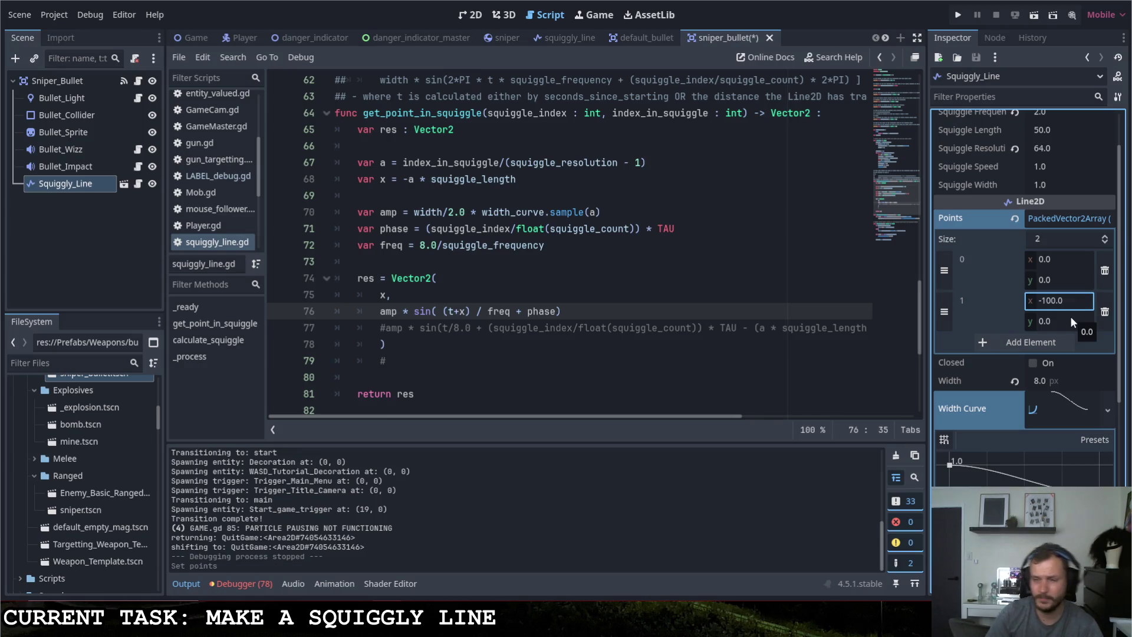
{"action": "left_click_drag", "start_coordinate": [1091, 495], "coordinate": [1090, 513]}
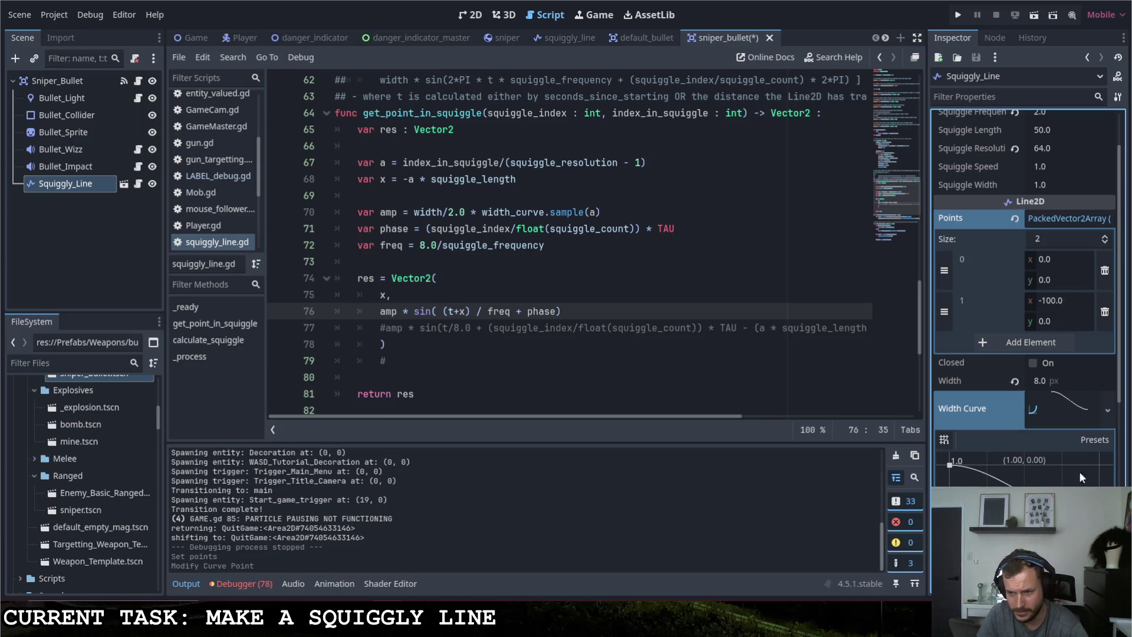
Test-run the tapered trail, then begin editing the Squiggle Speed value
{"action": "left_click", "coordinate": [956, 18]}
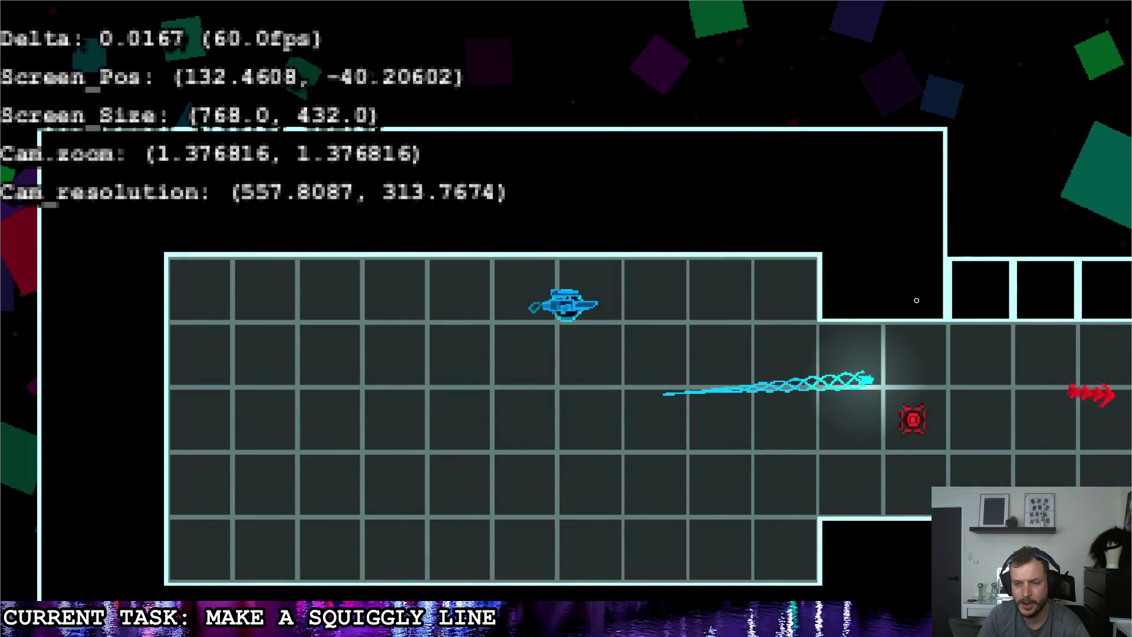
{"action": "key", "text": "Escape"}
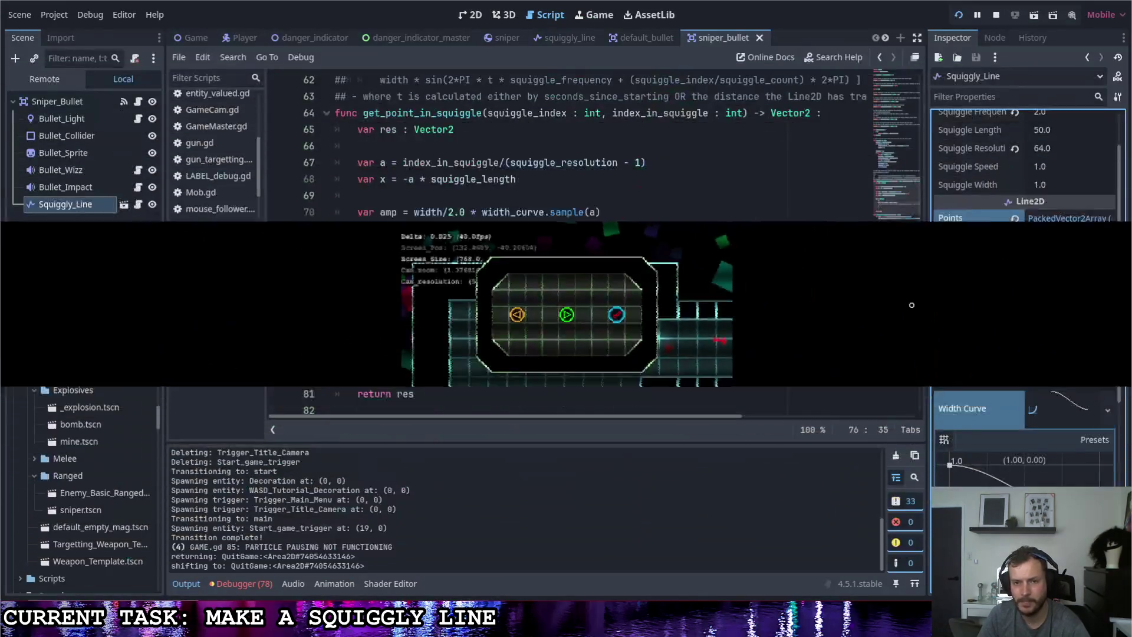
{"action": "scroll", "coordinate": [1027, 307], "scroll_direction": "up", "scroll_amount": 2}
{"action": "left_click", "coordinate": [1053, 227]}
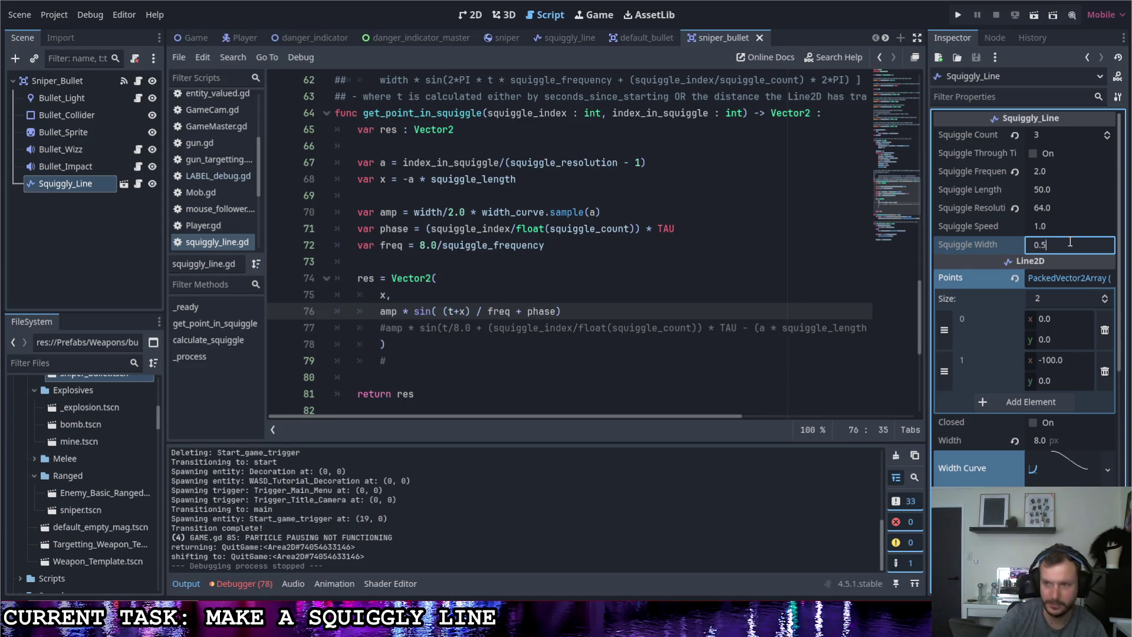
Set Squiggle Speed to 1.2 and test it in a run
{"action": "left_click", "coordinate": [1085, 226]}
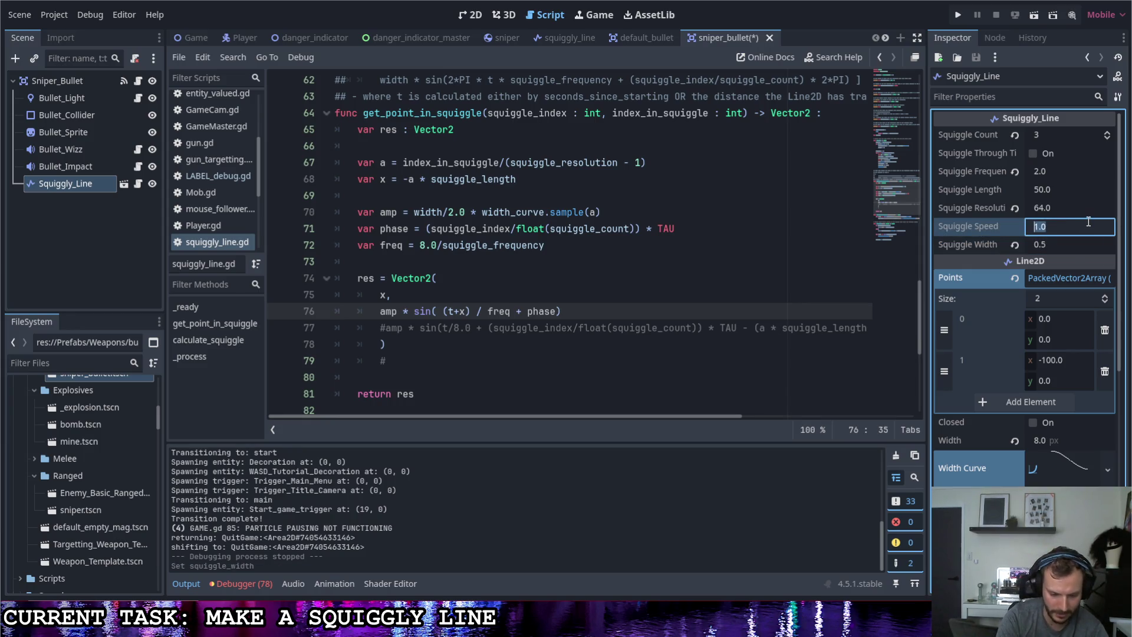
{"action": "key", "text": "Return"}
{"action": "left_click", "coordinate": [958, 14]}
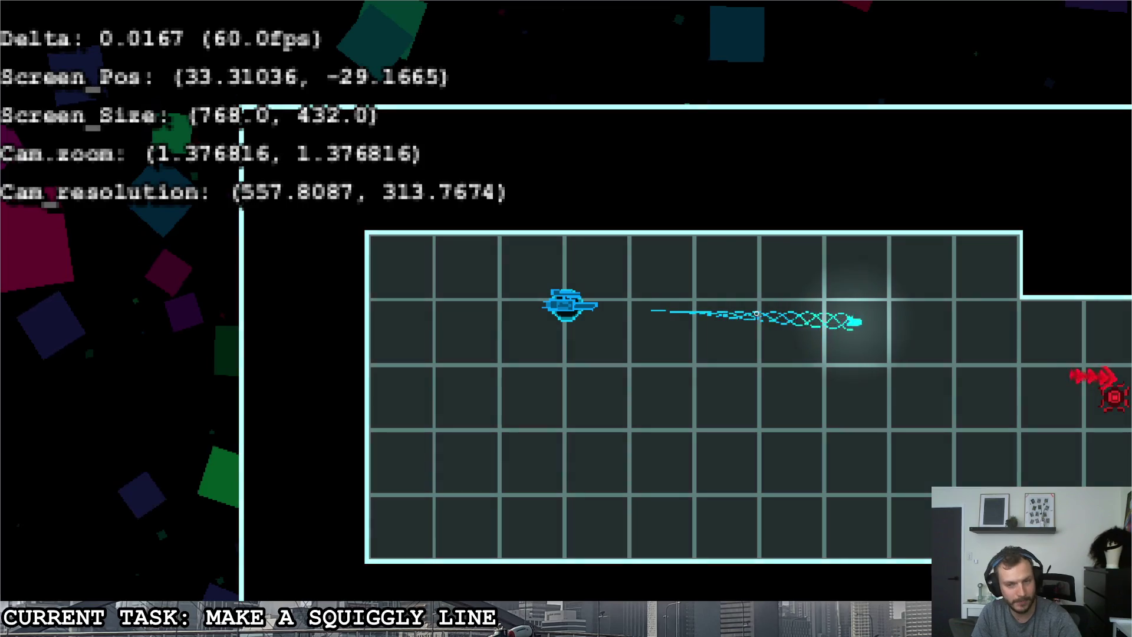
{"action": "key", "text": "Escape"}
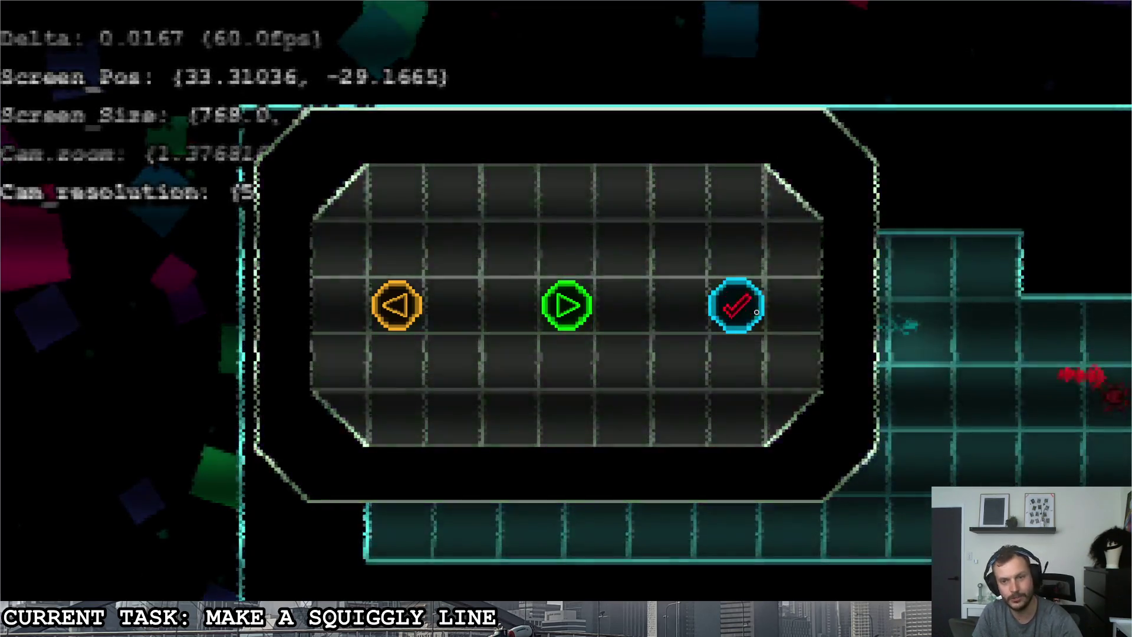
{"action": "key", "text": "F8"}
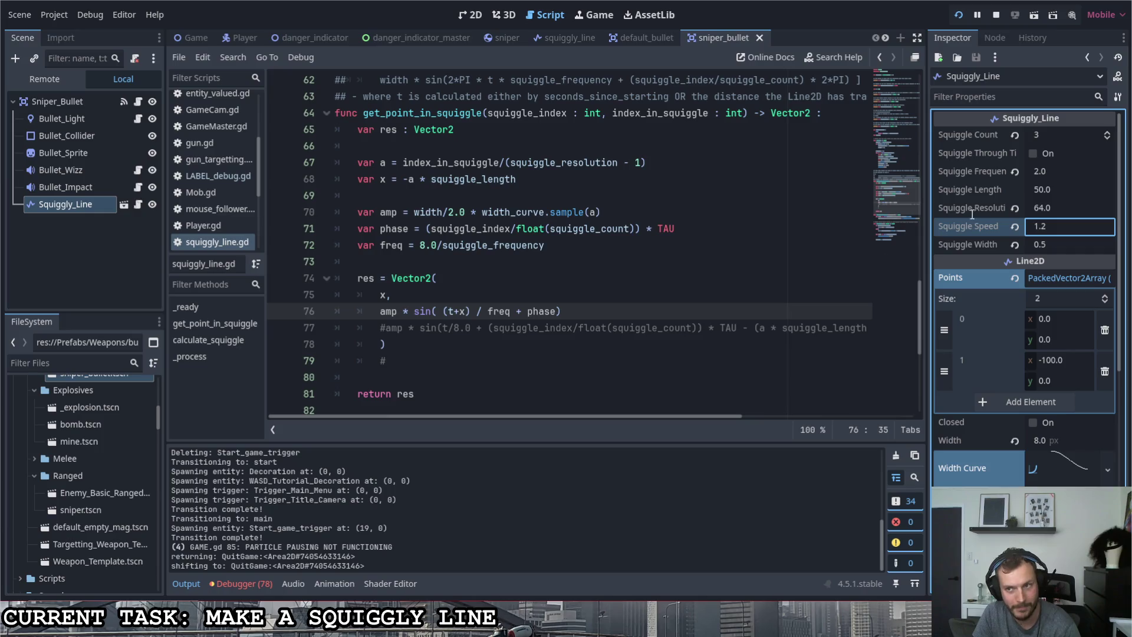
Lower Squiggle Frequency to 1.0 and test-run the game
{"action": "type", "text": "1"}
{"action": "key", "text": "Return"}
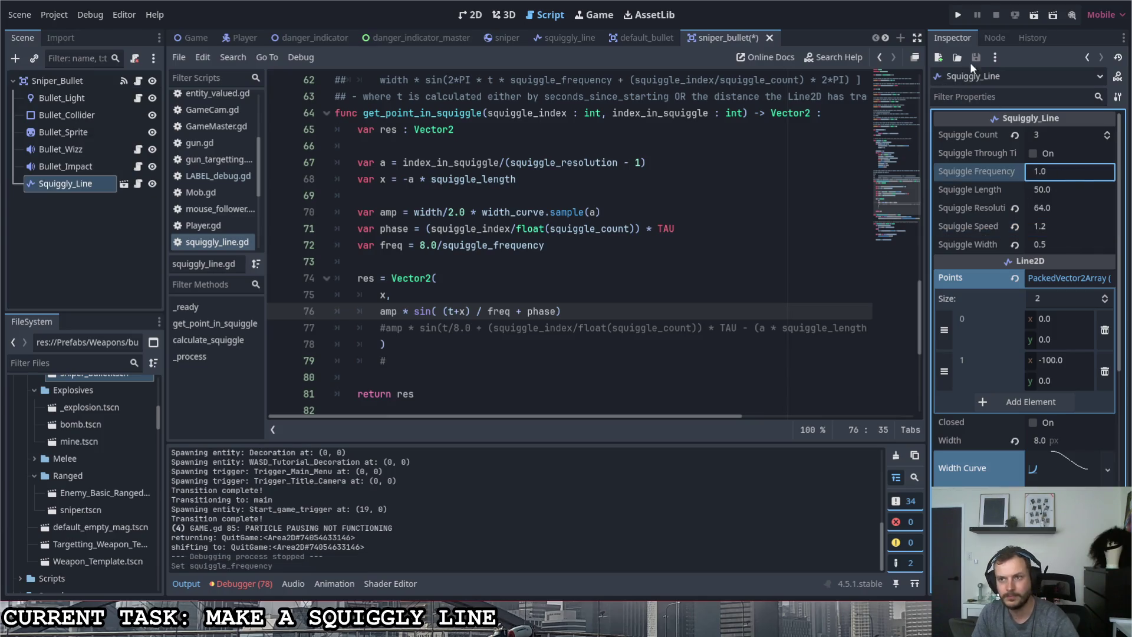
{"action": "left_click", "coordinate": [959, 14]}
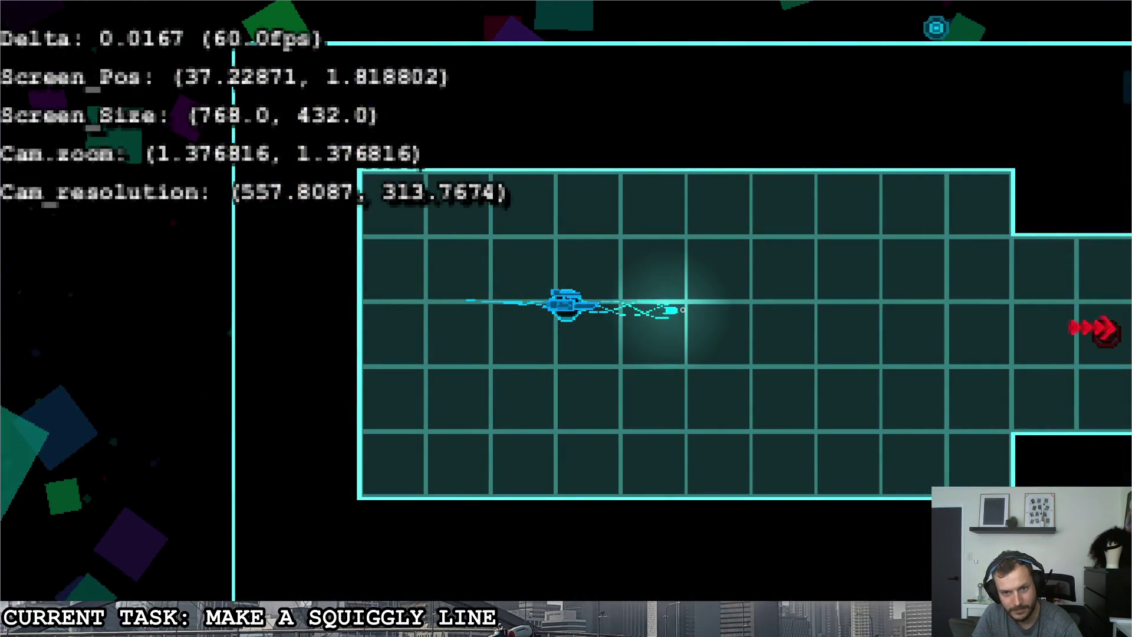
{"action": "key", "text": "Escape"}
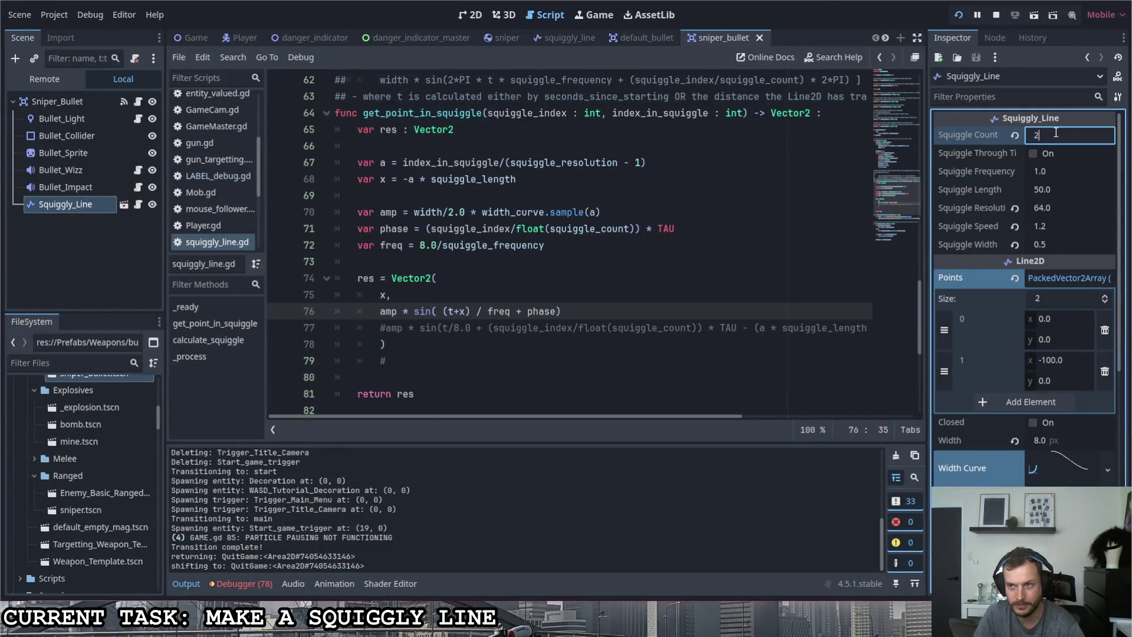
Set Squiggle Count to 1 and test the single squiggle
{"action": "type", "text": "1"}
{"action": "key", "text": "Return"}
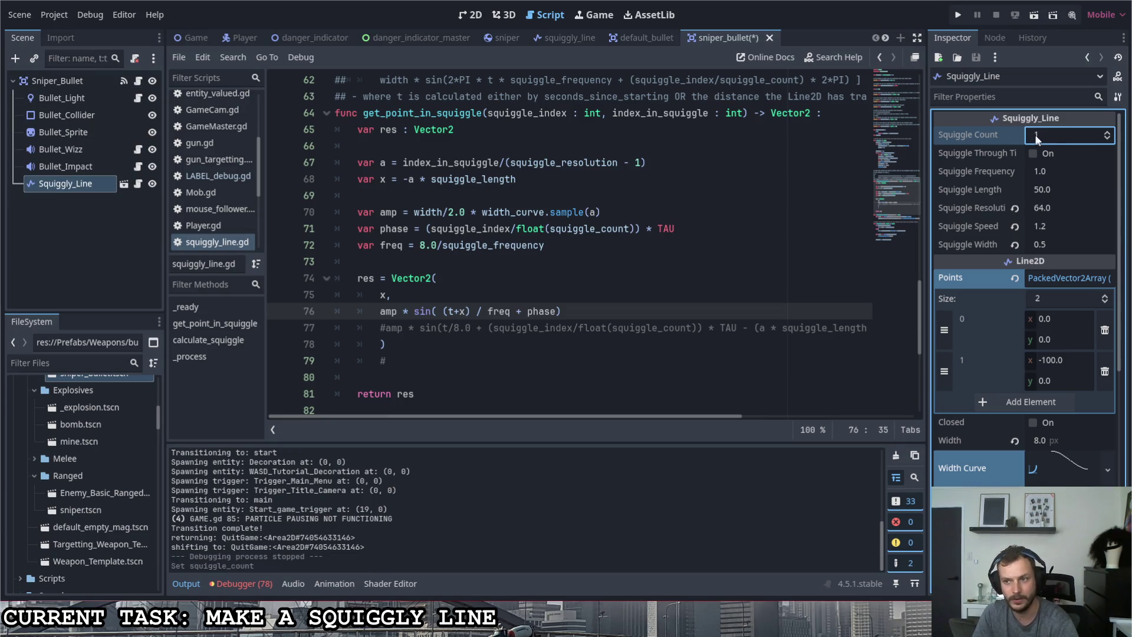
{"action": "left_click", "coordinate": [956, 16]}
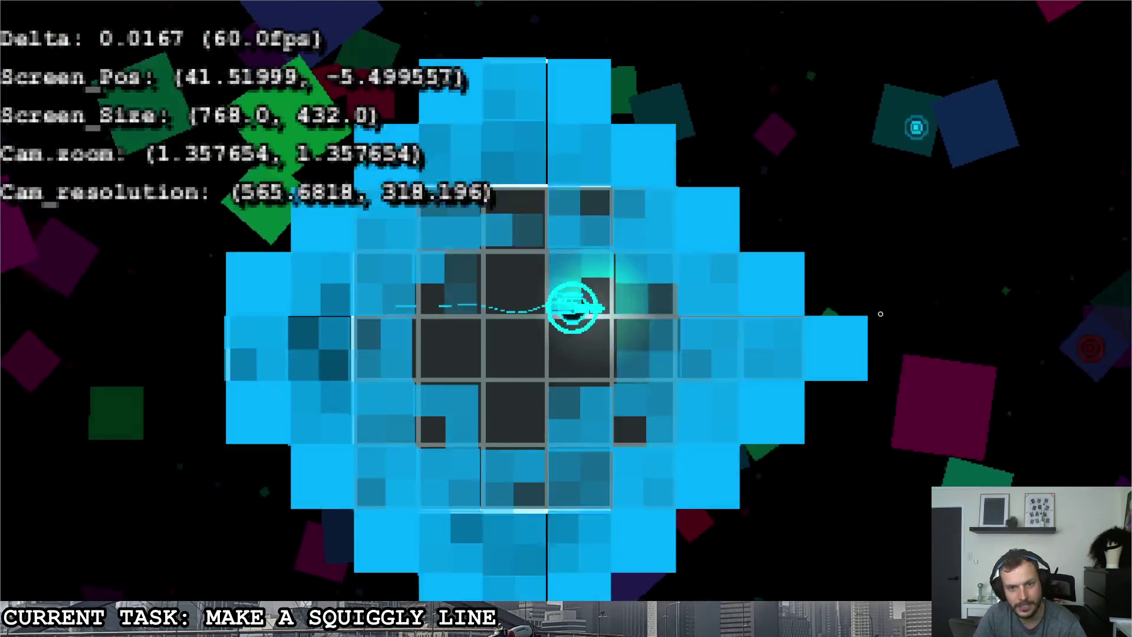
{"action": "key", "text": "Escape"}
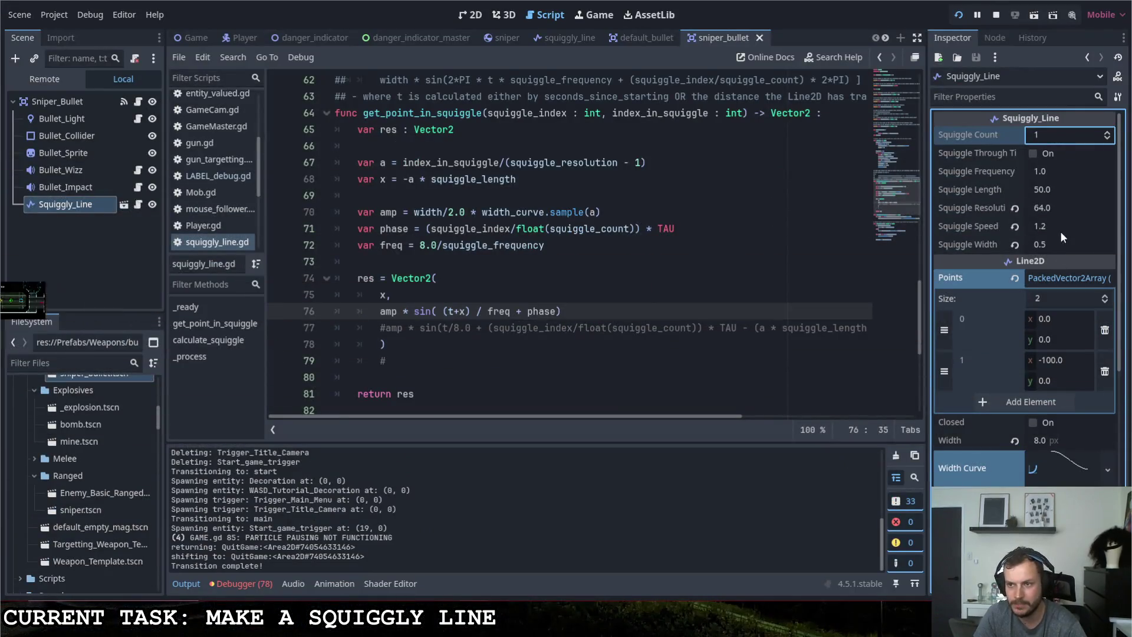
Set Squiggle Speed and Width to 1.0 and line Width to 10 px, then test-run
{"action": "left_click", "coordinate": [1057, 226]}
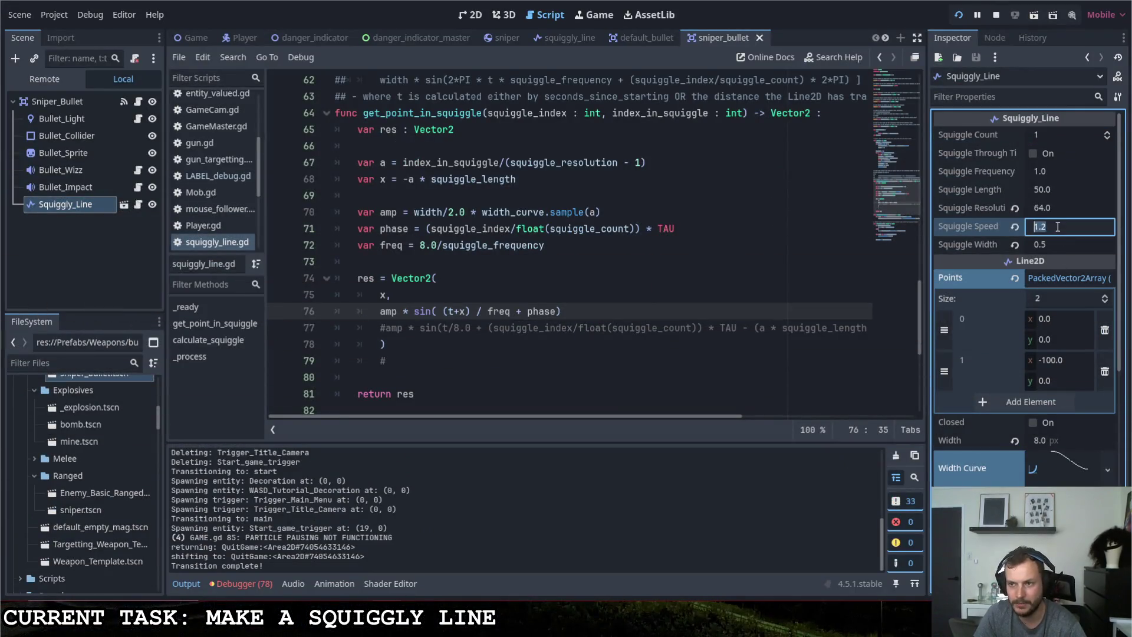
{"action": "left_click", "coordinate": [1052, 244]}
{"action": "type", "text": "1"}
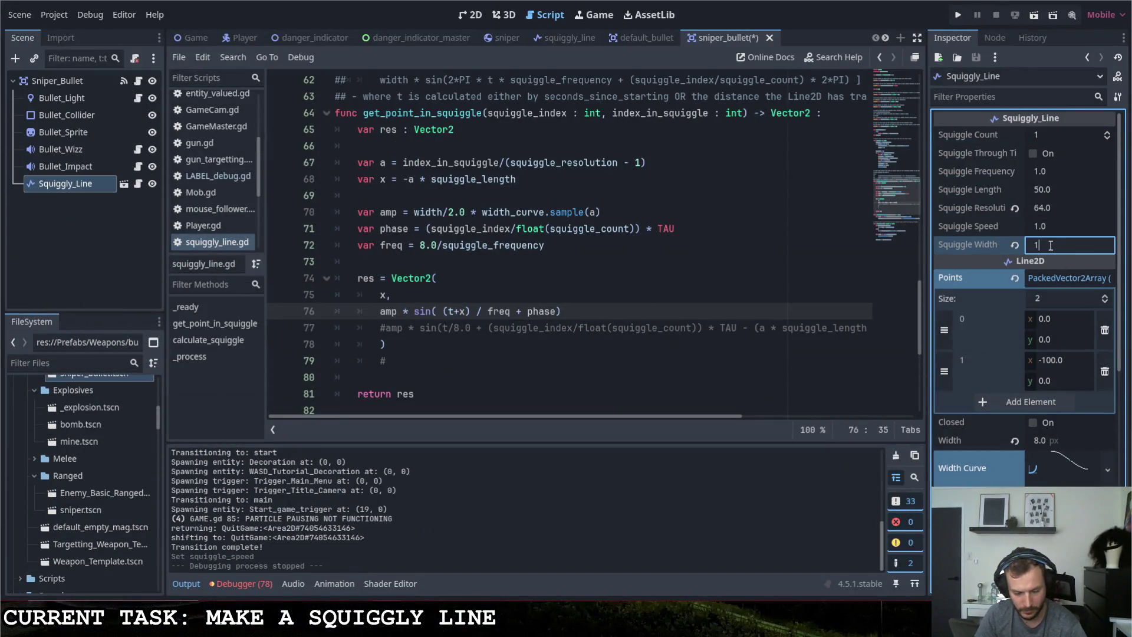
{"action": "key", "text": "Return"}
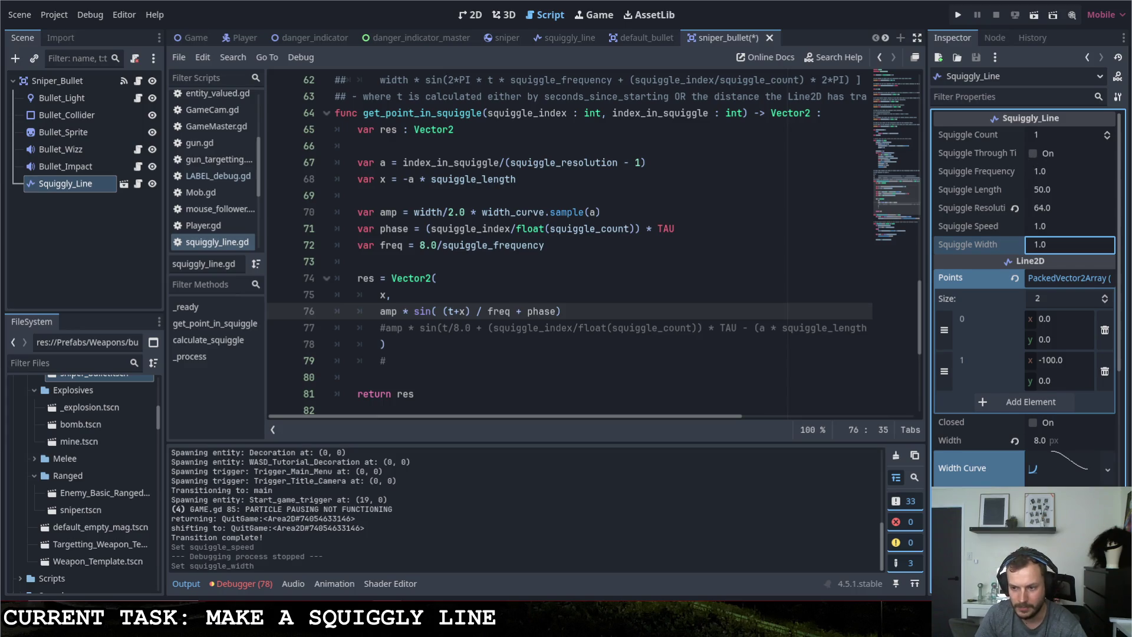
{"action": "left_click", "coordinate": [1077, 465]}
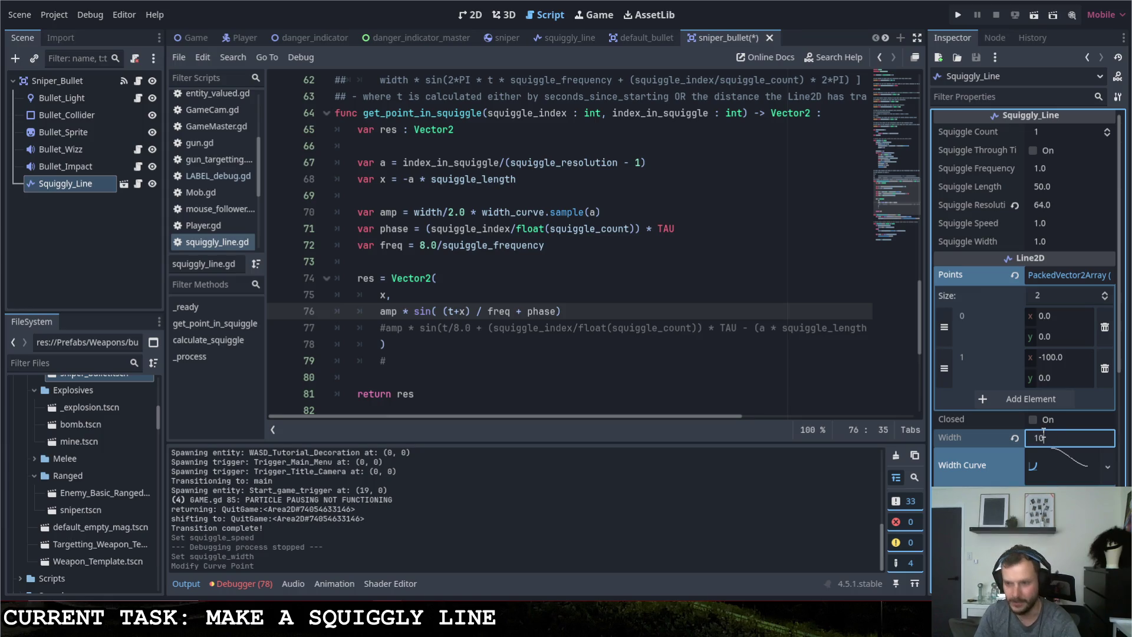
{"action": "left_click", "coordinate": [958, 15]}
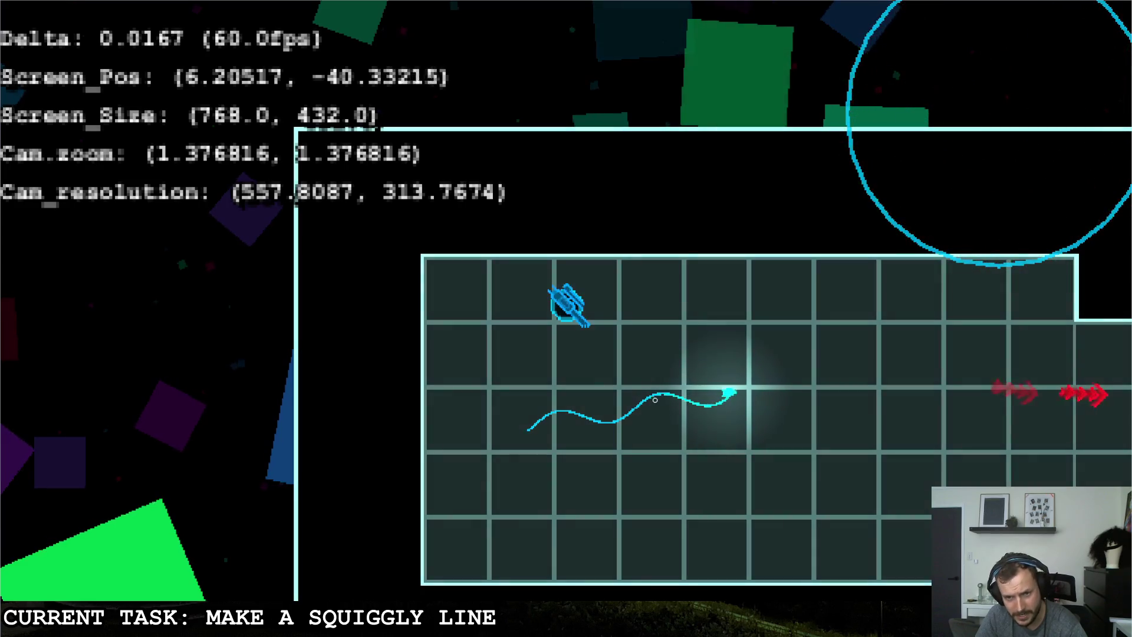
{"action": "key", "text": "Escape"}
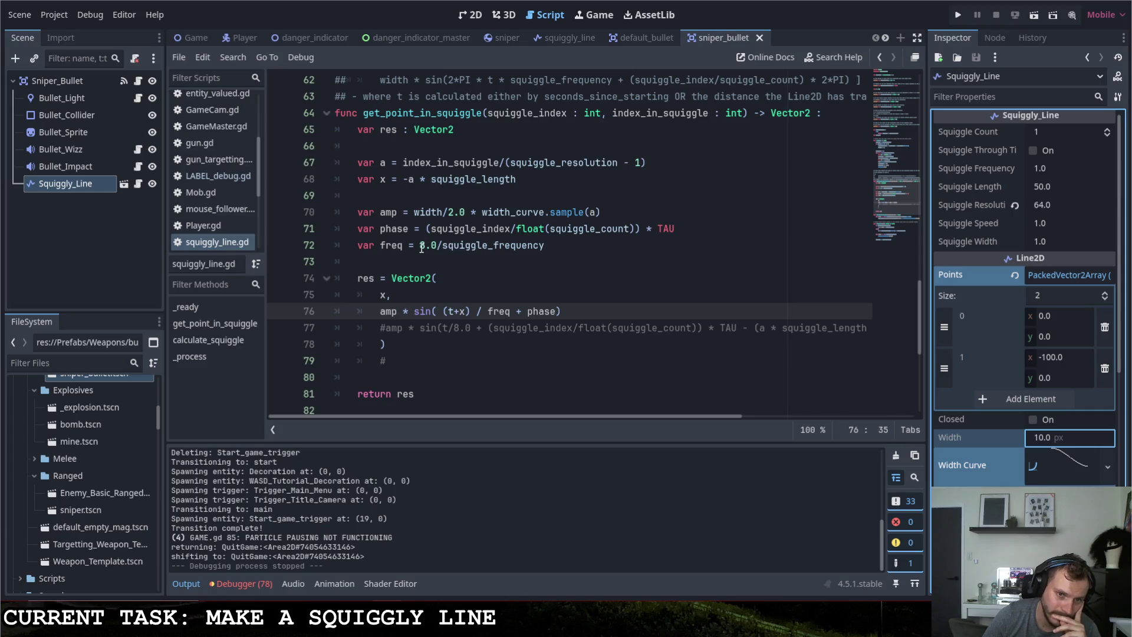
Change the freq constant on line 72 from 8.0 to 16 and test-run the game
{"action": "left_click_drag", "start_coordinate": [421, 247], "coordinate": [433, 248]}
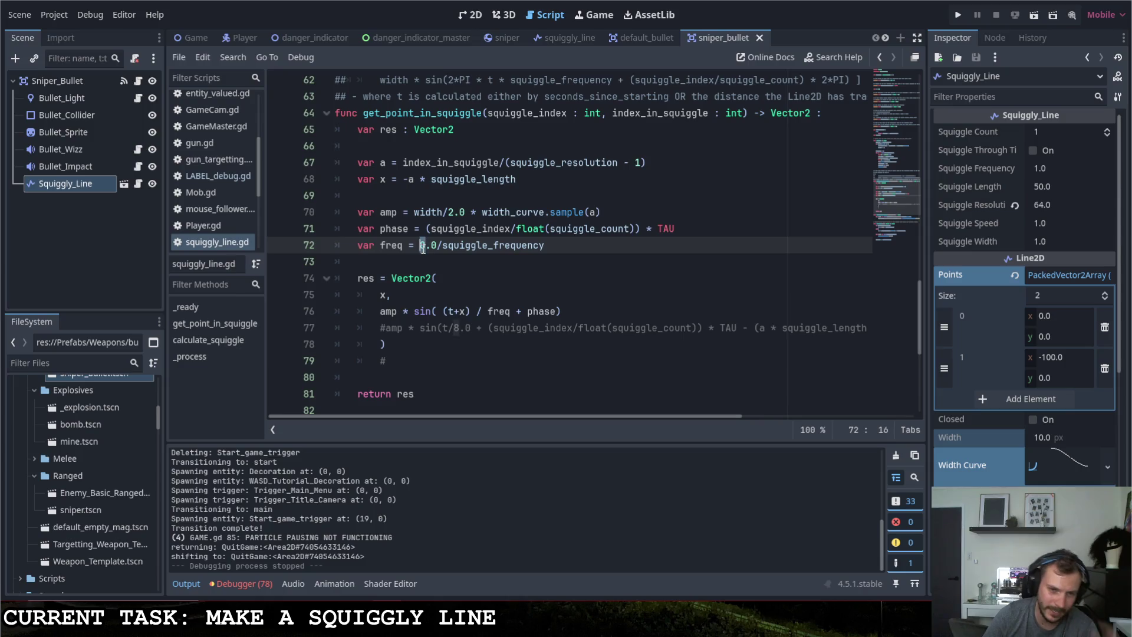
{"action": "type", "text": "16"}
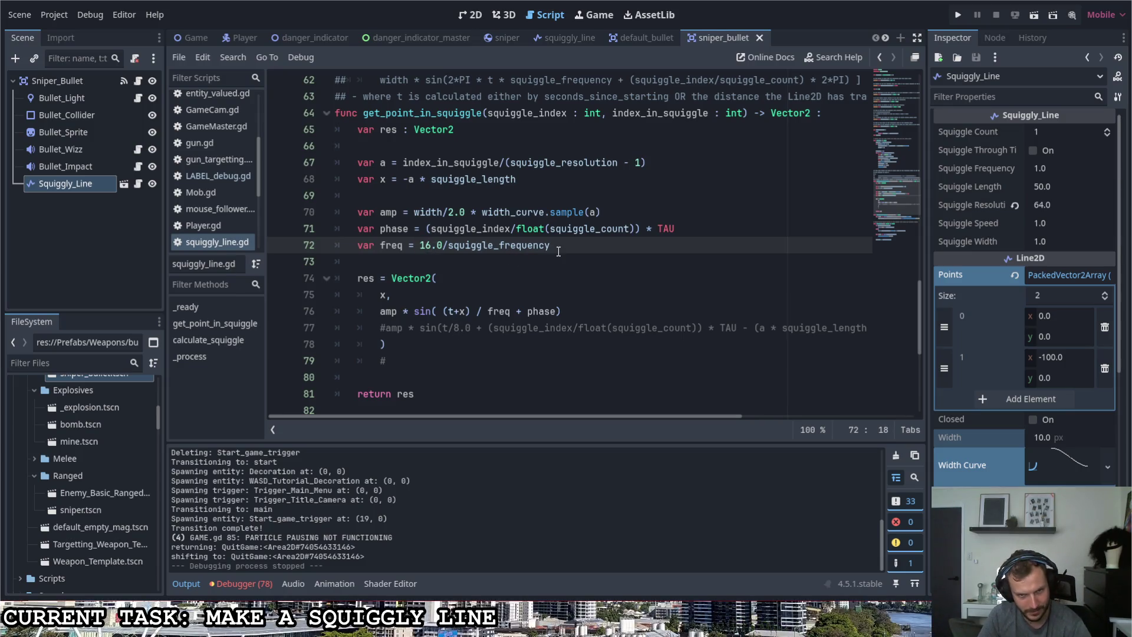
{"action": "left_click", "coordinate": [958, 16]}
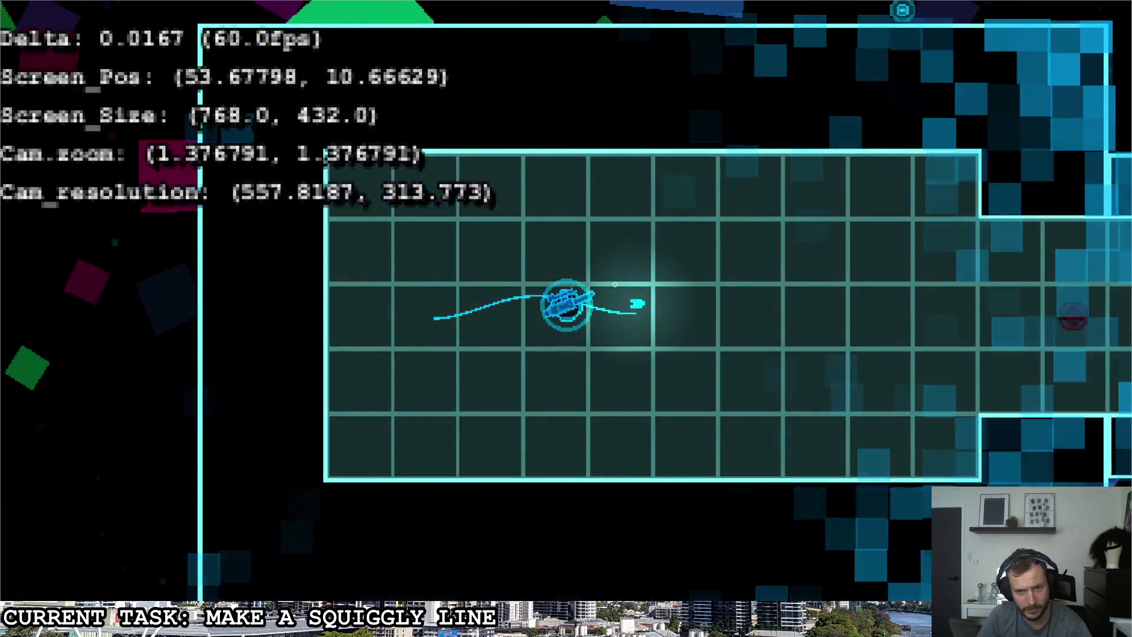
{"action": "key", "text": "Escape"}
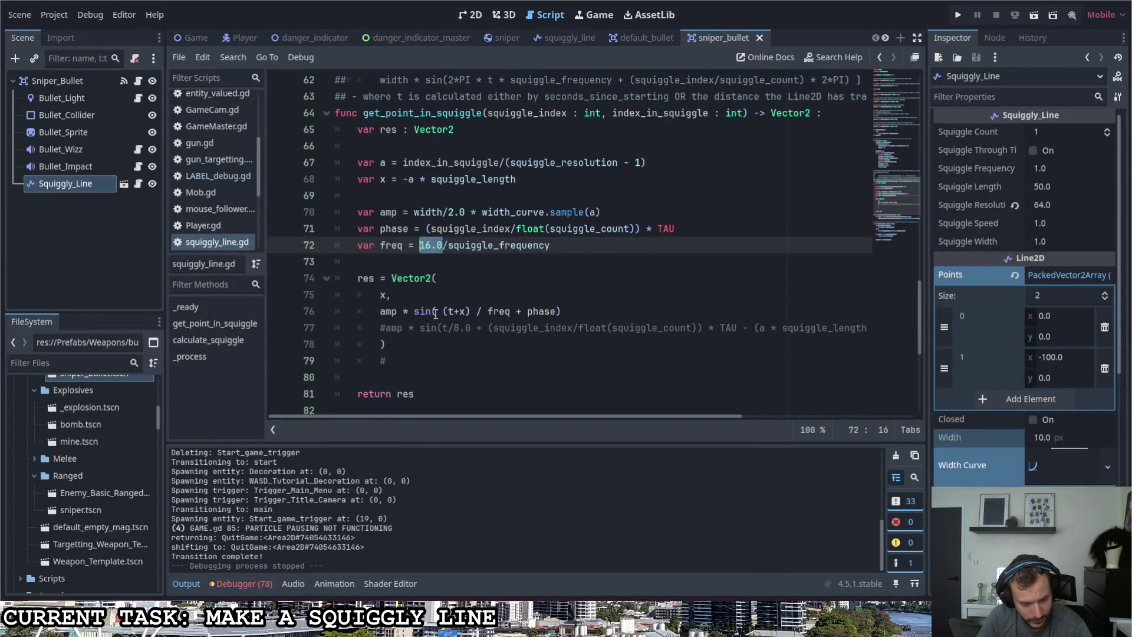
Make line 72 read freq = (squiggle_length/6.25)/squiggle_frequency, save, and run the game
{"action": "mouse_move", "coordinate": [271, 624]}
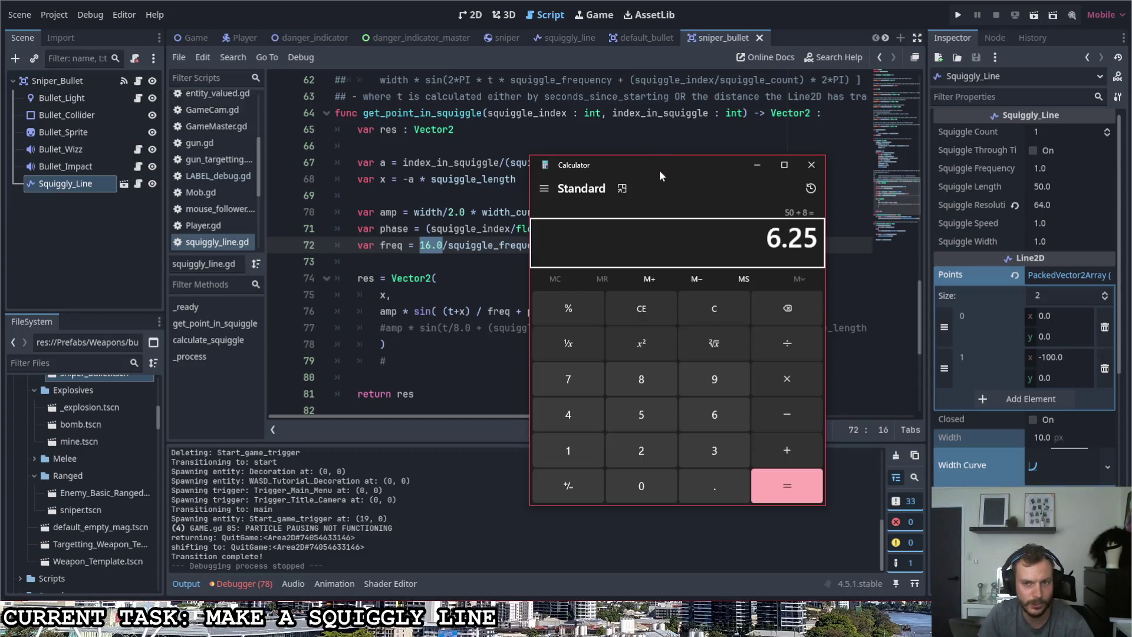
{"action": "mouse_move", "coordinate": [679, 154]}
{"action": "left_mouse_down"}
{"action": "mouse_move", "coordinate": [827, 95]}
{"action": "mouse_move", "coordinate": [733, 86]}
{"action": "mouse_move", "coordinate": [757, 80]}
{"action": "left_mouse_up"}
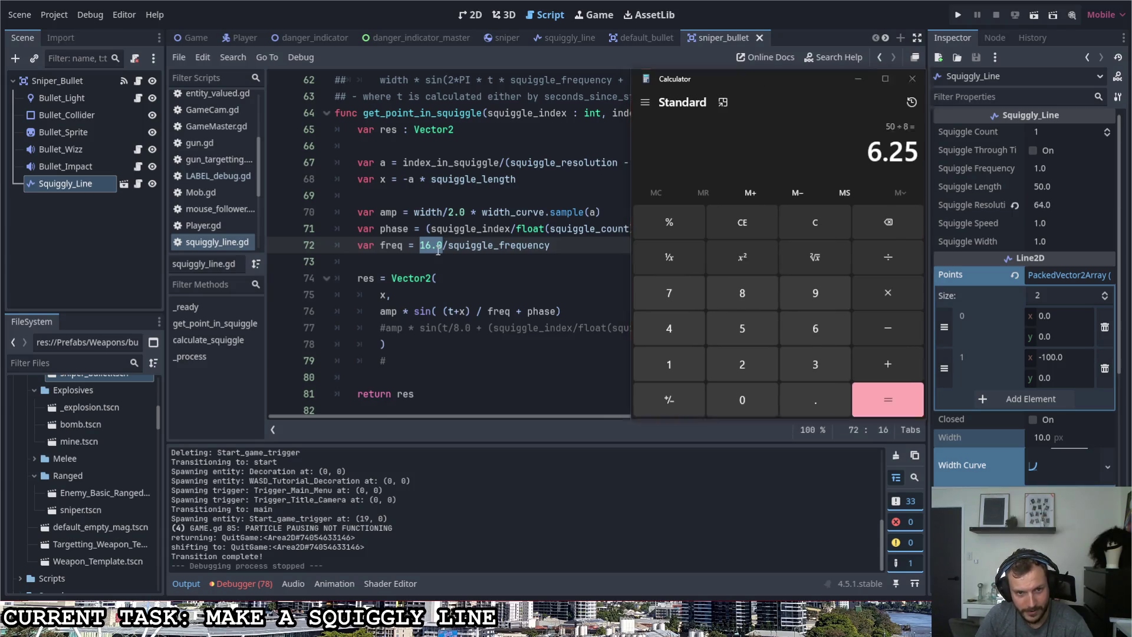
{"action": "left_click", "coordinate": [440, 248]}
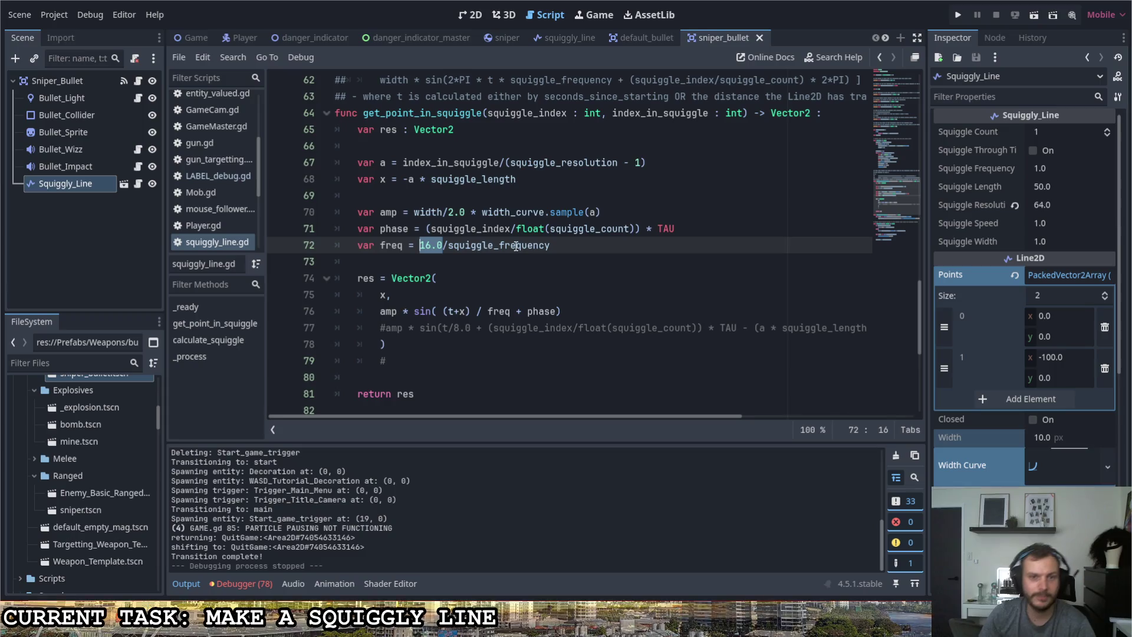
{"action": "mouse_move", "coordinate": [516, 246]}
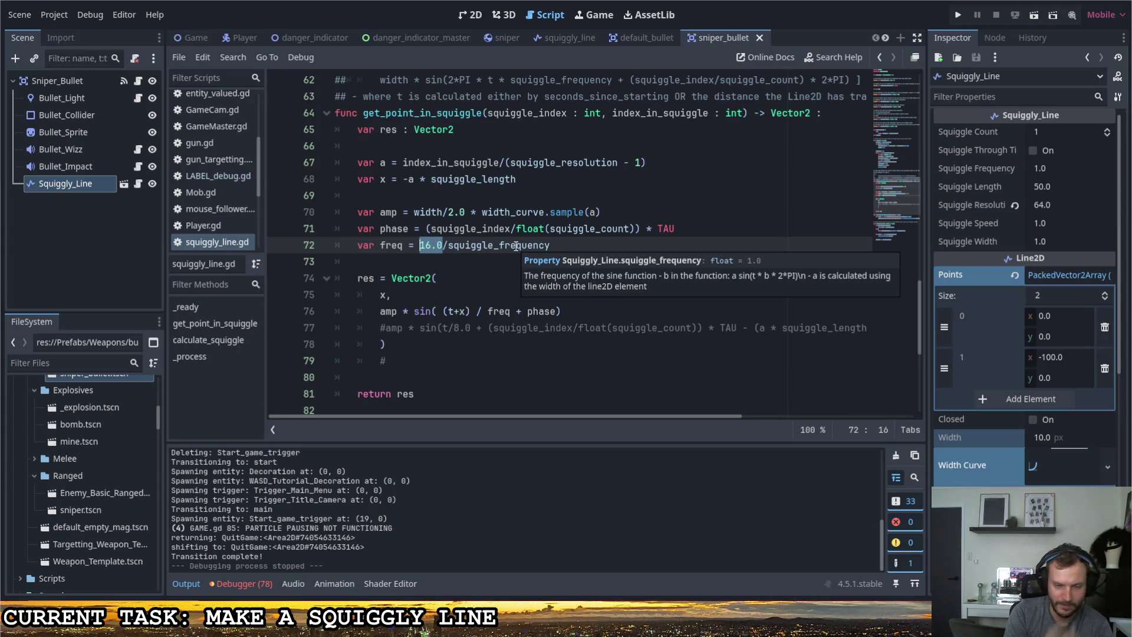
{"action": "type", "text": "("}
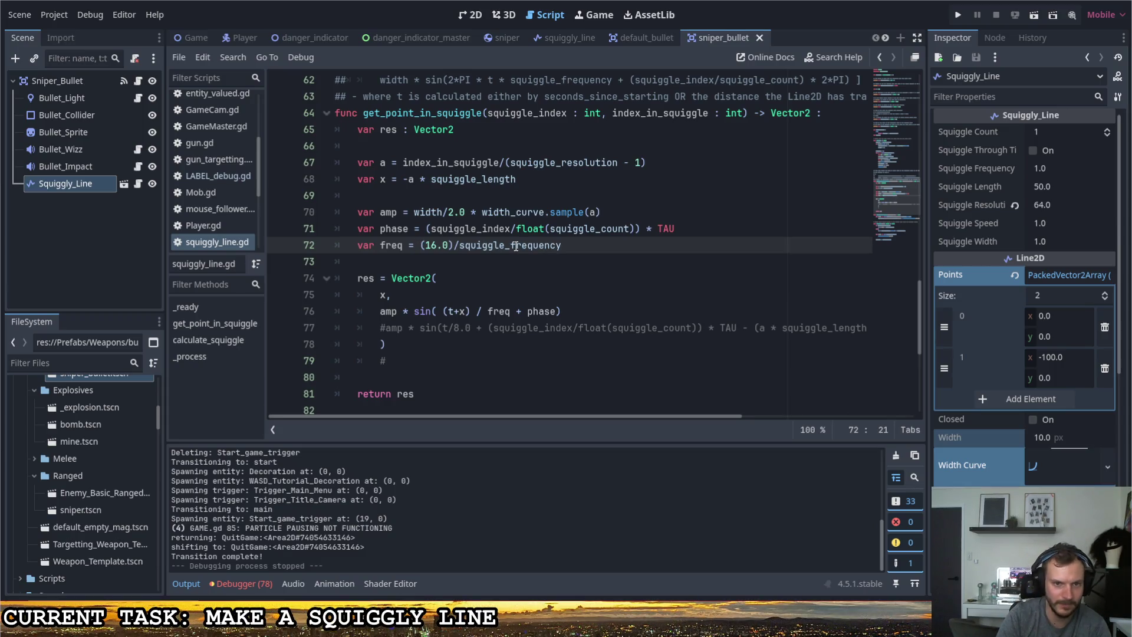
{"action": "key", "text": "BackSpace"}
{"action": "key", "text": "BackSpace"}
{"action": "type", "text": "squiggle"}
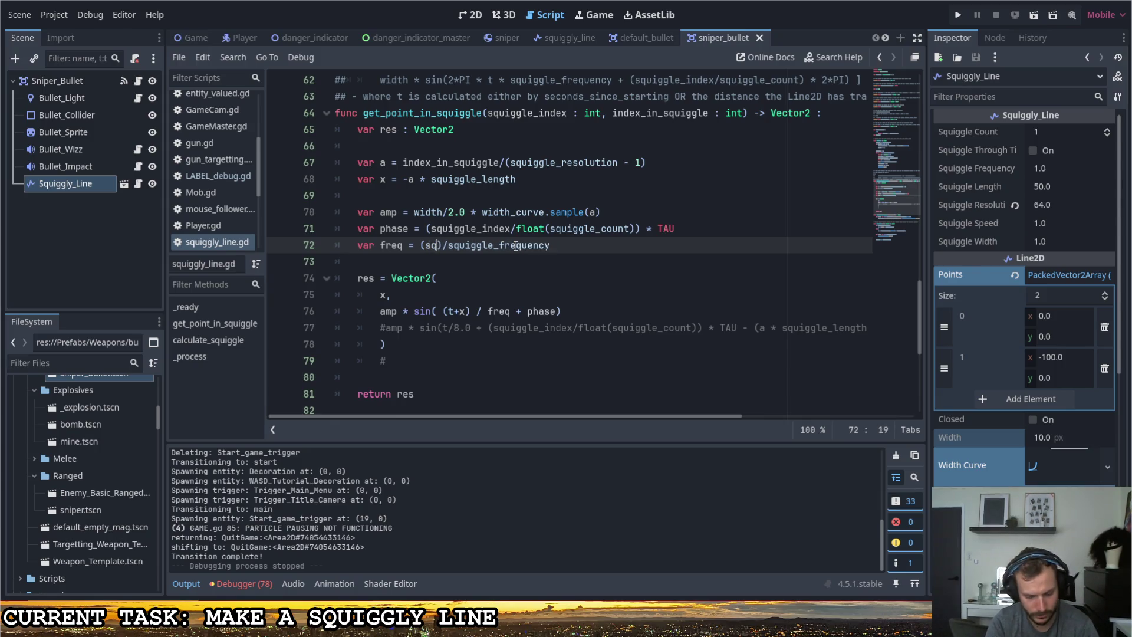
{"action": "type", "text": "_length/6.25"}
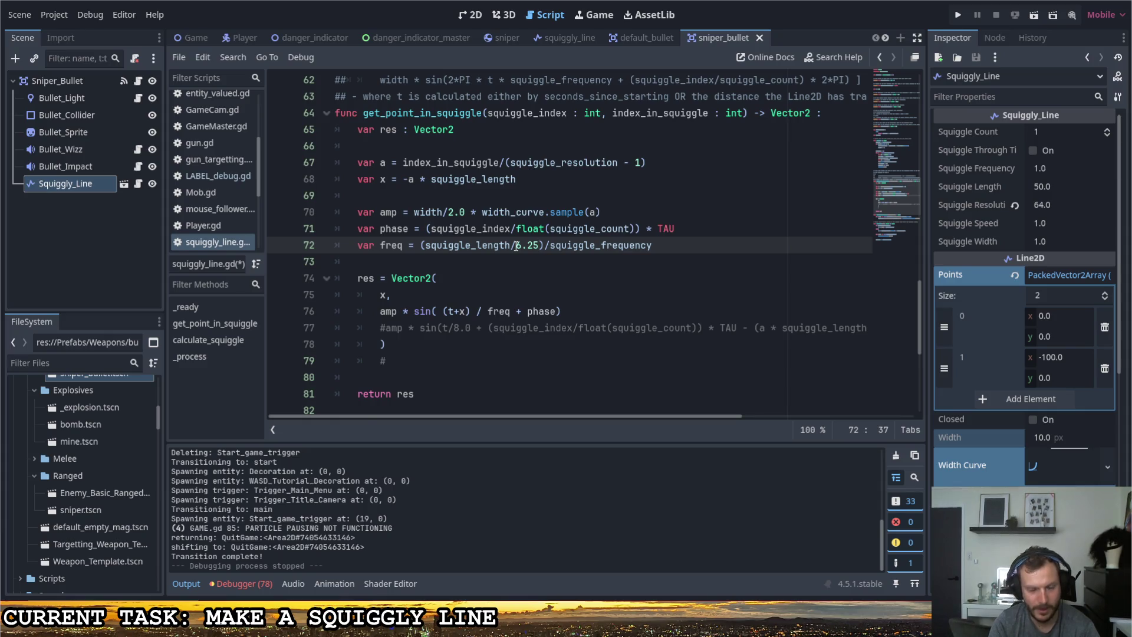
{"action": "key", "text": "ctrl+s"}
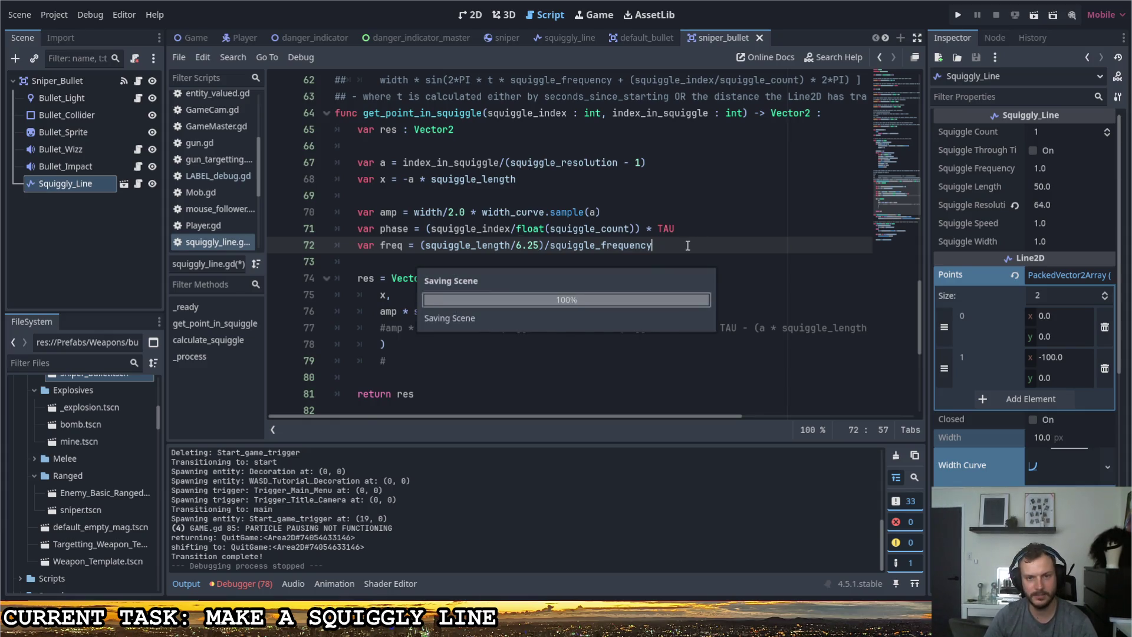
{"action": "key", "text": "F5"}
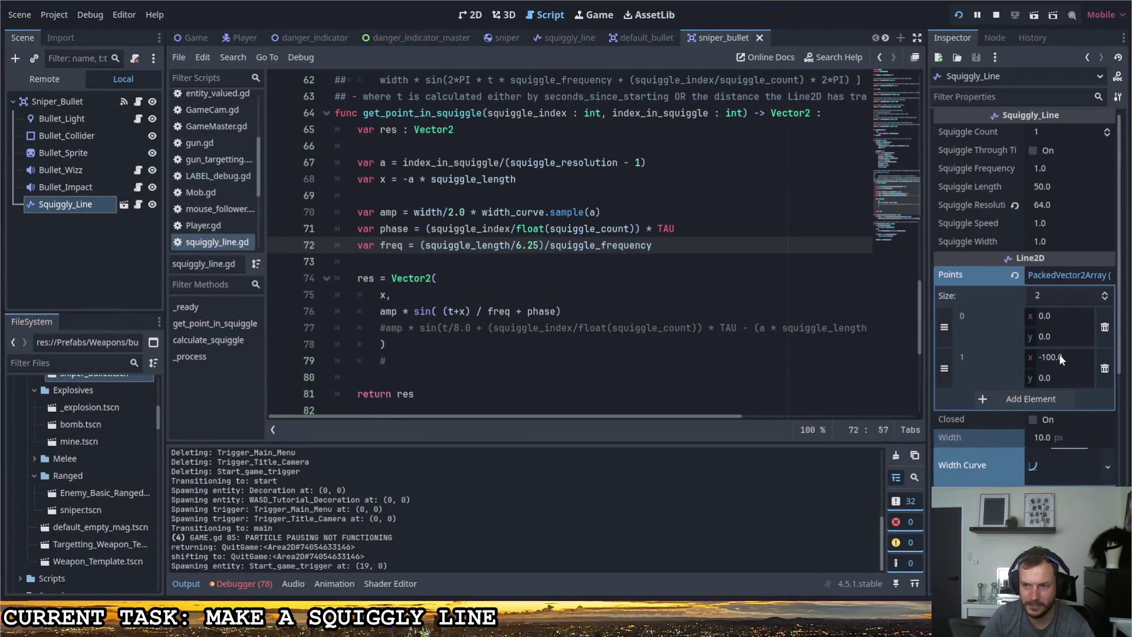
Set the Squiggly_Line's second point x to -20 and fire test shots before quitting
{"action": "left_click", "coordinate": [1061, 356]}
{"action": "type", "text": "-2"}
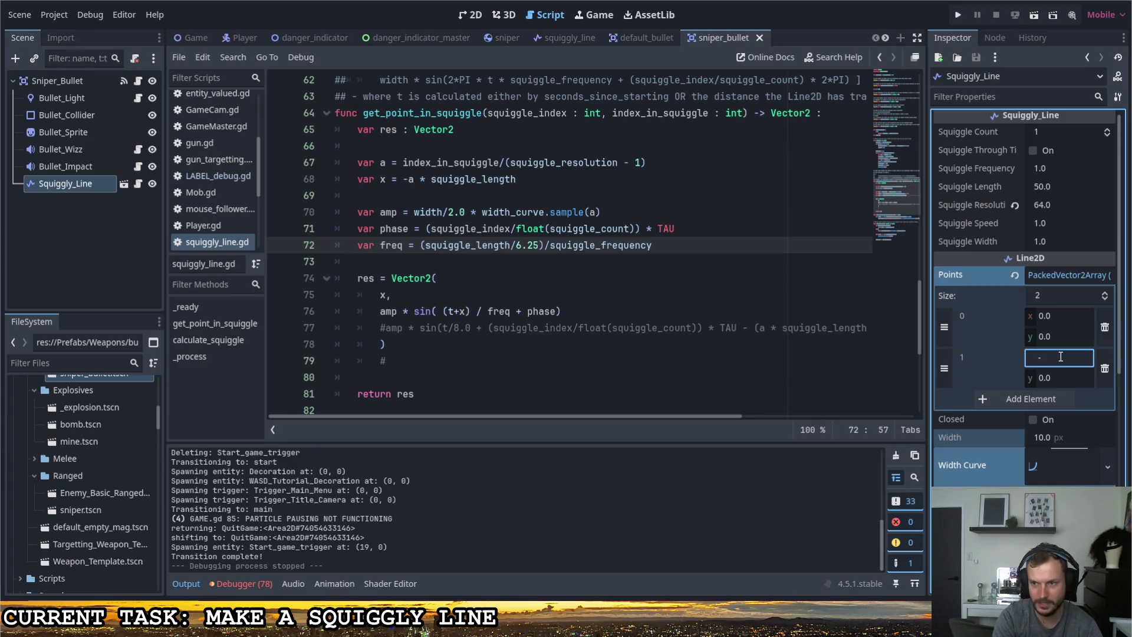
{"action": "type", "text": "0"}
{"action": "key", "text": "Return"}
{"action": "left_click", "coordinate": [957, 15]}
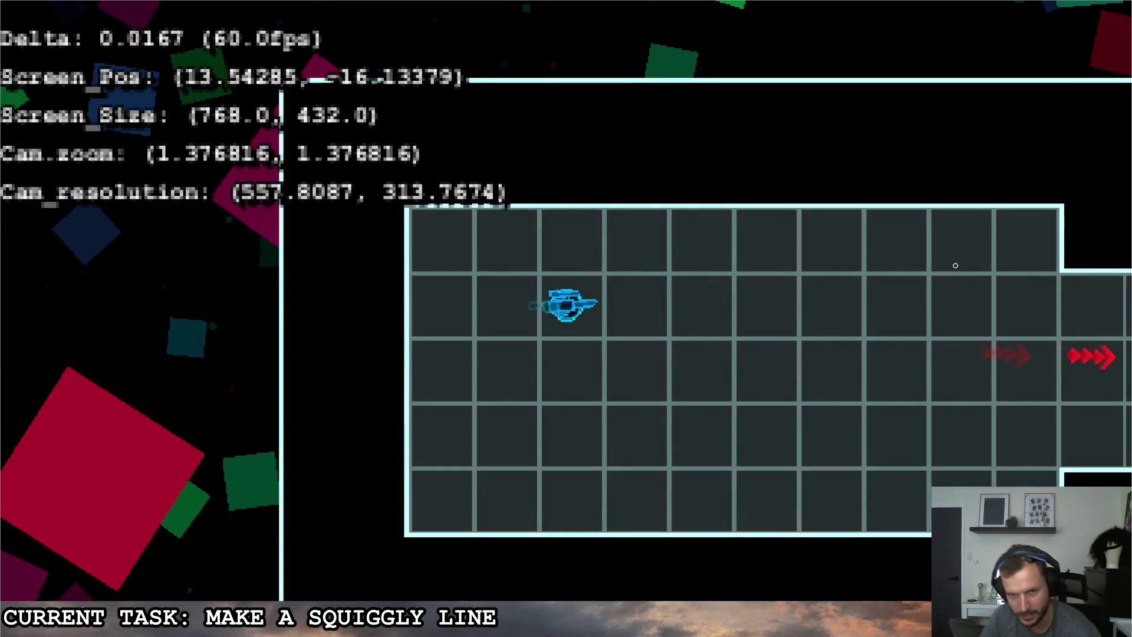
{"action": "left_click", "coordinate": [1019, 248]}
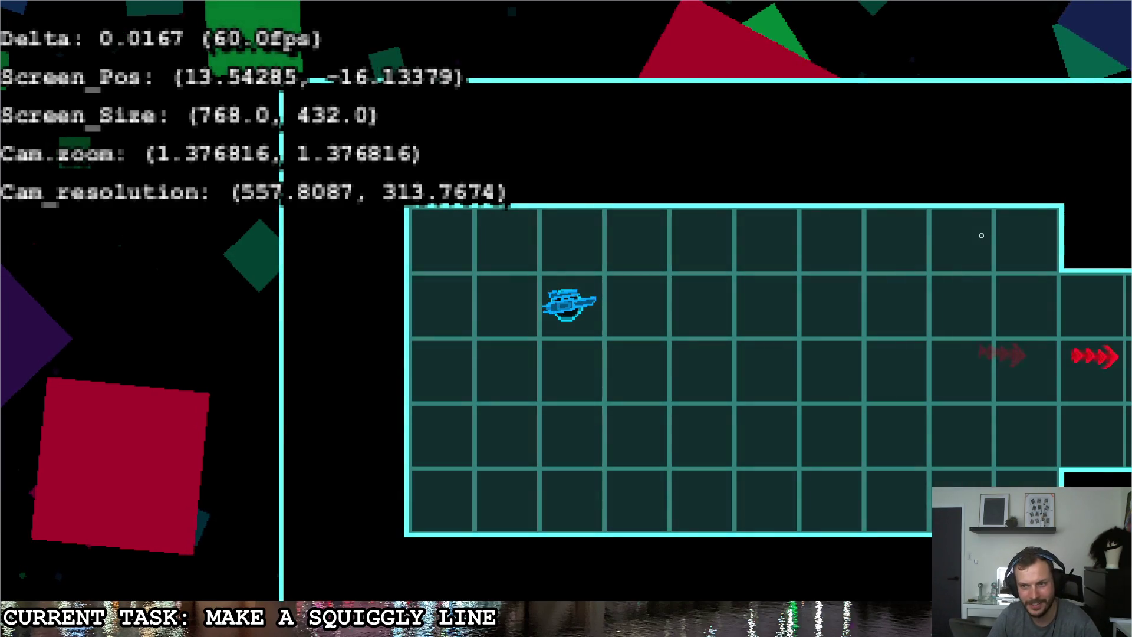
{"action": "left_click", "coordinate": [1023, 237]}
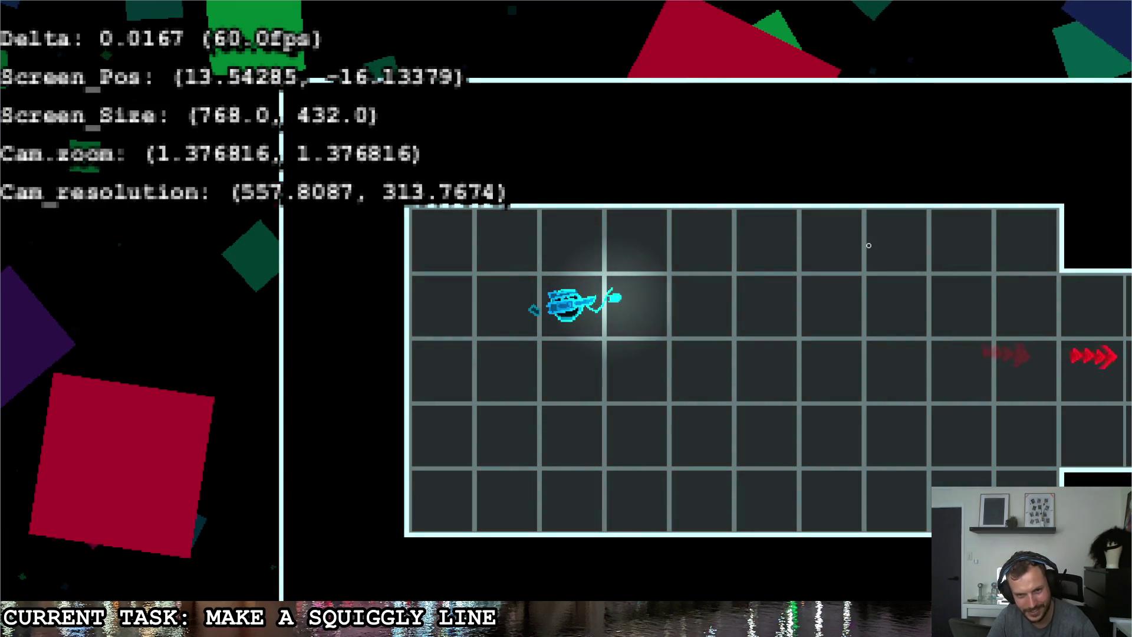
{"action": "key", "text": "Escape"}
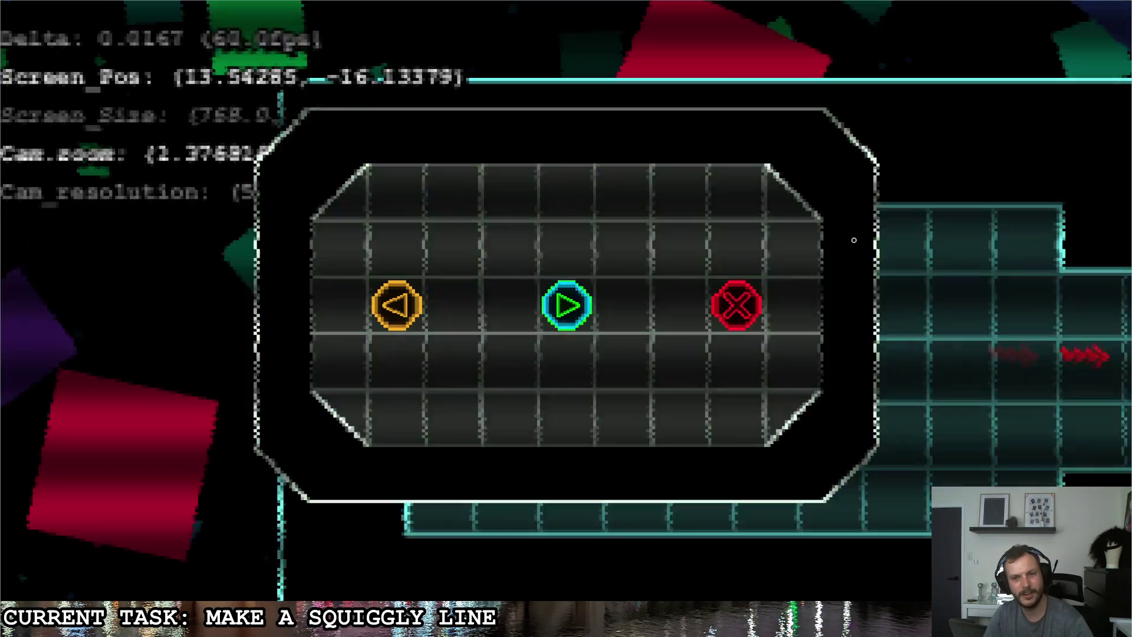
{"action": "key", "text": "Right"}
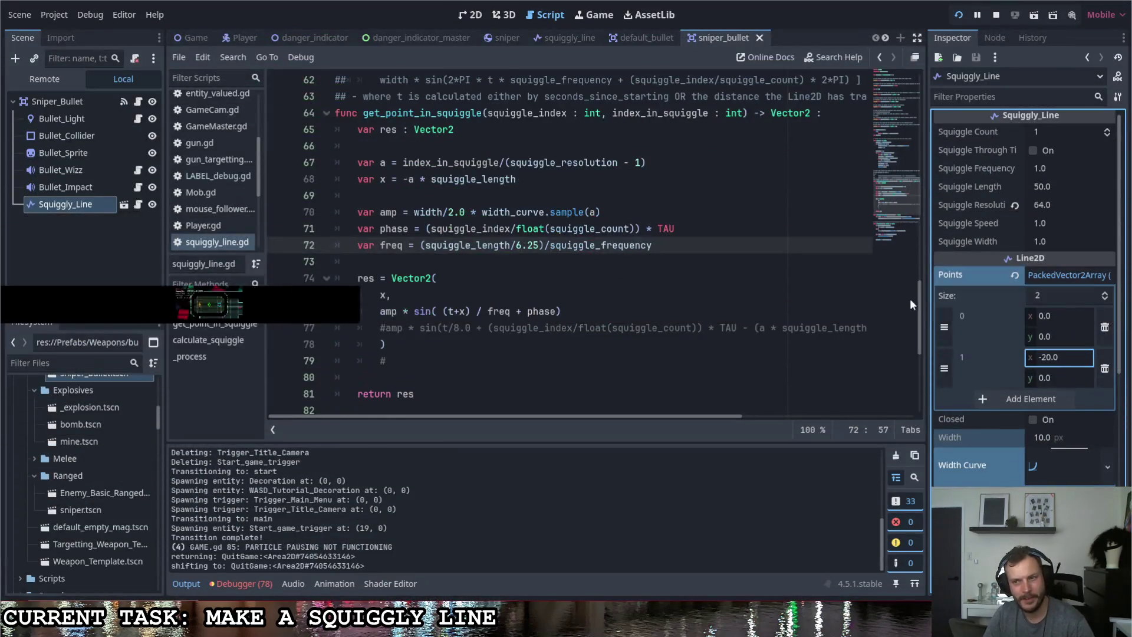
{"action": "left_click_drag", "start_coordinate": [540, 249], "coordinate": [516, 250]}
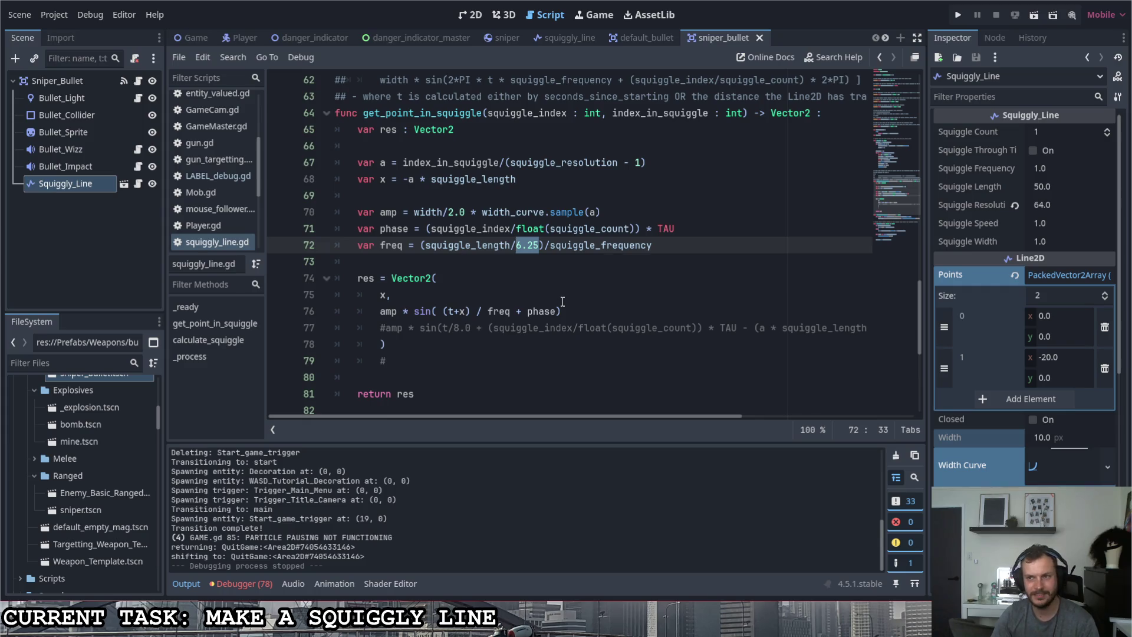
Raise the Sniper_Bullet Speed to 200 and fire test bullets across the level
{"action": "left_click", "coordinate": [85, 85]}
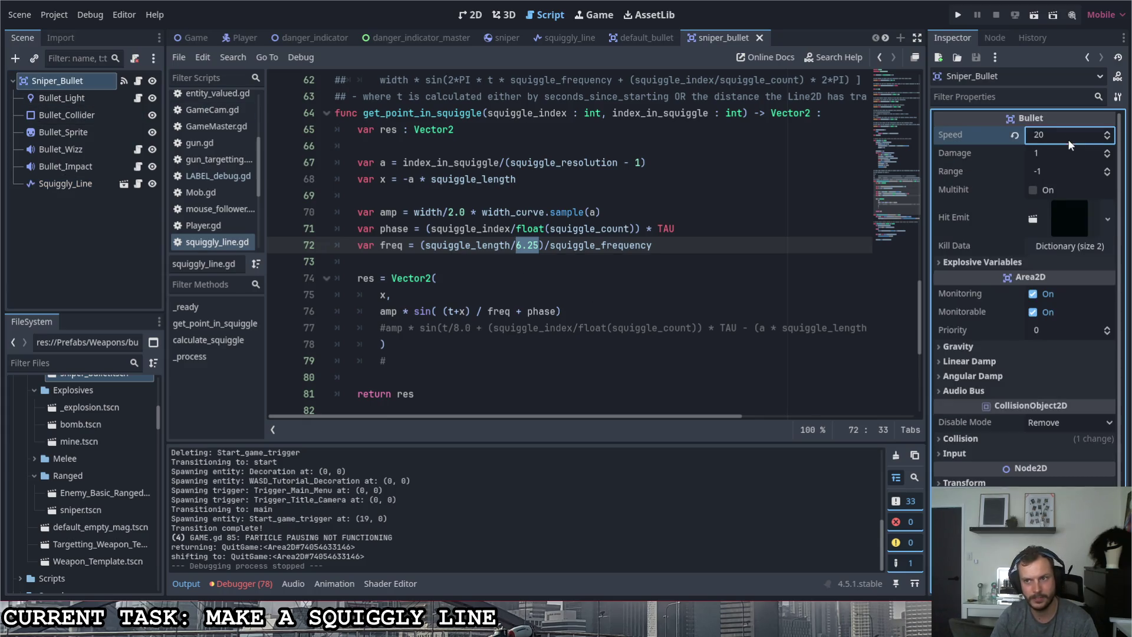
{"action": "type", "text": "200"}
{"action": "key", "text": "Return"}
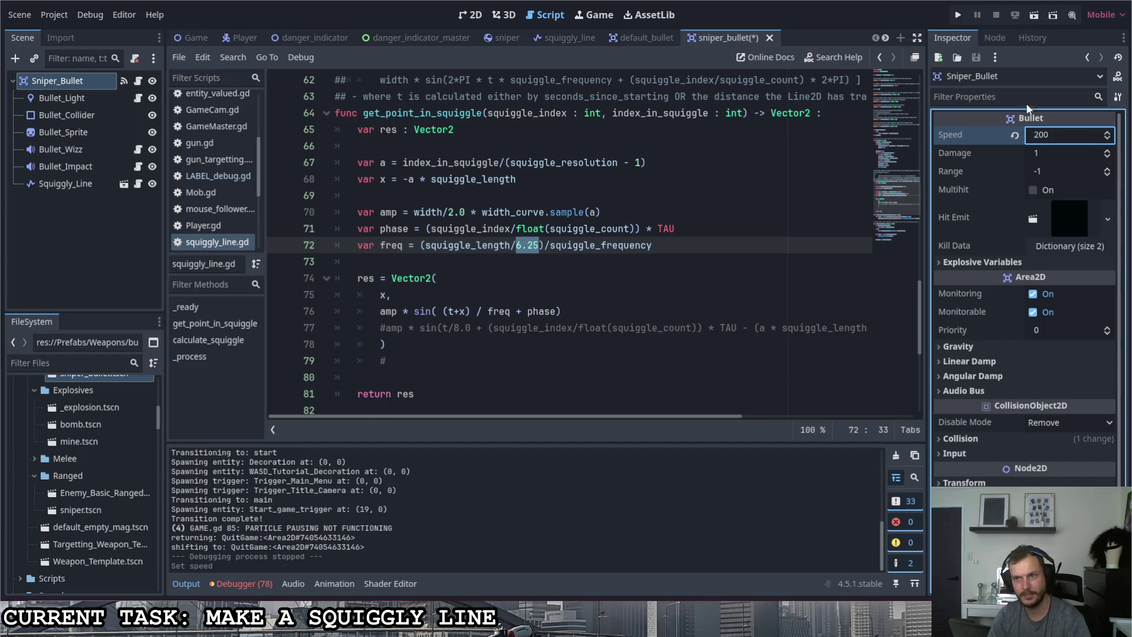
{"action": "left_click", "coordinate": [959, 15]}
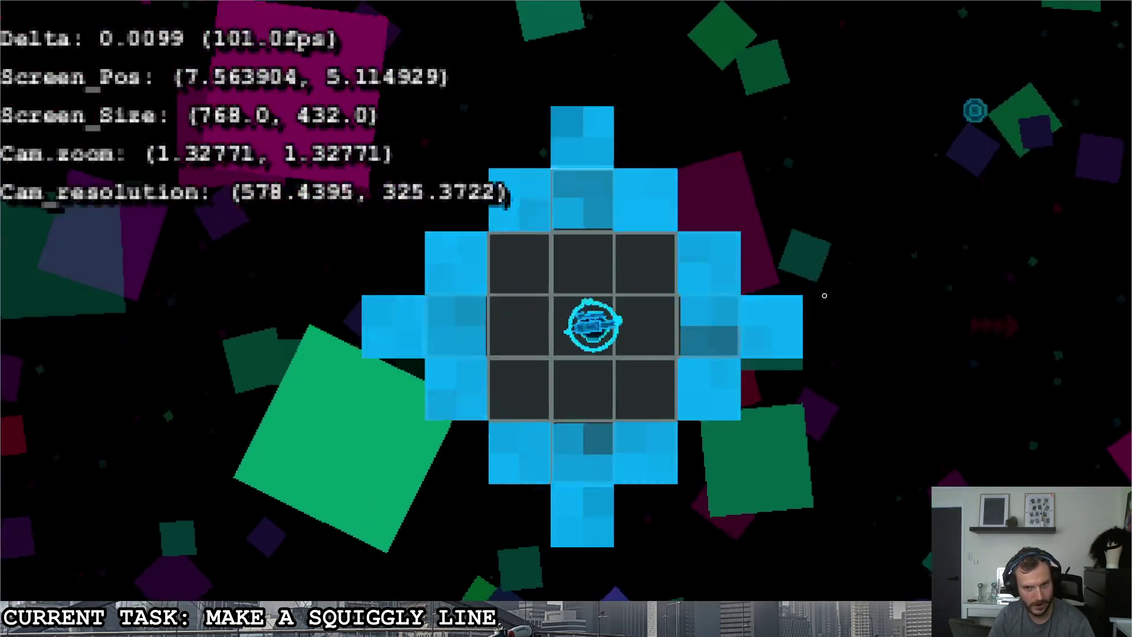
{"action": "left_click", "coordinate": [790, 294]}
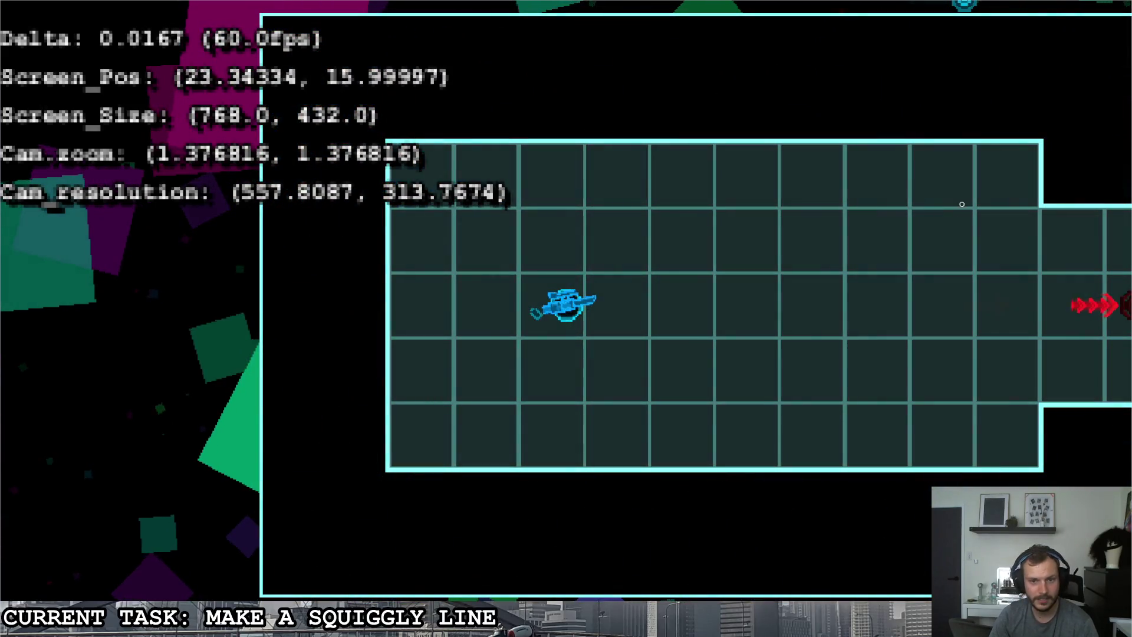
{"action": "left_click", "coordinate": [963, 200]}
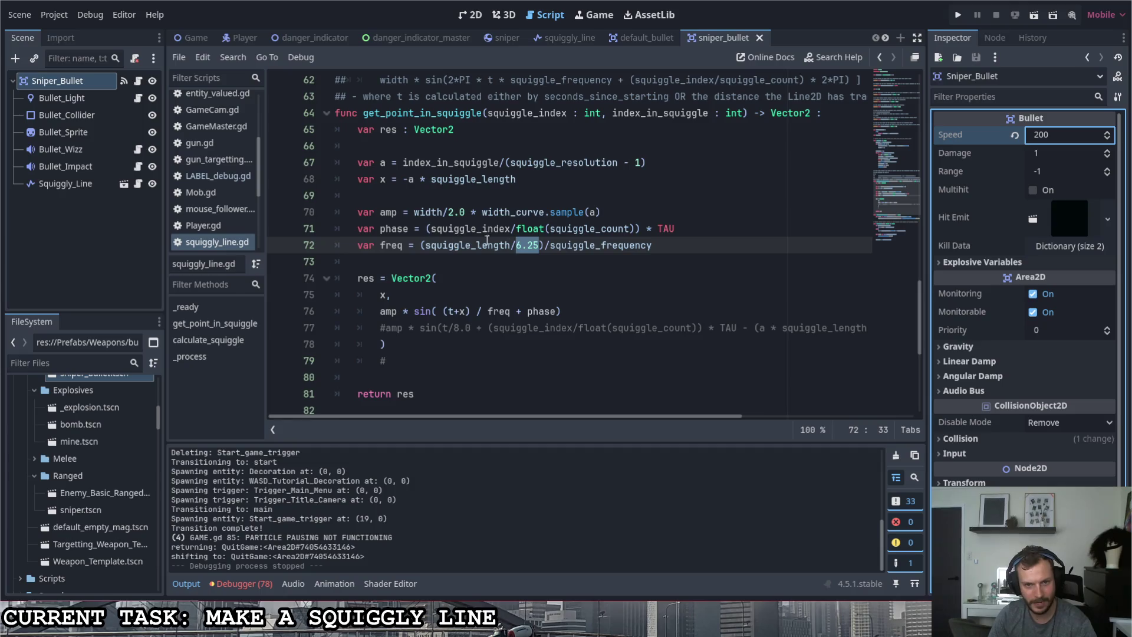
{"action": "left_click", "coordinate": [650, 247]}
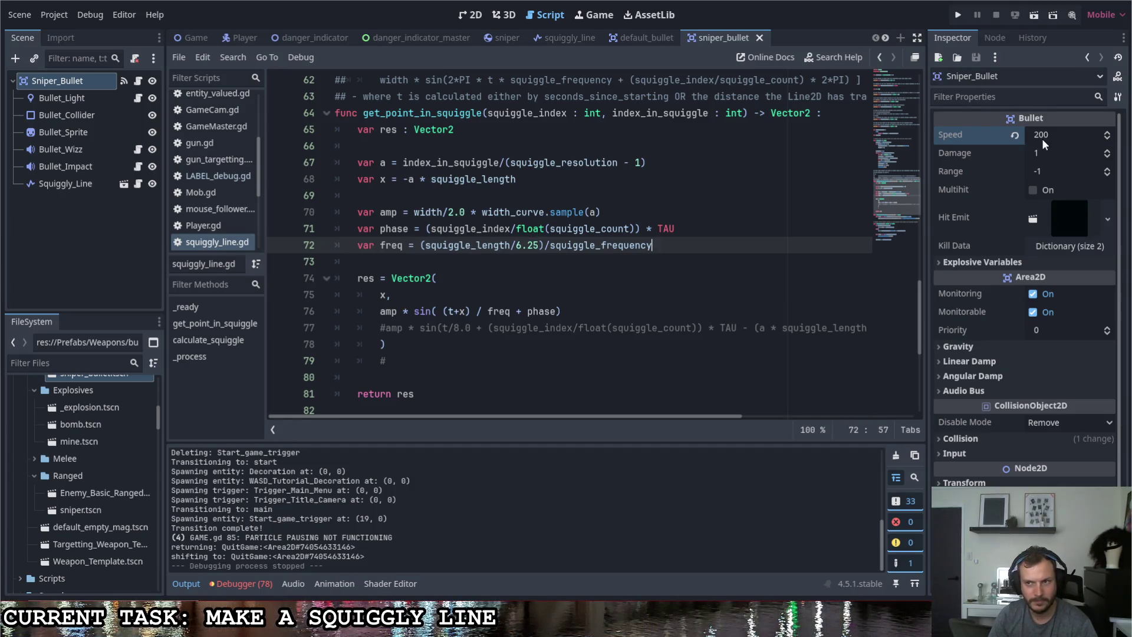
Inspect the global_velocity.length() term on line 92 in _process
{"action": "scroll", "coordinate": [568, 393], "scroll_direction": "down", "scroll_amount": 5}
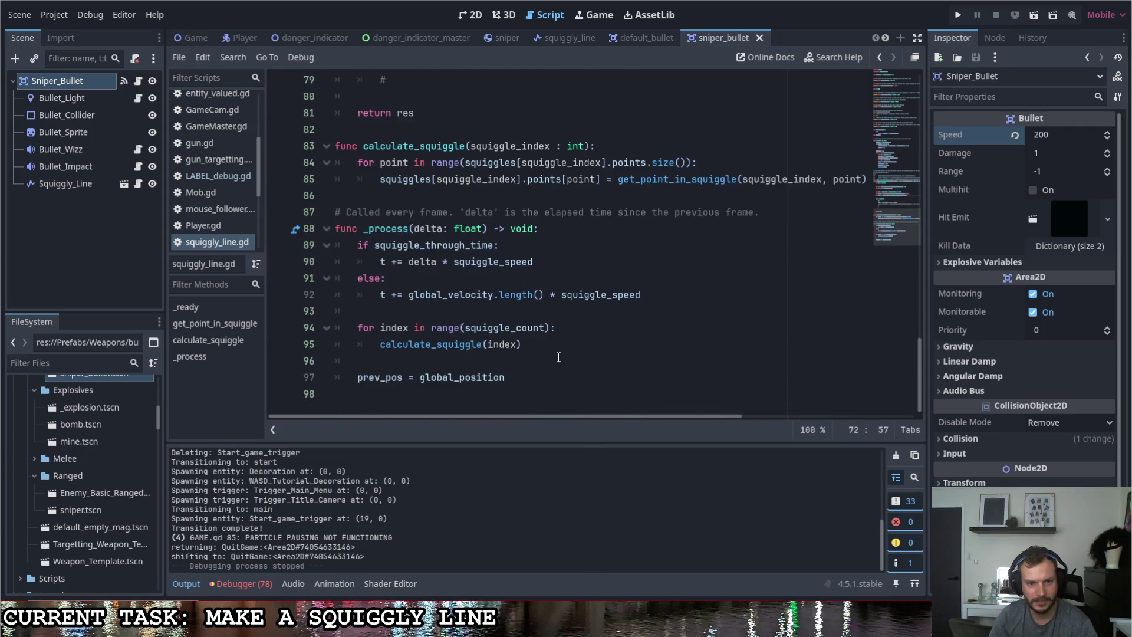
{"action": "left_click_drag", "start_coordinate": [409, 296], "coordinate": [555, 296]}
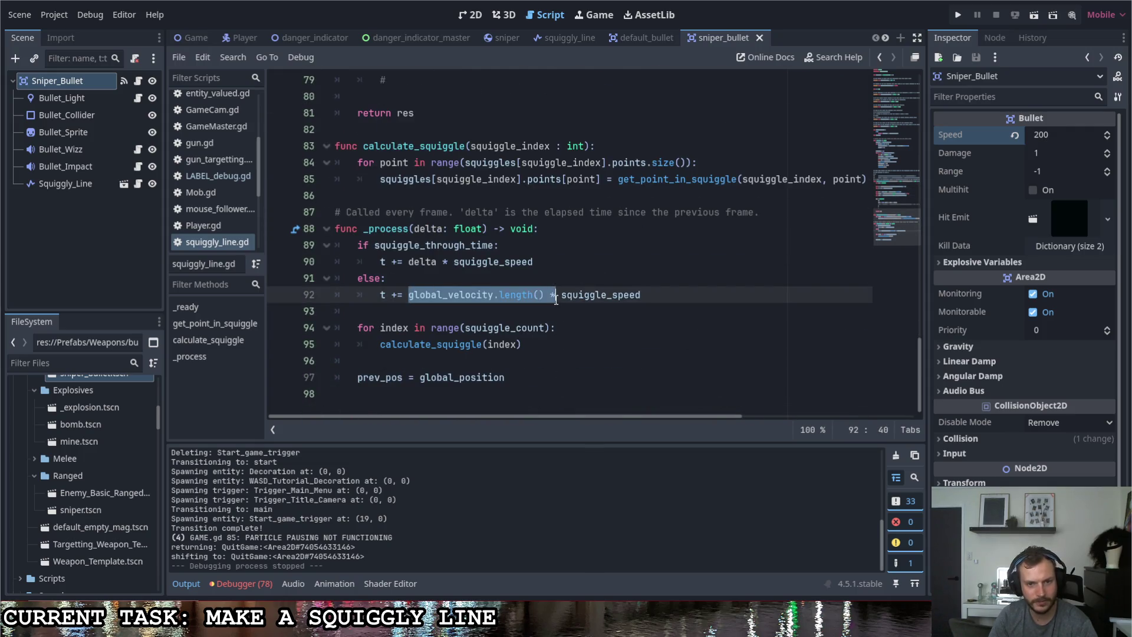
{"action": "left_click", "coordinate": [570, 295]}
{"action": "left_click_drag", "start_coordinate": [411, 299], "coordinate": [547, 306]}
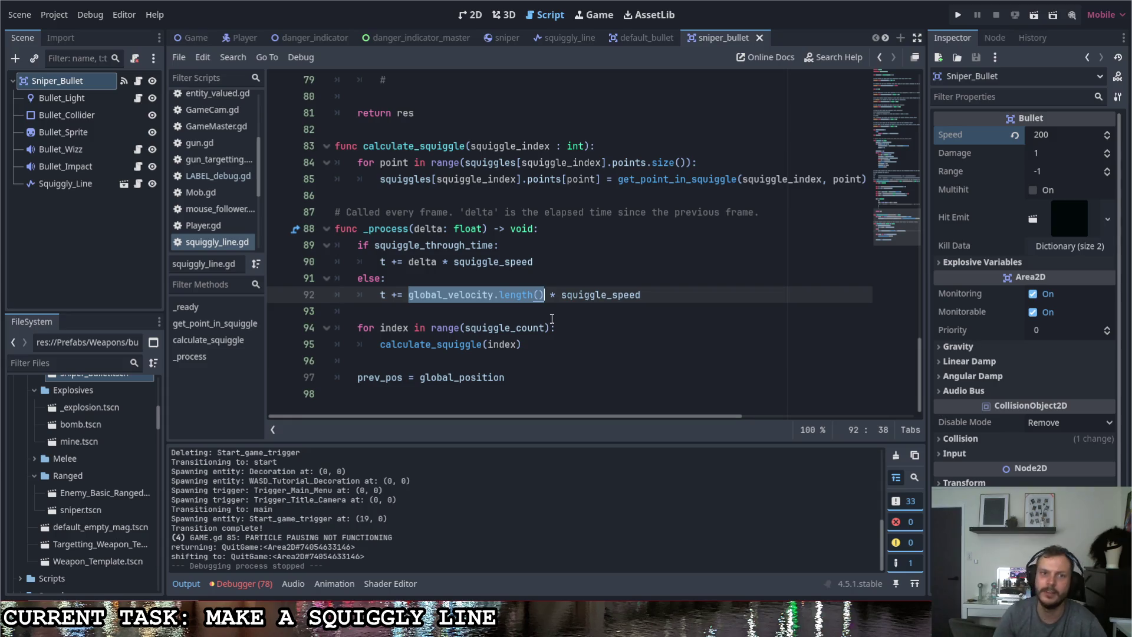
Replace the 6.25 divisor on line 72 with TAU and review the resulting expression
{"action": "scroll", "coordinate": [554, 319], "scroll_direction": "up", "scroll_amount": 8}
{"action": "left_click_drag", "start_coordinate": [540, 361], "coordinate": [517, 361]}
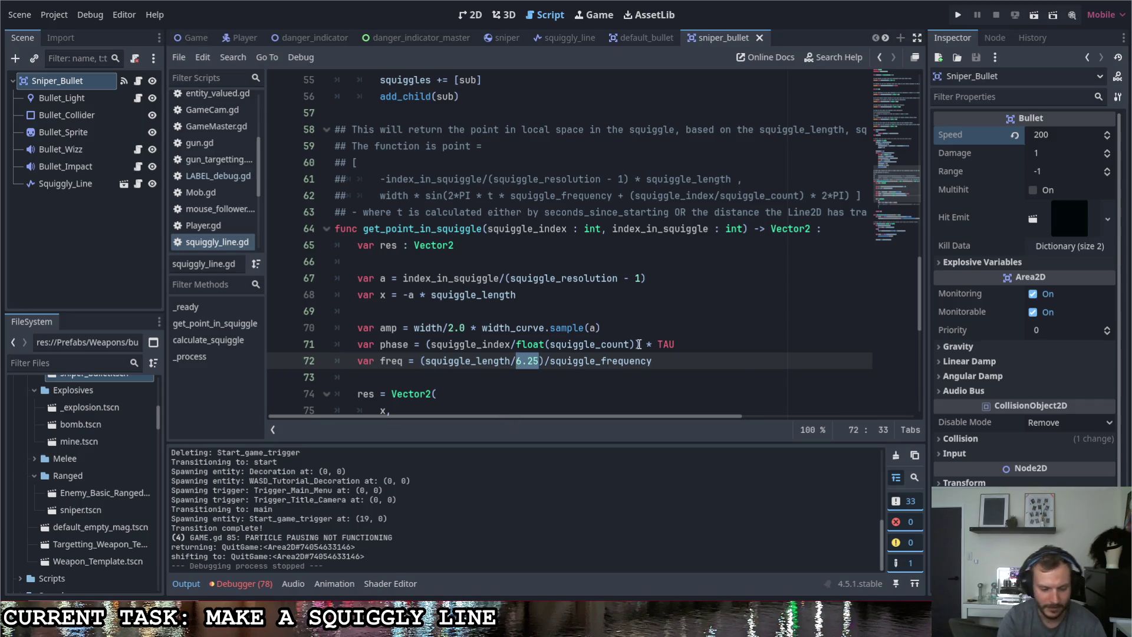
{"action": "type", "text": "TAU"}
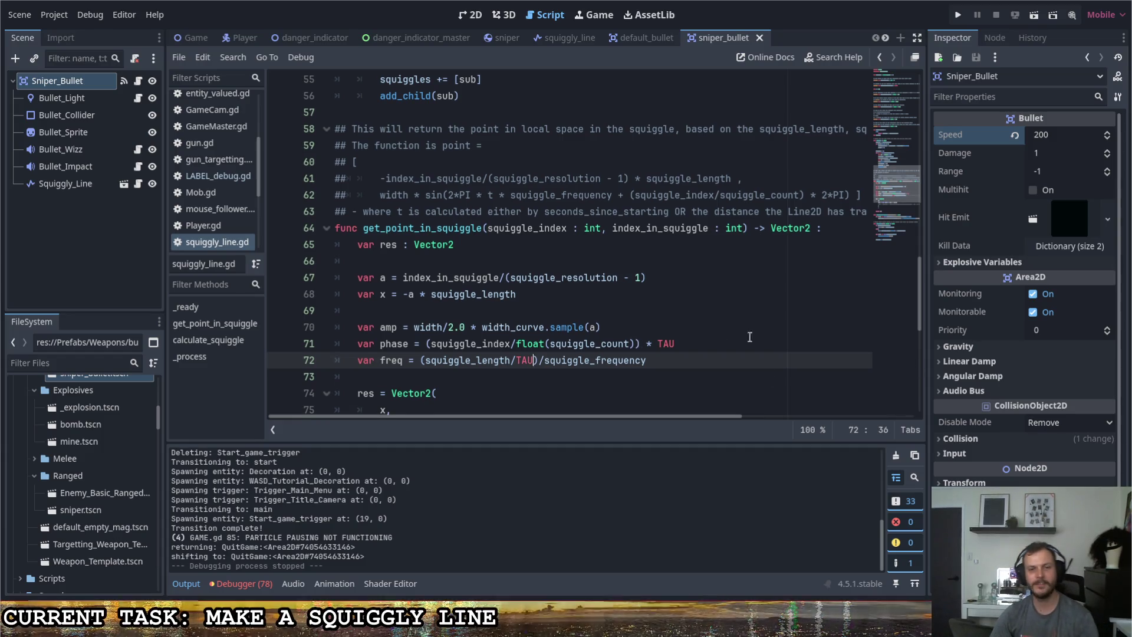
{"action": "left_click", "coordinate": [689, 319]}
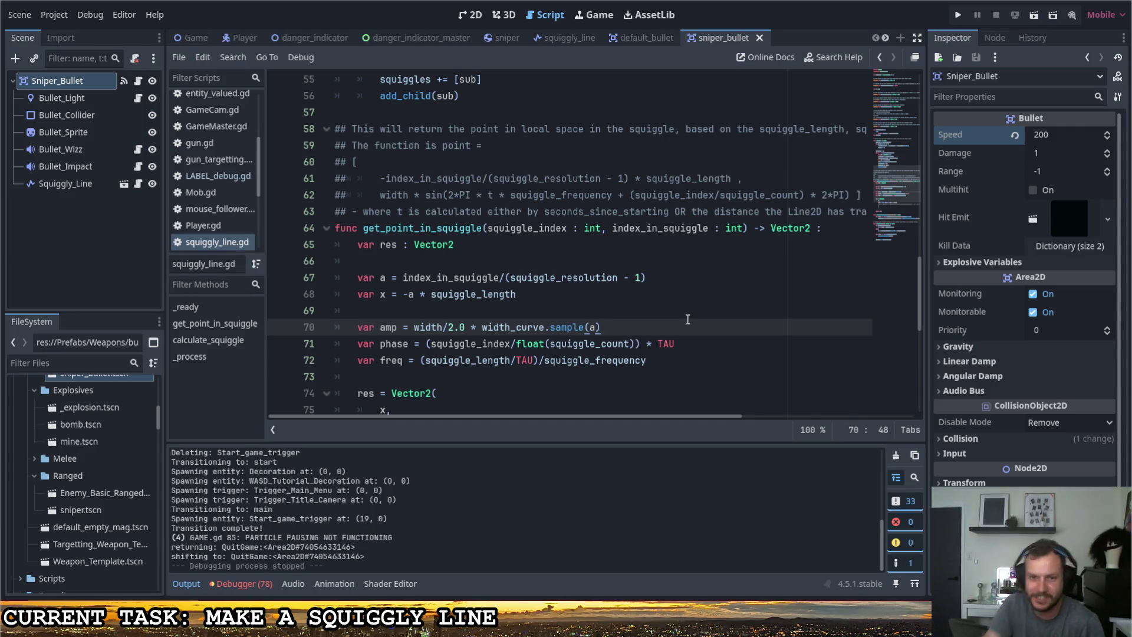
{"action": "left_click_drag", "start_coordinate": [426, 361], "coordinate": [533, 360]}
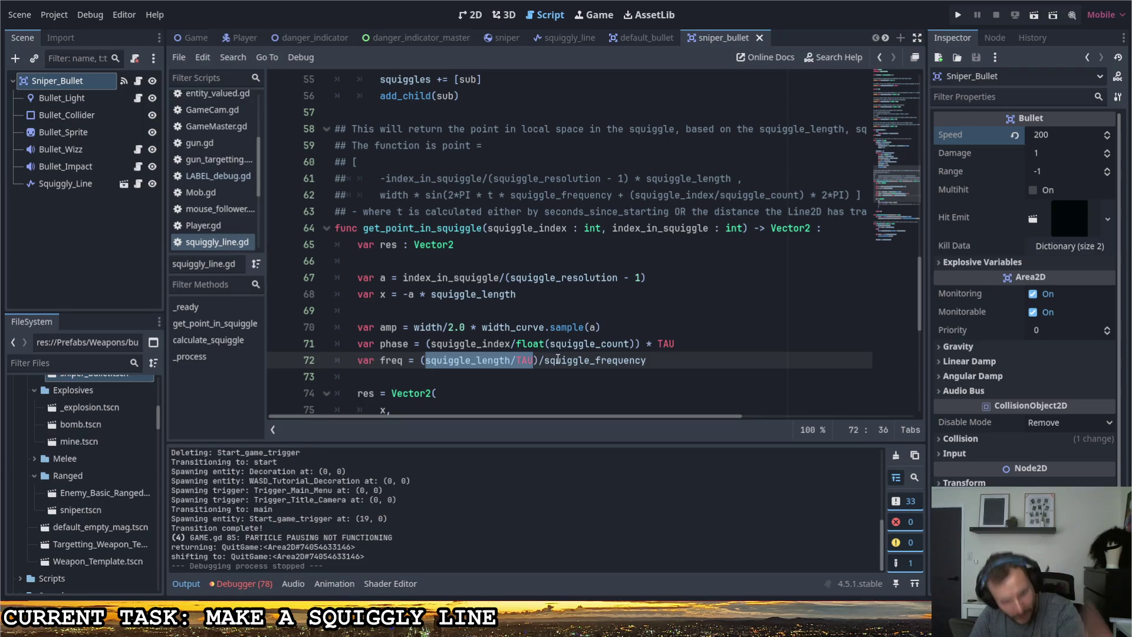
{"action": "left_click_drag", "start_coordinate": [545, 363], "coordinate": [664, 362]}
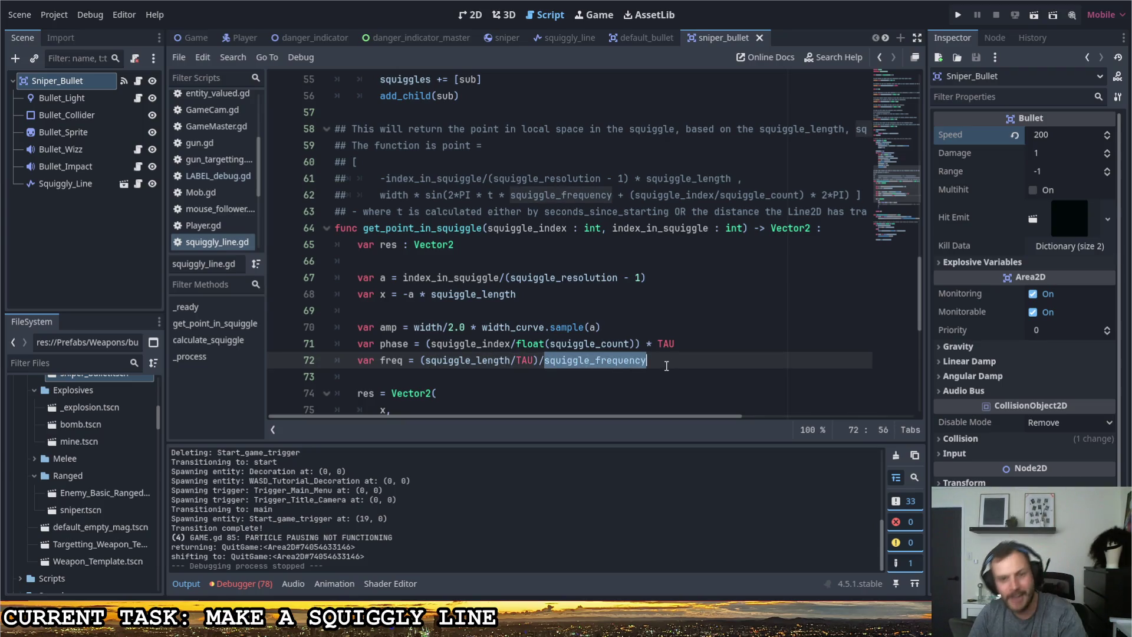
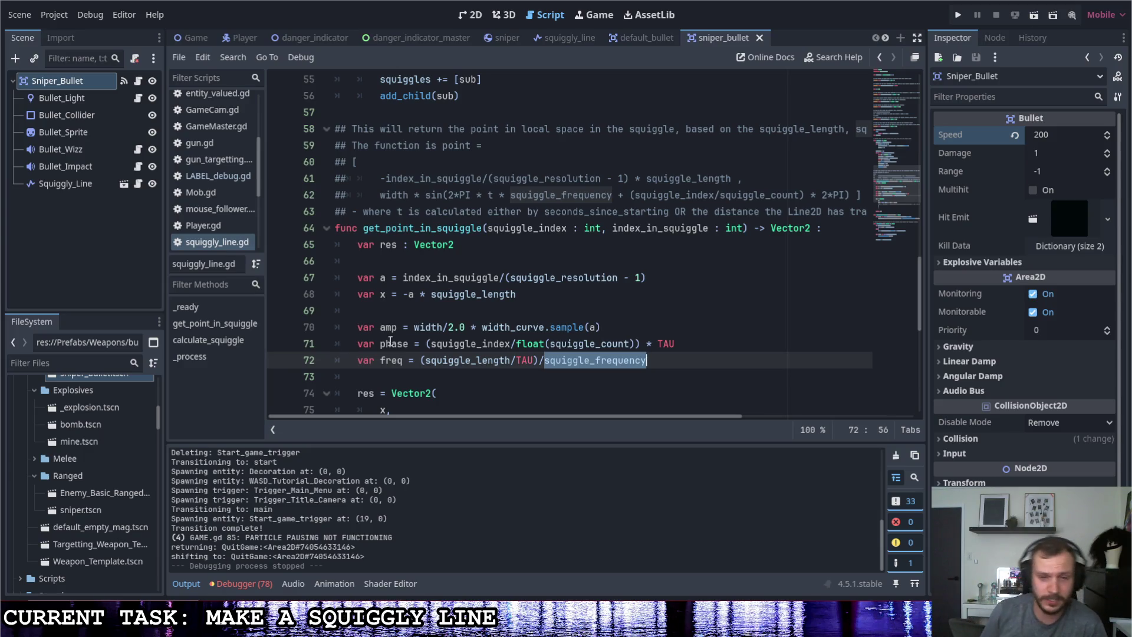
Place Calculator beside the script and compute 50 ÷ 8 = 6.25
{"action": "left_click_drag", "start_coordinate": [420, 360], "coordinate": [536, 359]}
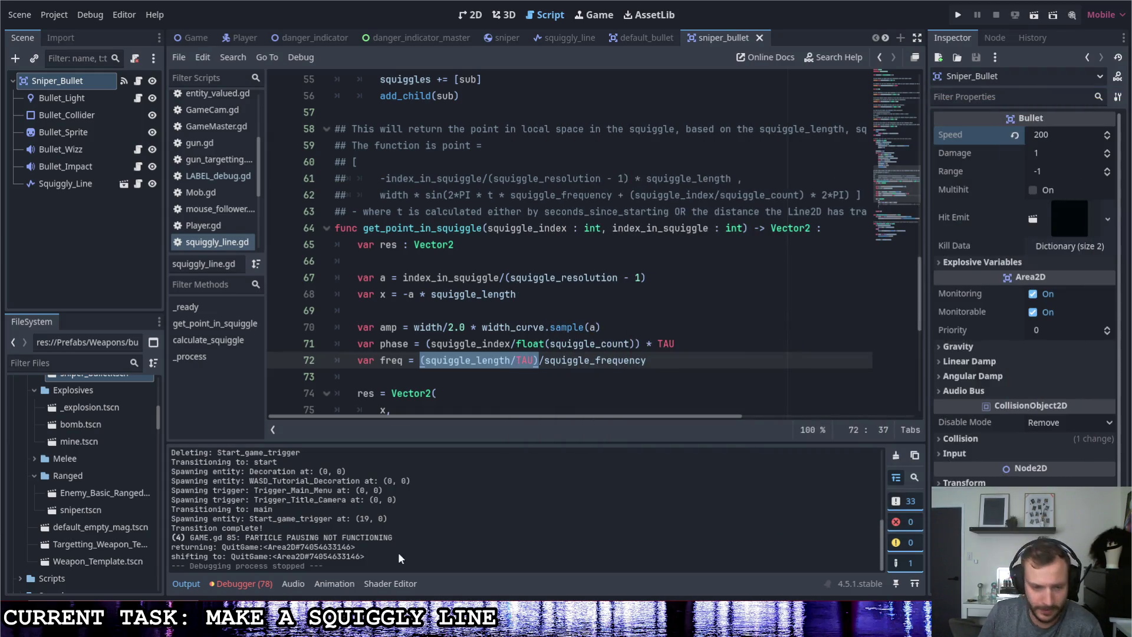
{"action": "key", "text": "alt+Tab"}
{"action": "left_click_drag", "start_coordinate": [763, 89], "coordinate": [618, 80]}
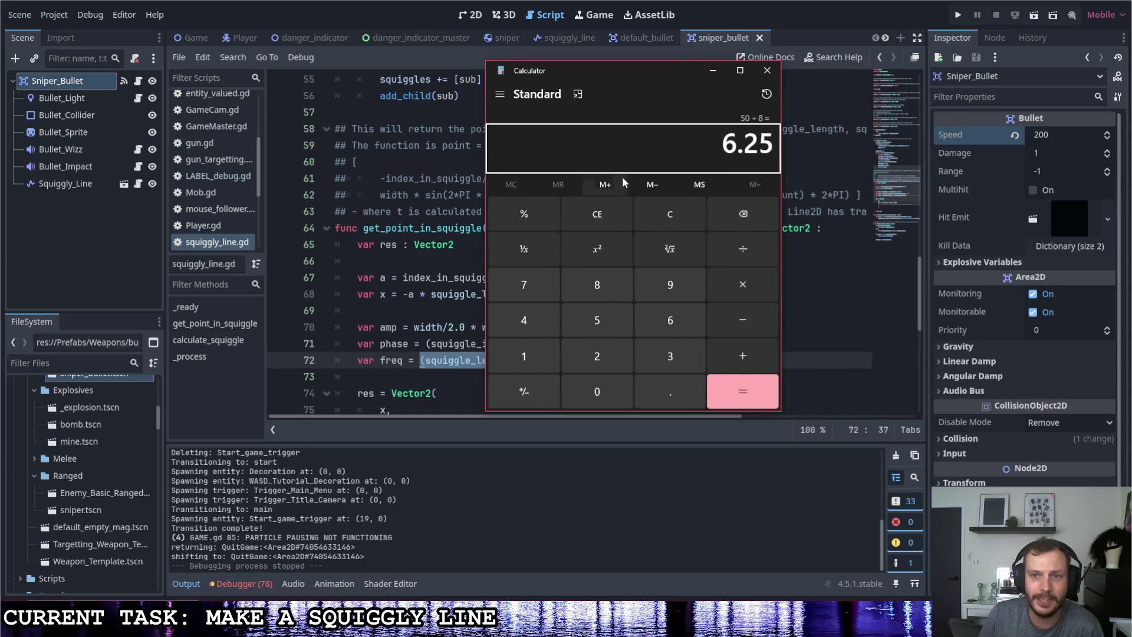
{"action": "type", "text": "50/8"}
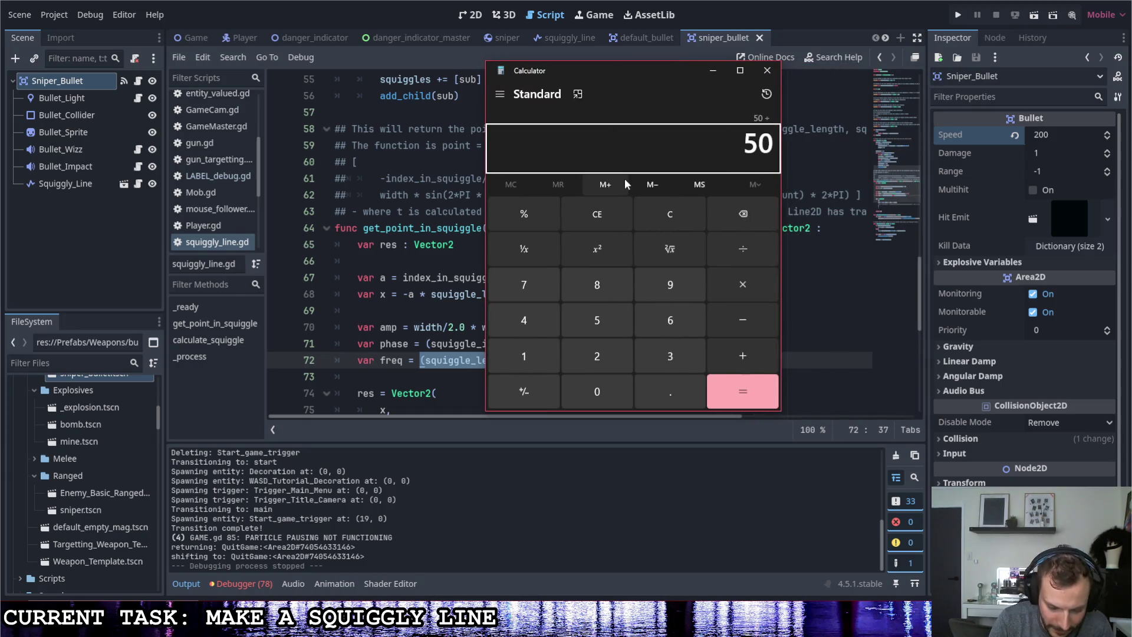
{"action": "key", "text": "Return"}
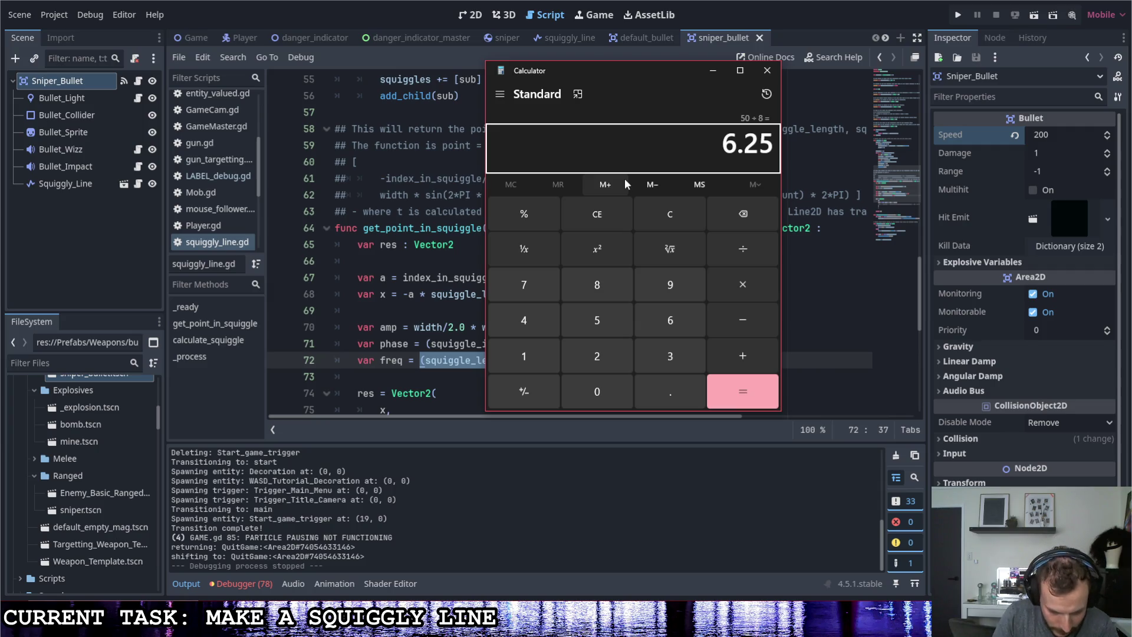
Multiply the 6.25 result by 50 to get 312.5
{"action": "key", "text": "asterisk"}
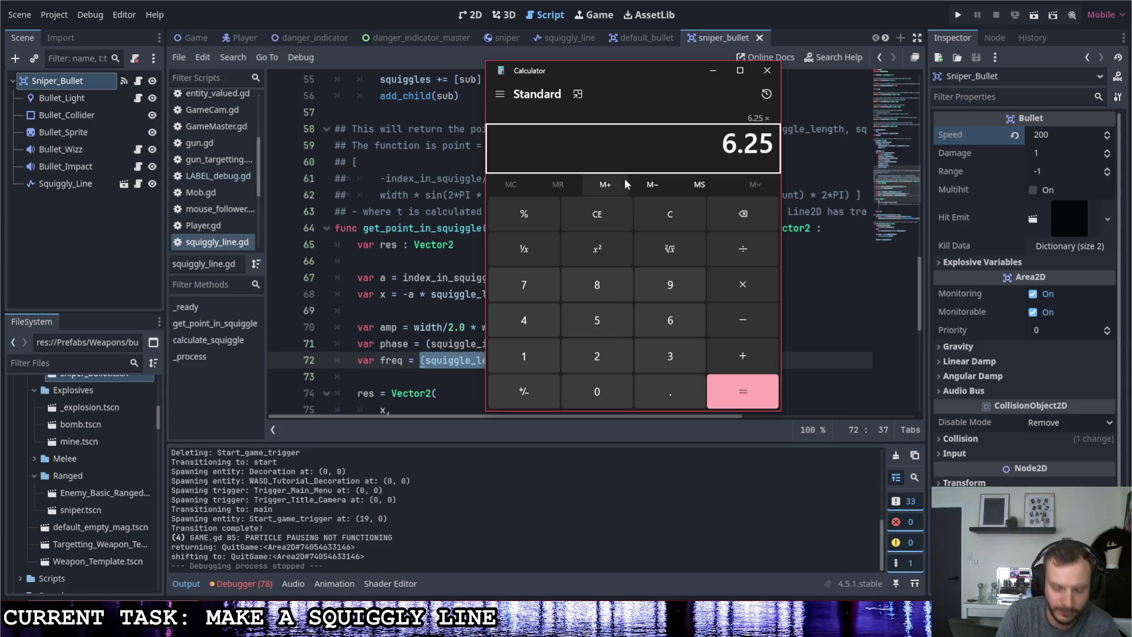
{"action": "key", "text": "BackSpace"}
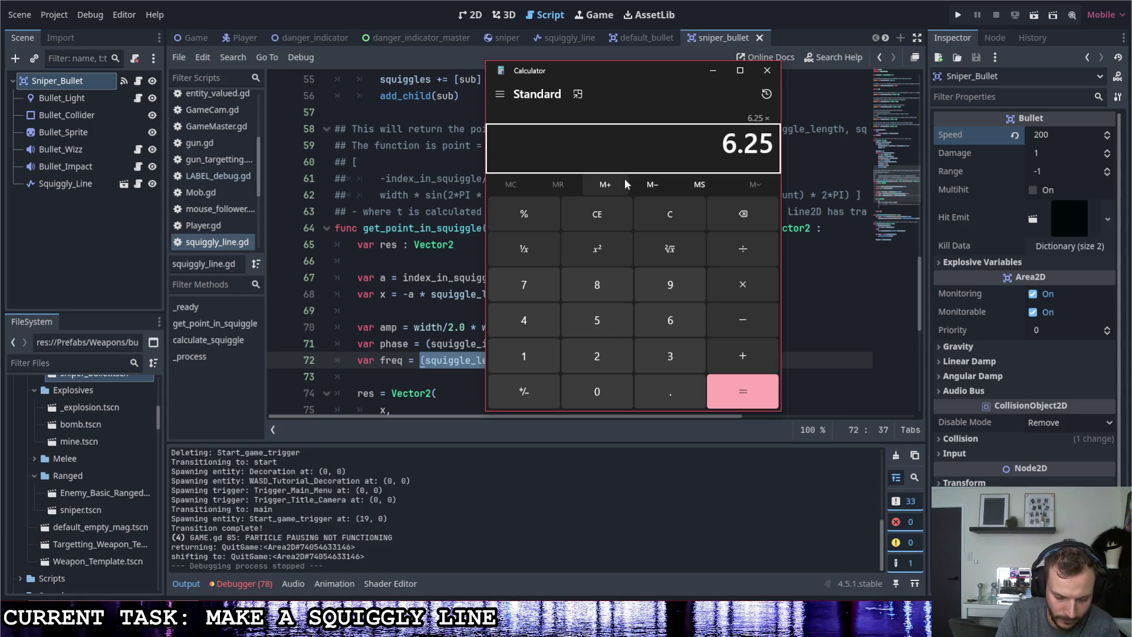
{"action": "key", "text": "BackSpace"}
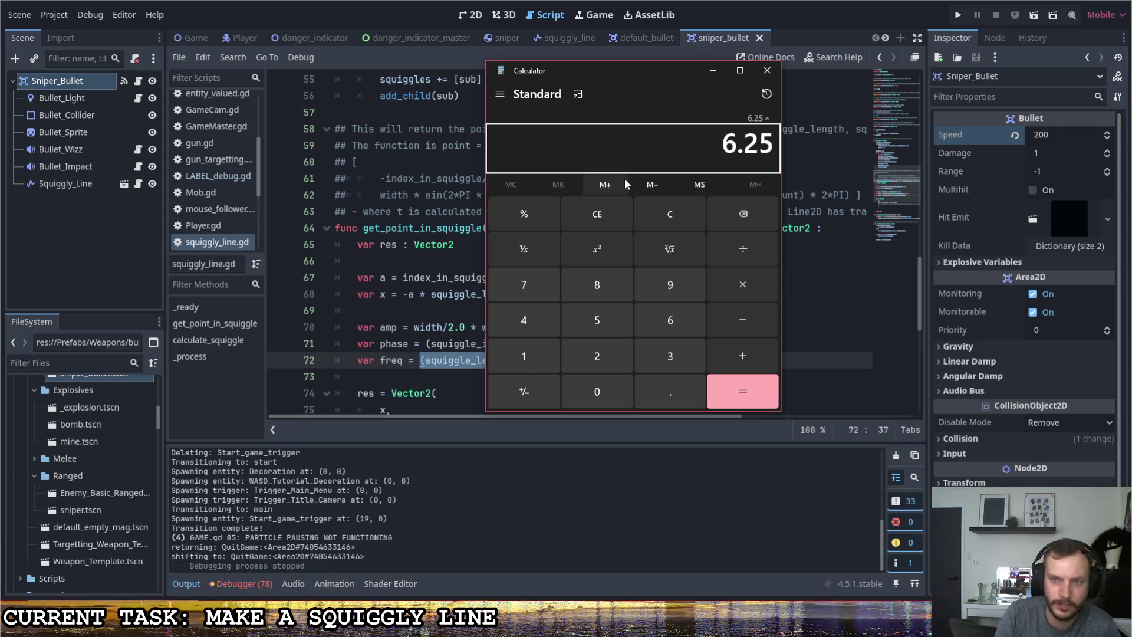
{"action": "type", "text": "50"}
{"action": "key", "text": "Return"}
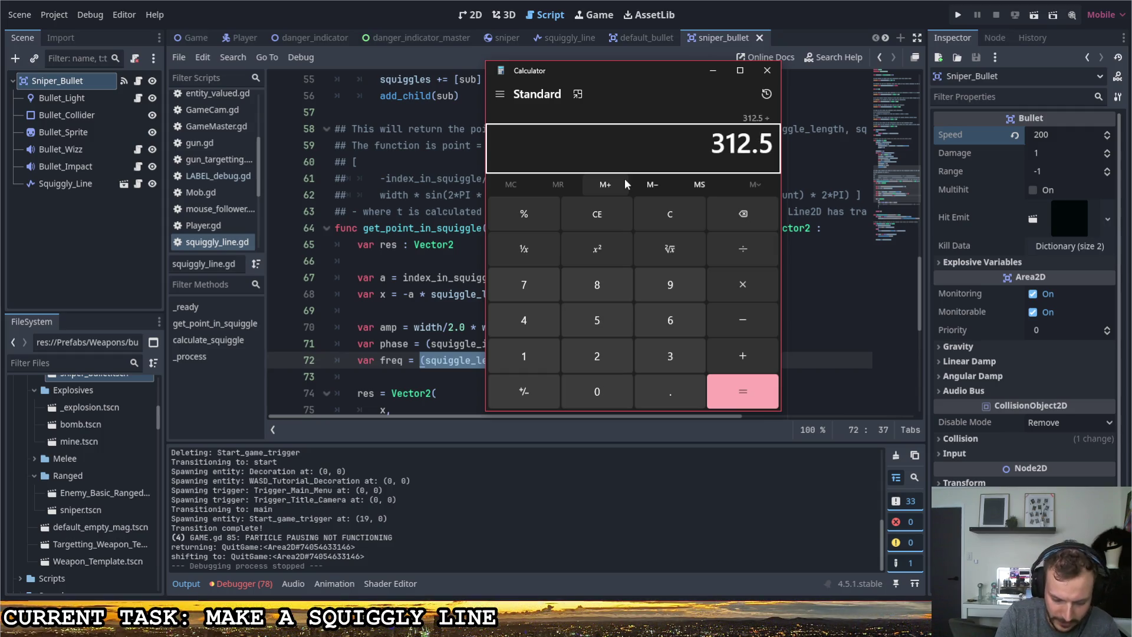
Check that 312.5 ÷ 6.25 = 50, then compute 50 ÷ 6.25 = 8
{"action": "key", "text": "slash"}
{"action": "type", "text": "6.25"}
{"action": "key", "text": "Return"}
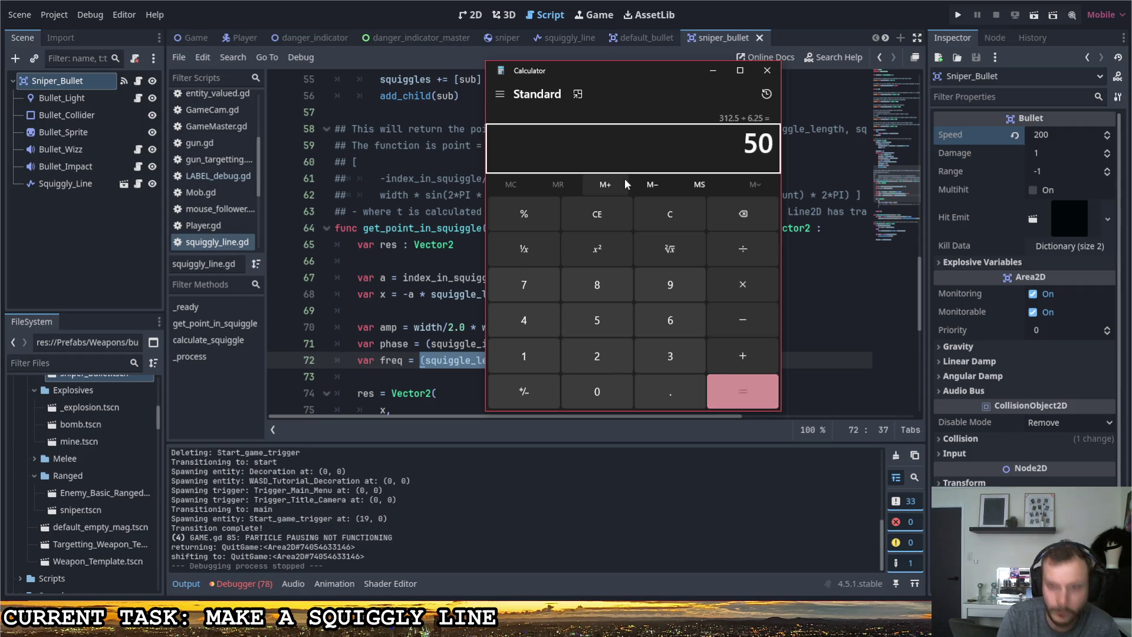
{"action": "type", "text": "50"}
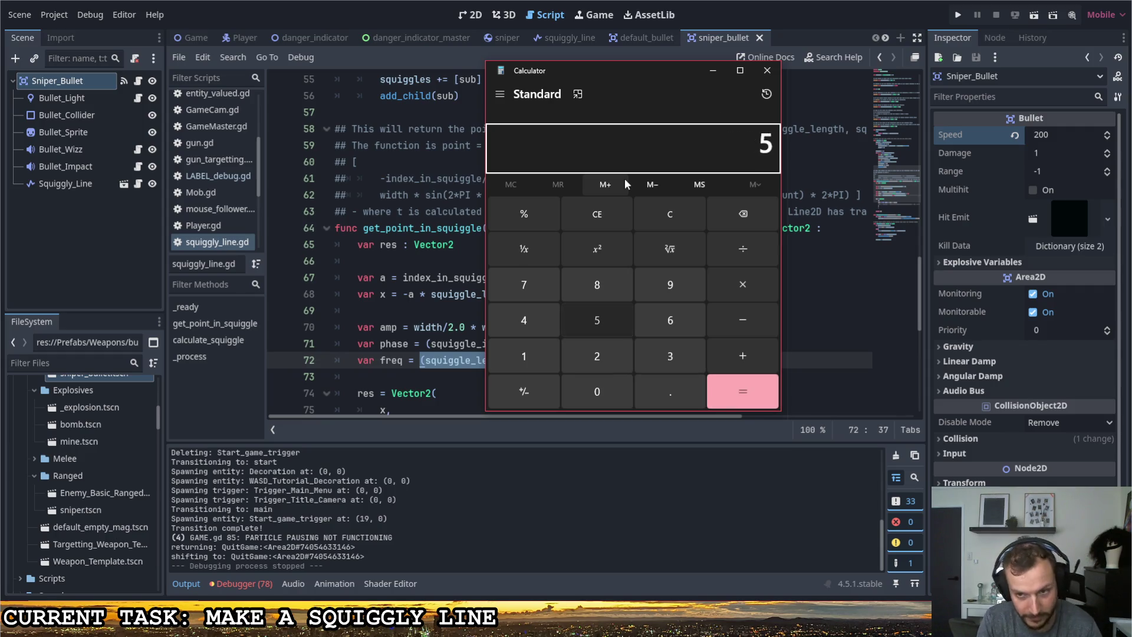
{"action": "key", "text": "slash"}
{"action": "type", "text": "6.25"}
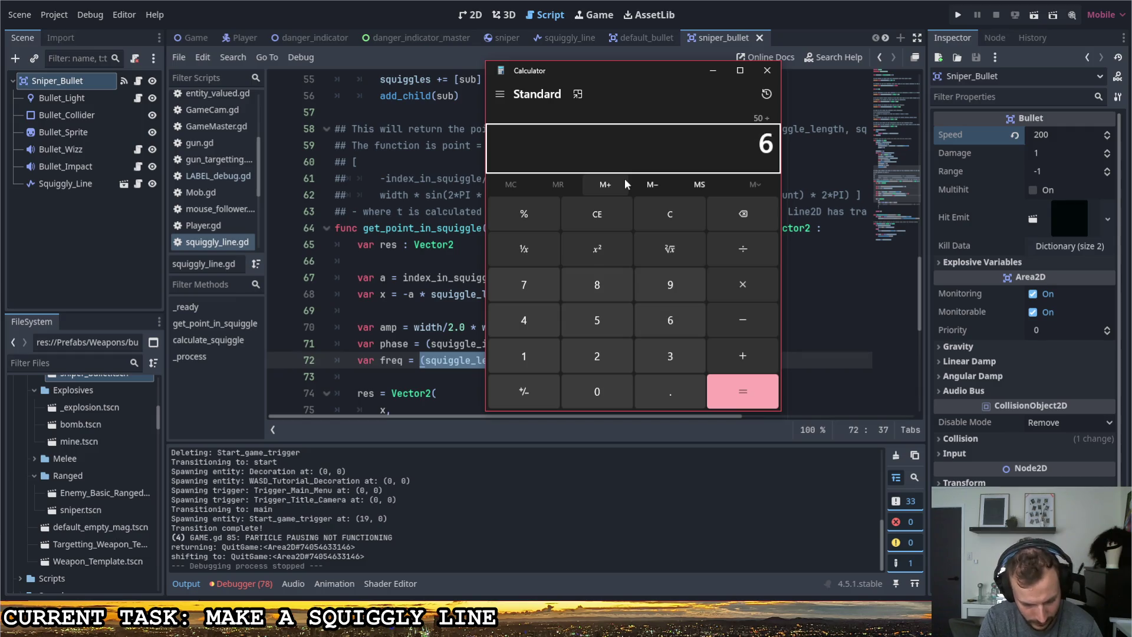
{"action": "key", "text": "Return"}
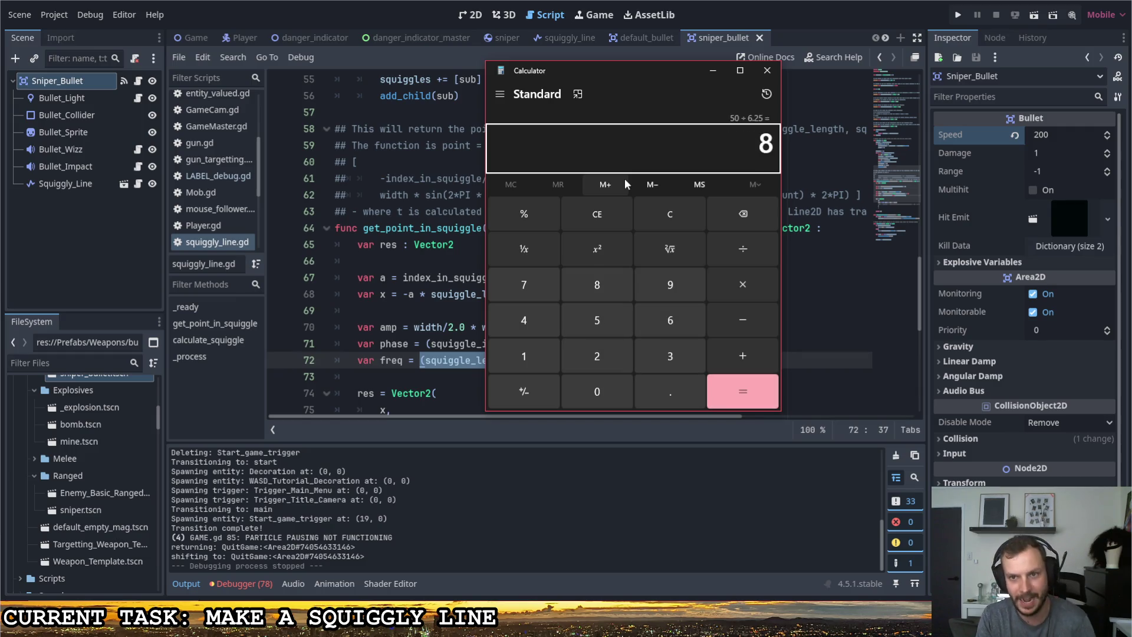
{"action": "key", "text": "alt+Tab"}
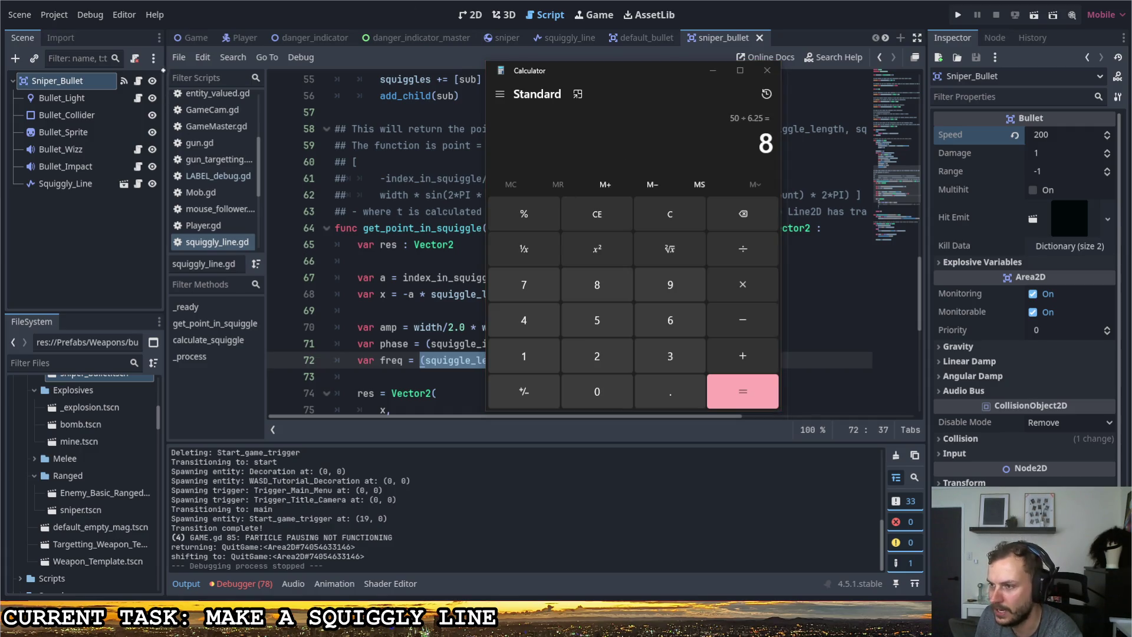
Sketch curve, equals-sign and bracket annotations joined by an arrow over the editor
{"action": "mouse_move", "coordinate": [177, 50]}
{"action": "left_mouse_down"}
{"action": "mouse_move", "coordinate": [171, 88]}
{"action": "mouse_move", "coordinate": [218, 109]}
{"action": "left_mouse_up"}
{"action": "mouse_move", "coordinate": [149, 140]}
{"action": "left_mouse_down"}
{"action": "mouse_move", "coordinate": [162, 170]}
{"action": "mouse_move", "coordinate": [145, 187]}
{"action": "left_mouse_up"}
{"action": "left_click_drag", "start_coordinate": [262, 93], "coordinate": [309, 94]}
{"action": "left_click_drag", "start_coordinate": [262, 126], "coordinate": [314, 124]}
{"action": "mouse_move", "coordinate": [424, 69]}
{"action": "left_mouse_down"}
{"action": "mouse_move", "coordinate": [423, 144]}
{"action": "mouse_move", "coordinate": [184, 196]}
{"action": "left_mouse_up"}
{"action": "left_click_drag", "start_coordinate": [329, 132], "coordinate": [363, 174]}
Letter-label the amplitude and phase lines and mark lines 68-72 with a curve
{"action": "left_click_drag", "start_coordinate": [171, 284], "coordinate": [191, 307]}
{"action": "left_click_drag", "start_coordinate": [189, 361], "coordinate": [198, 389]}
{"action": "left_click_drag", "start_coordinate": [266, 318], "coordinate": [302, 326]}
{"action": "left_click_drag", "start_coordinate": [260, 352], "coordinate": [326, 343]}
{"action": "left_click_drag", "start_coordinate": [377, 286], "coordinate": [380, 343]}
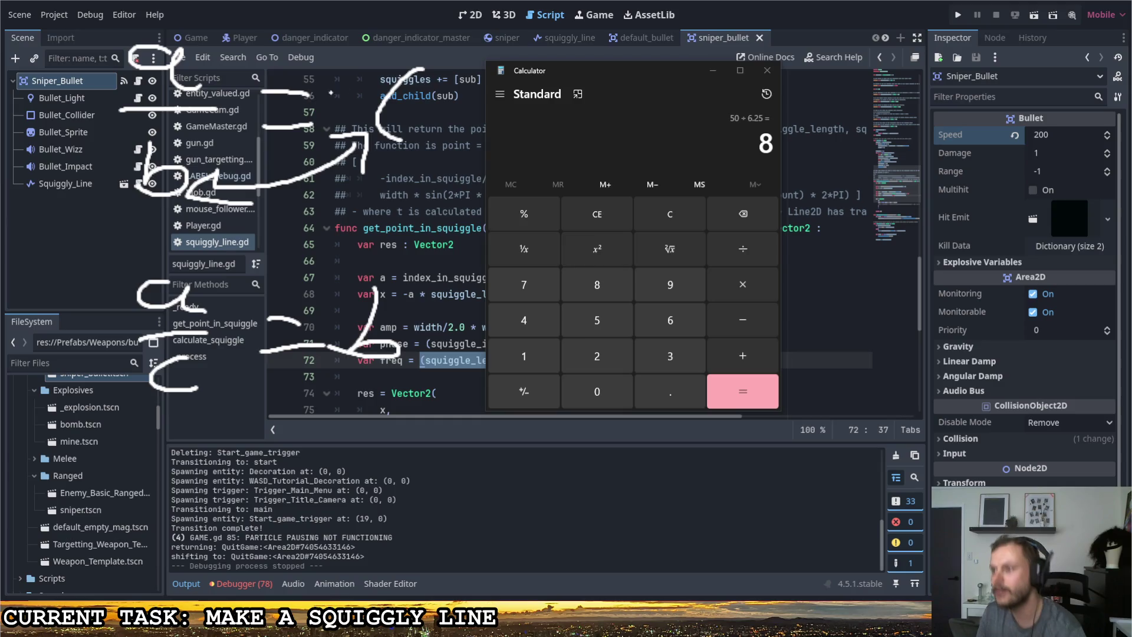
Erase the arrow and a stray mark, redraw a horizontal stroke, and close Calculator
{"action": "left_click_drag", "start_coordinate": [357, 170], "coordinate": [184, 204]}
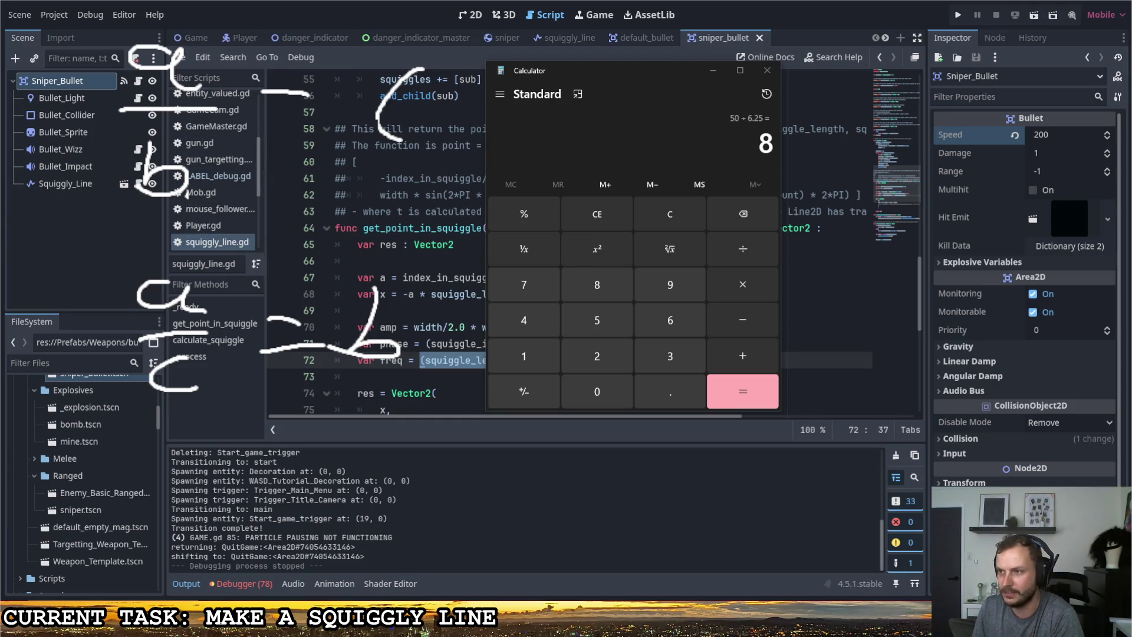
{"action": "left_click_drag", "start_coordinate": [258, 124], "coordinate": [304, 118]}
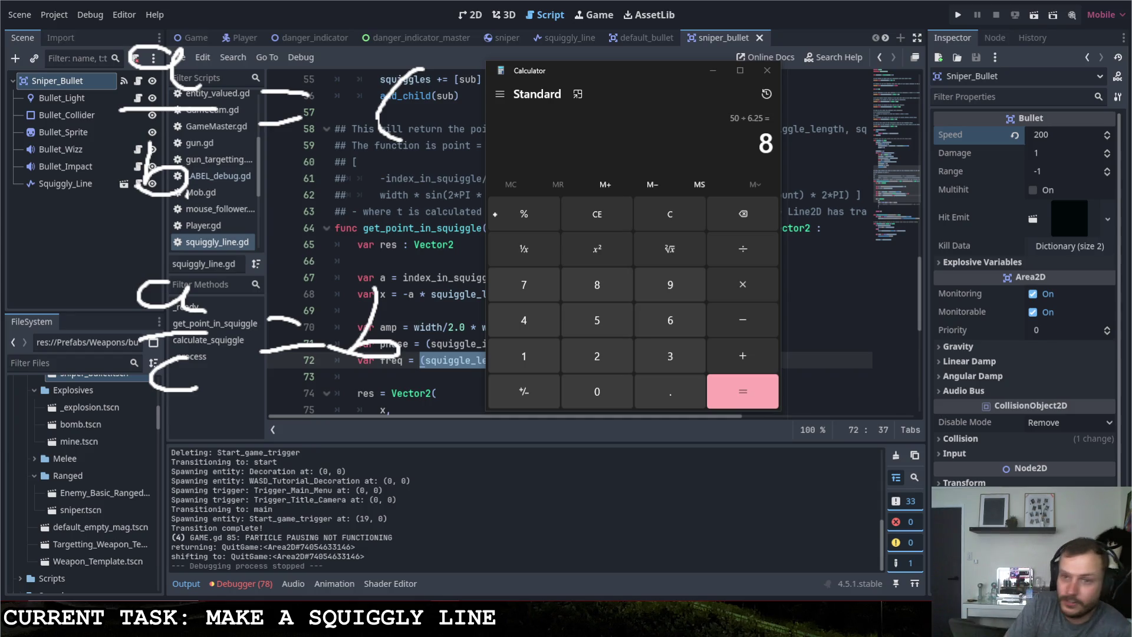
{"action": "left_click", "coordinate": [767, 70]}
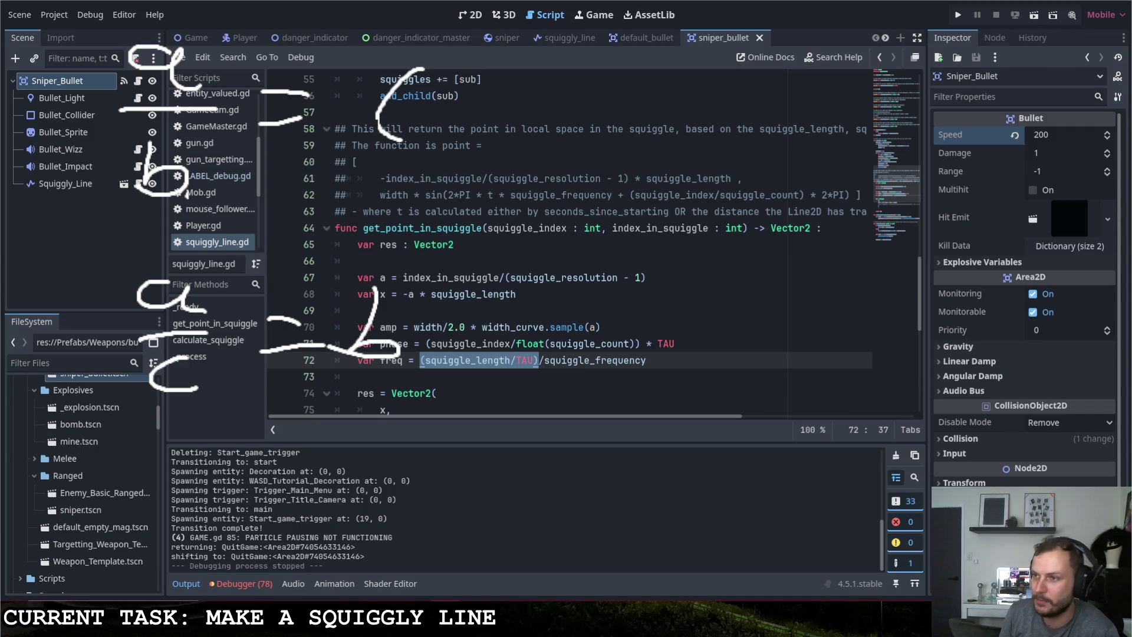
{"action": "key", "text": "ctrl+a"}
{"action": "key", "text": "Delete"}
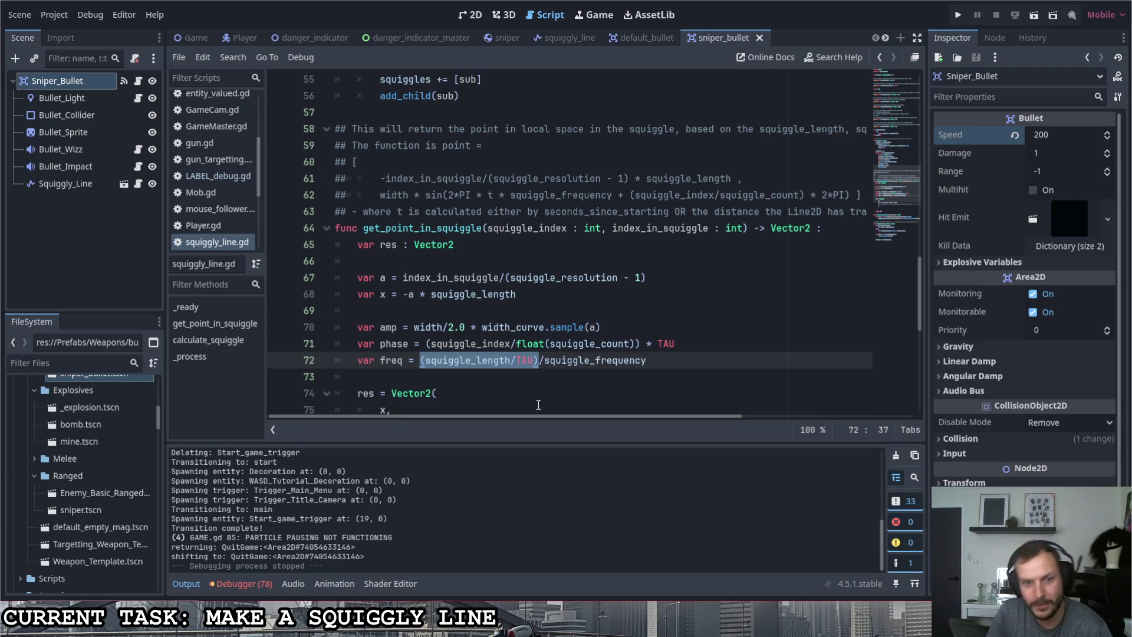
{"action": "left_click", "coordinate": [498, 360]}
{"action": "mouse_move", "coordinate": [318, 187]}
{"action": "left_mouse_down"}
{"action": "mouse_move", "coordinate": [319, 157]}
{"action": "mouse_move", "coordinate": [513, 160]}
{"action": "mouse_move", "coordinate": [516, 183]}
{"action": "left_mouse_up"}
{"action": "left_click_drag", "start_coordinate": [317, 225], "coordinate": [512, 231]}
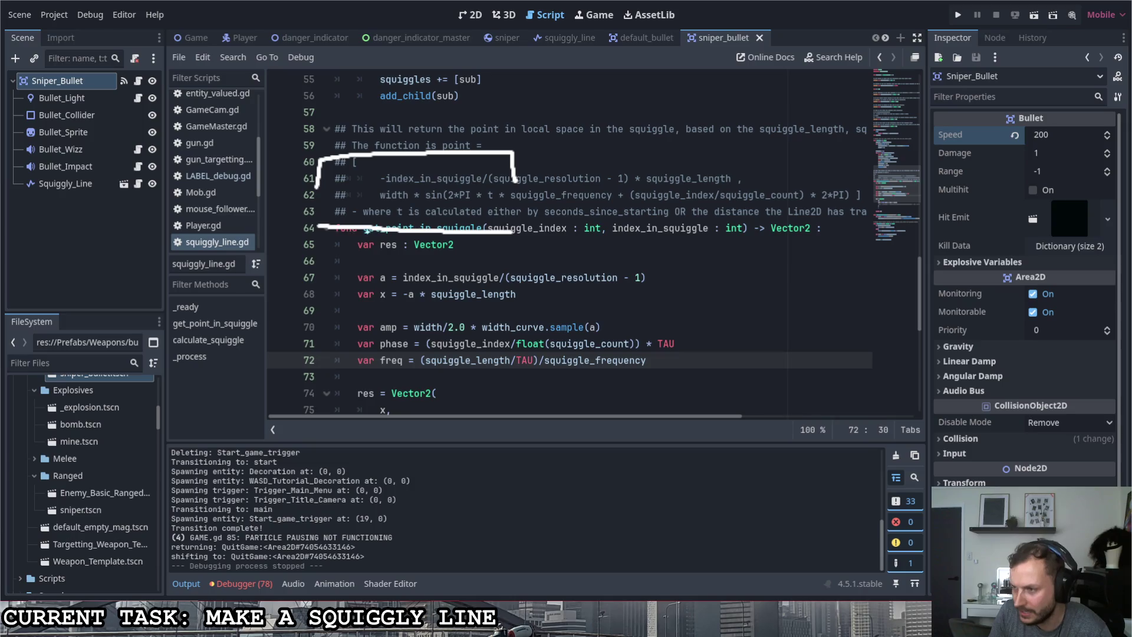
{"action": "key", "text": "ctrl+z"}
{"action": "mouse_move", "coordinate": [326, 227]}
{"action": "left_mouse_down"}
{"action": "mouse_move", "coordinate": [433, 222]}
{"action": "mouse_move", "coordinate": [541, 239]}
{"action": "left_mouse_up"}
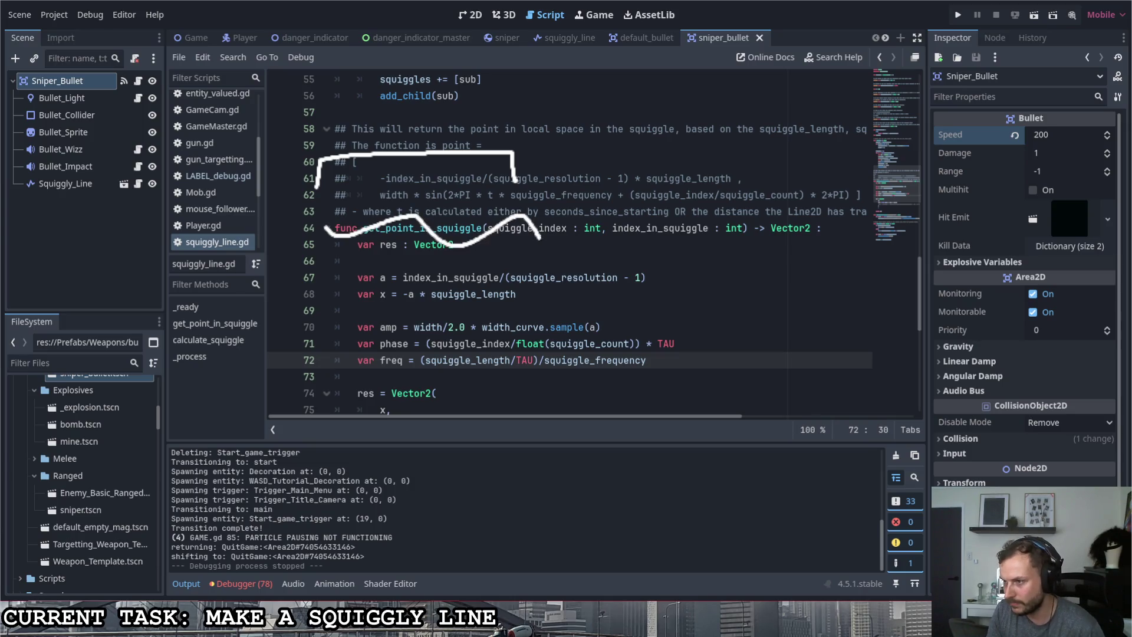
{"action": "mouse_move", "coordinate": [537, 189]}
{"action": "left_mouse_down"}
{"action": "mouse_move", "coordinate": [595, 148]}
{"action": "mouse_move", "coordinate": [694, 197]}
{"action": "left_mouse_up"}
{"action": "mouse_move", "coordinate": [689, 168]}
{"action": "left_mouse_down"}
{"action": "mouse_move", "coordinate": [723, 163]}
{"action": "mouse_move", "coordinate": [724, 192]}
{"action": "left_mouse_up"}
{"action": "key", "text": "ctrl+z"}
{"action": "key", "text": "ctrl+z"}
{"action": "key", "text": "ctrl+z"}
{"action": "mouse_move", "coordinate": [635, 161]}
{"action": "left_mouse_down"}
{"action": "mouse_move", "coordinate": [703, 160]}
{"action": "mouse_move", "coordinate": [700, 194]}
{"action": "left_mouse_up"}
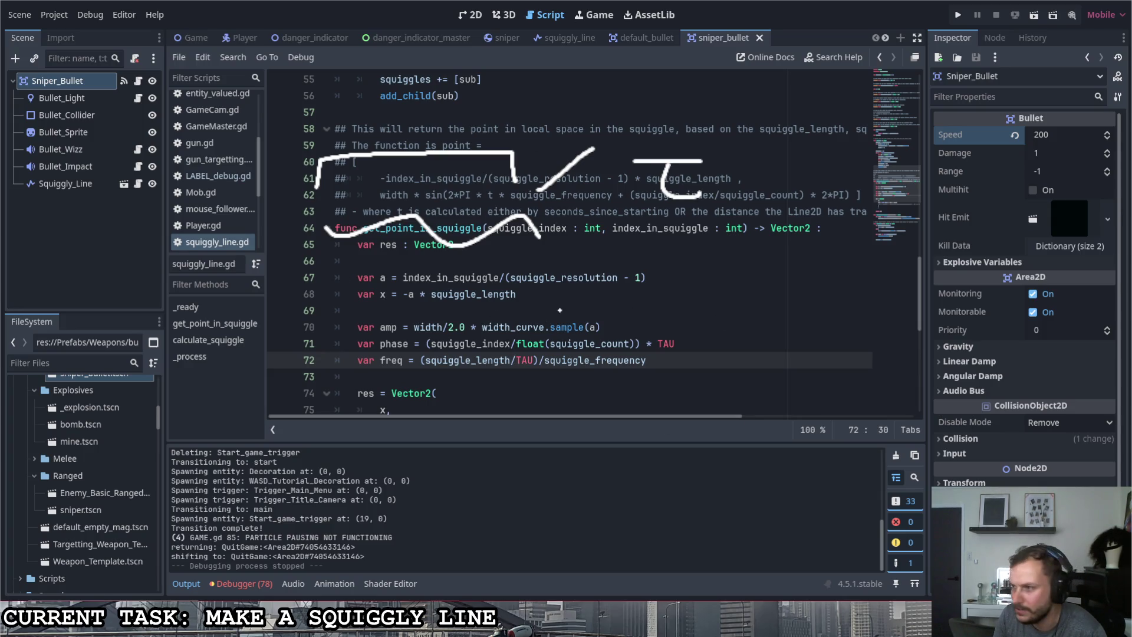
{"action": "left_click_drag", "start_coordinate": [733, 220], "coordinate": [813, 137]}
{"action": "mouse_move", "coordinate": [879, 169]}
{"action": "left_mouse_down"}
{"action": "mouse_move", "coordinate": [864, 216]}
{"action": "mouse_move", "coordinate": [884, 196]}
{"action": "mouse_move", "coordinate": [950, 220]}
{"action": "left_mouse_up"}
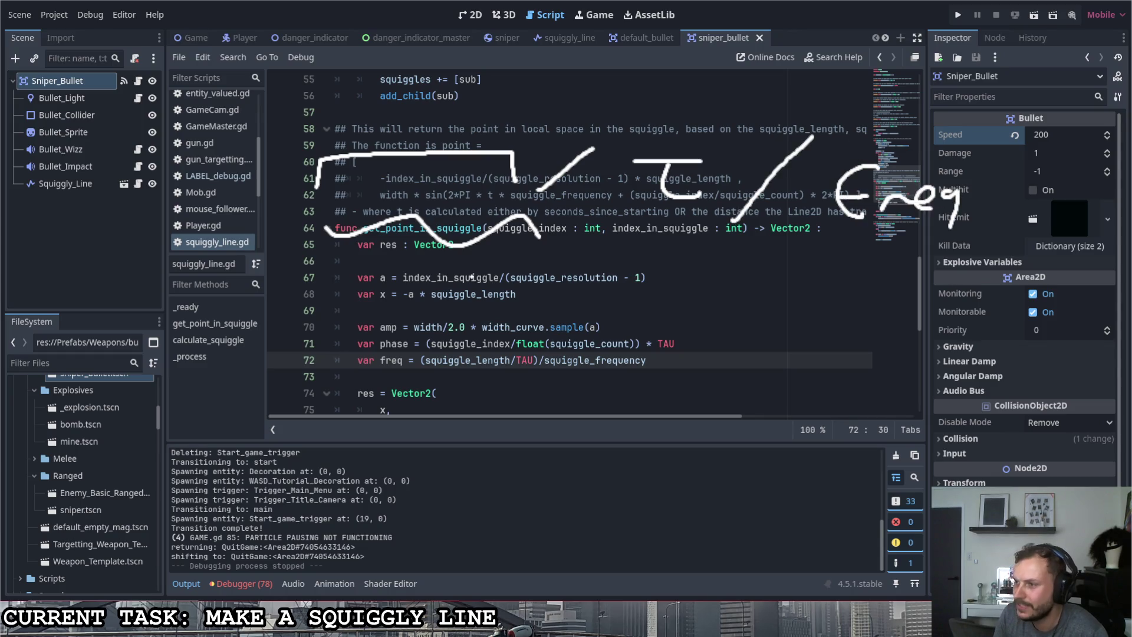
{"action": "mouse_move", "coordinate": [328, 252]}
{"action": "left_mouse_down"}
{"action": "mouse_move", "coordinate": [557, 246]}
{"action": "mouse_move", "coordinate": [389, 196]}
{"action": "mouse_move", "coordinate": [308, 241]}
{"action": "left_mouse_up"}
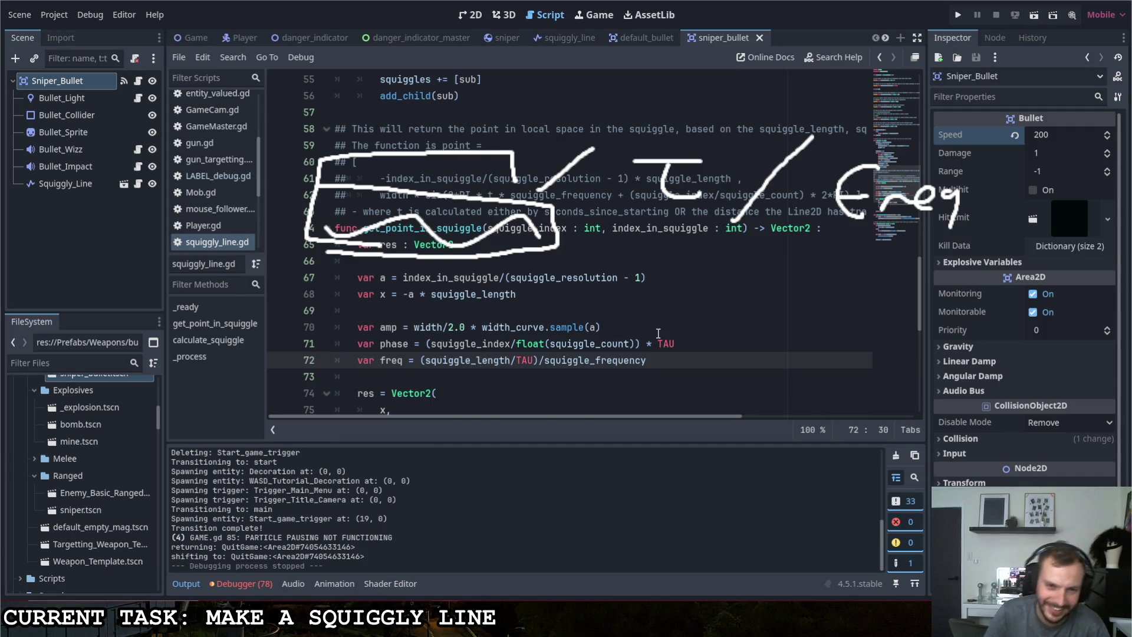
{"action": "scroll", "coordinate": [674, 325], "scroll_direction": "down", "scroll_amount": 3}
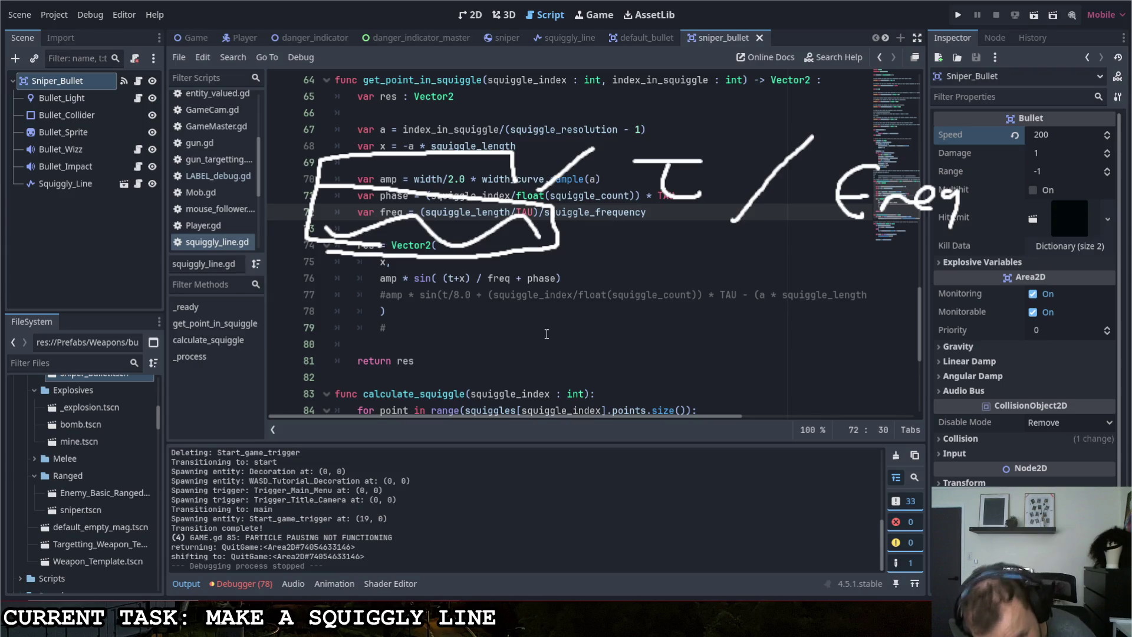
Delete the commented-out '#amp * sin(t/8.0 …)' line 77 and clear all pen annotations
{"action": "mouse_move", "coordinate": [380, 294]}
{"action": "left_mouse_down"}
{"action": "mouse_move", "coordinate": [914, 273]}
{"action": "mouse_move", "coordinate": [920, 288]}
{"action": "mouse_move", "coordinate": [849, 294]}
{"action": "mouse_move", "coordinate": [868, 293]}
{"action": "left_mouse_up"}
{"action": "key", "text": "BackSpace"}
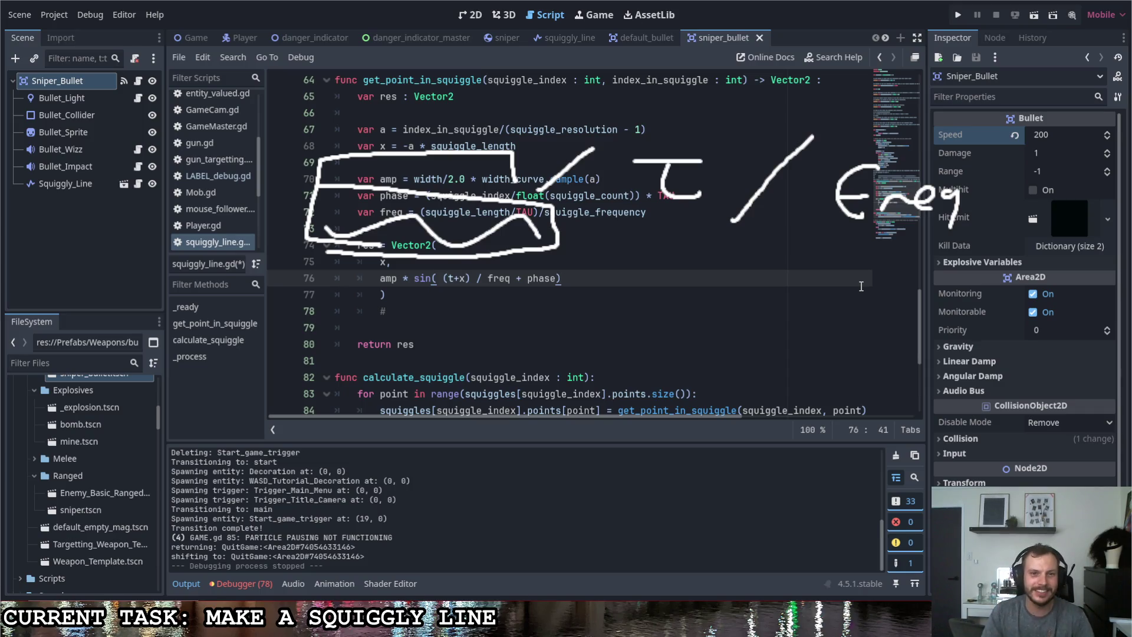
{"action": "left_click", "coordinate": [522, 212]}
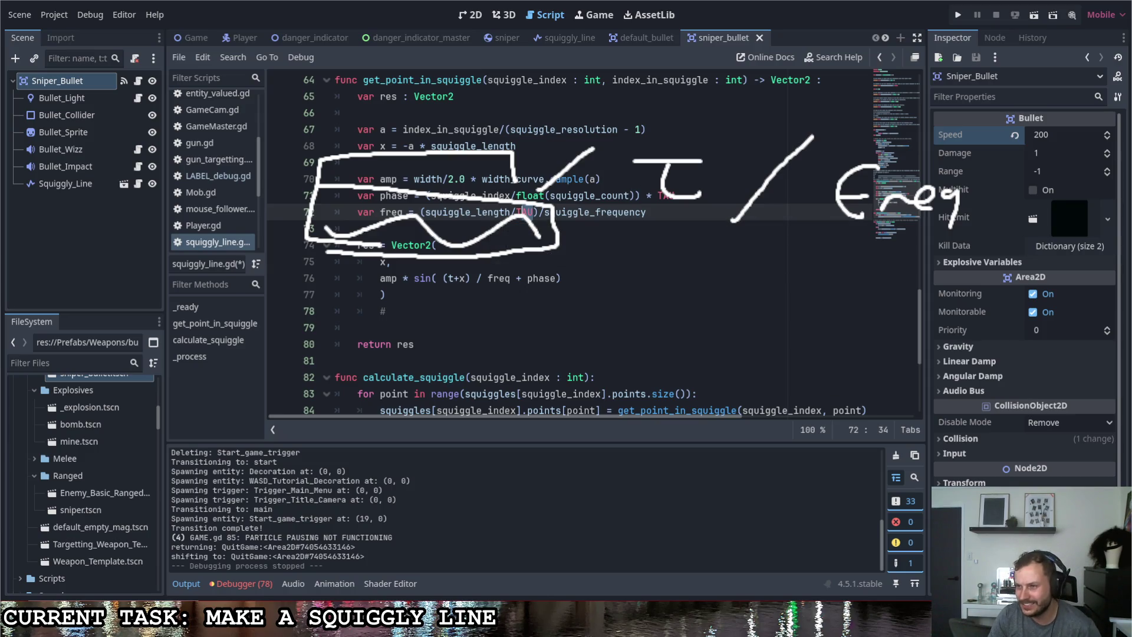
{"action": "key", "text": "ctrl+a"}
{"action": "key", "text": "Delete"}
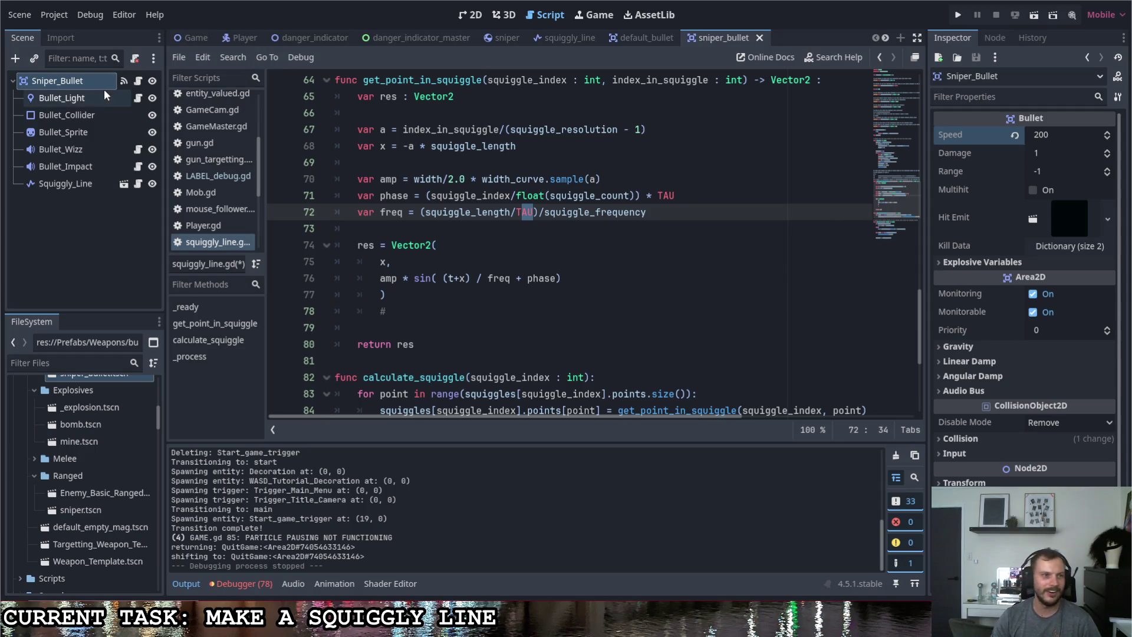
{"action": "left_click", "coordinate": [124, 185]}
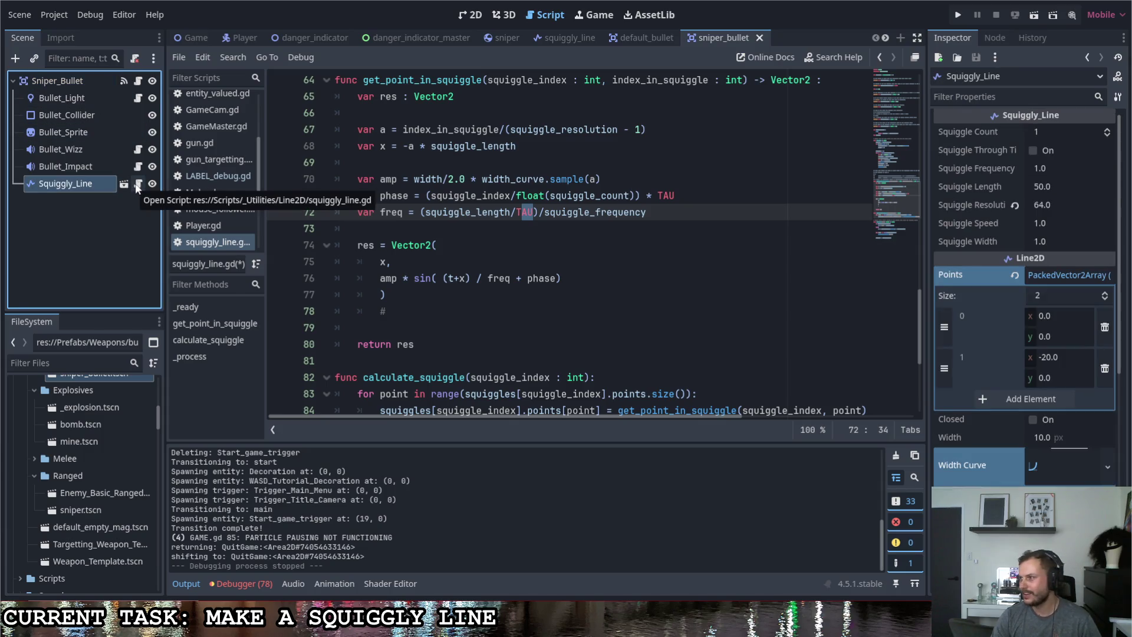
{"action": "left_click", "coordinate": [133, 184]}
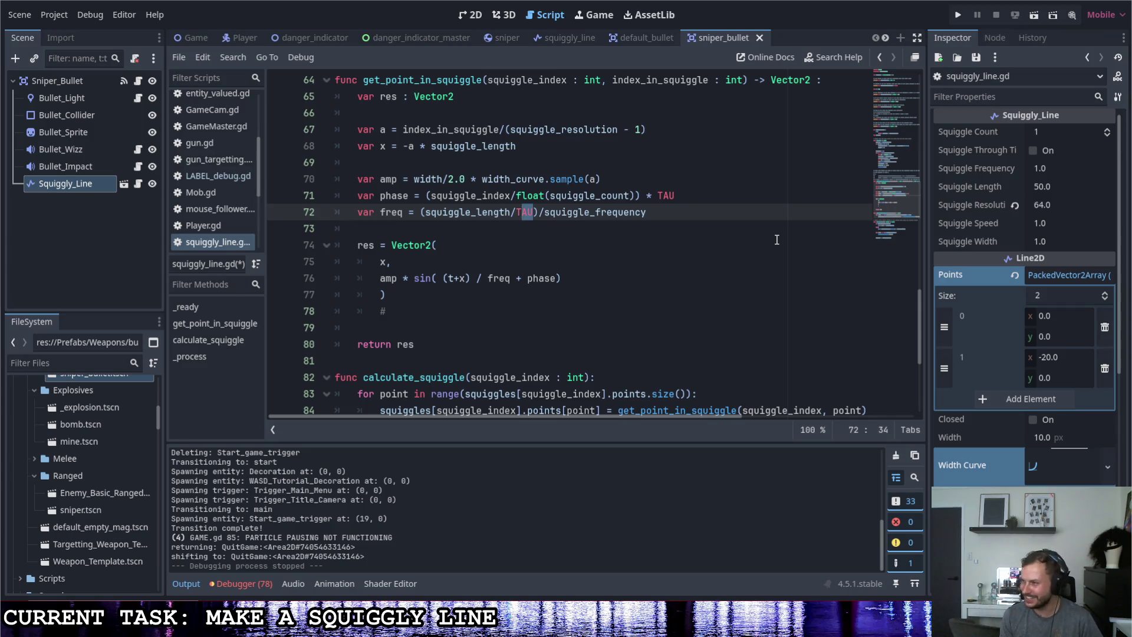
{"action": "left_click", "coordinate": [649, 213]}
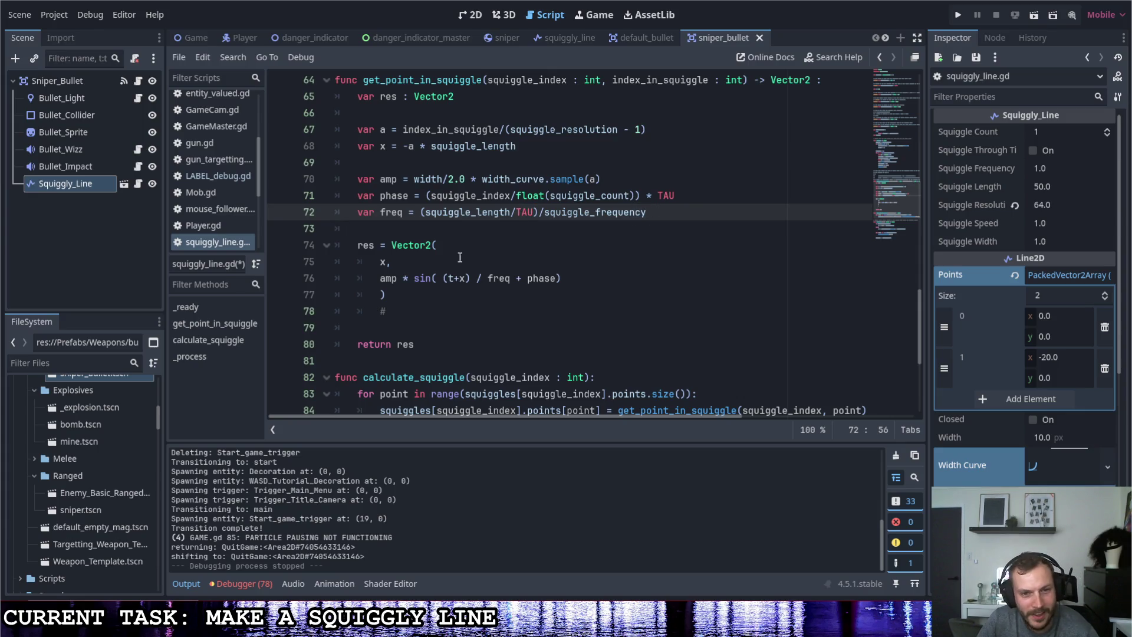
{"action": "left_click", "coordinate": [554, 277]}
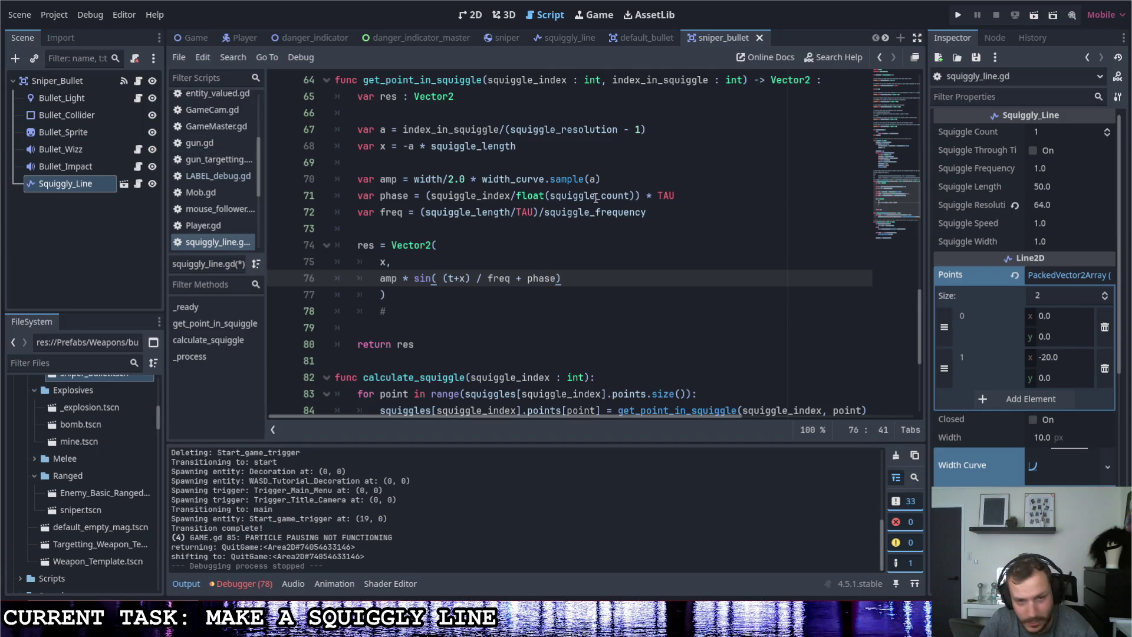
{"action": "left_click", "coordinate": [450, 278]}
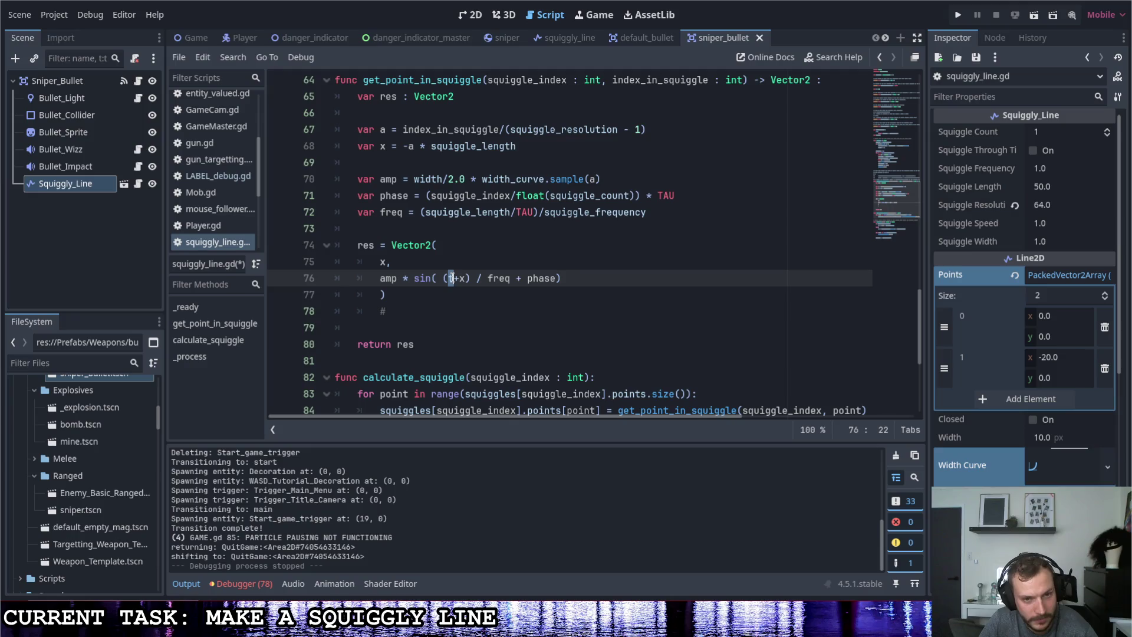
{"action": "double_click", "coordinate": [464, 278]}
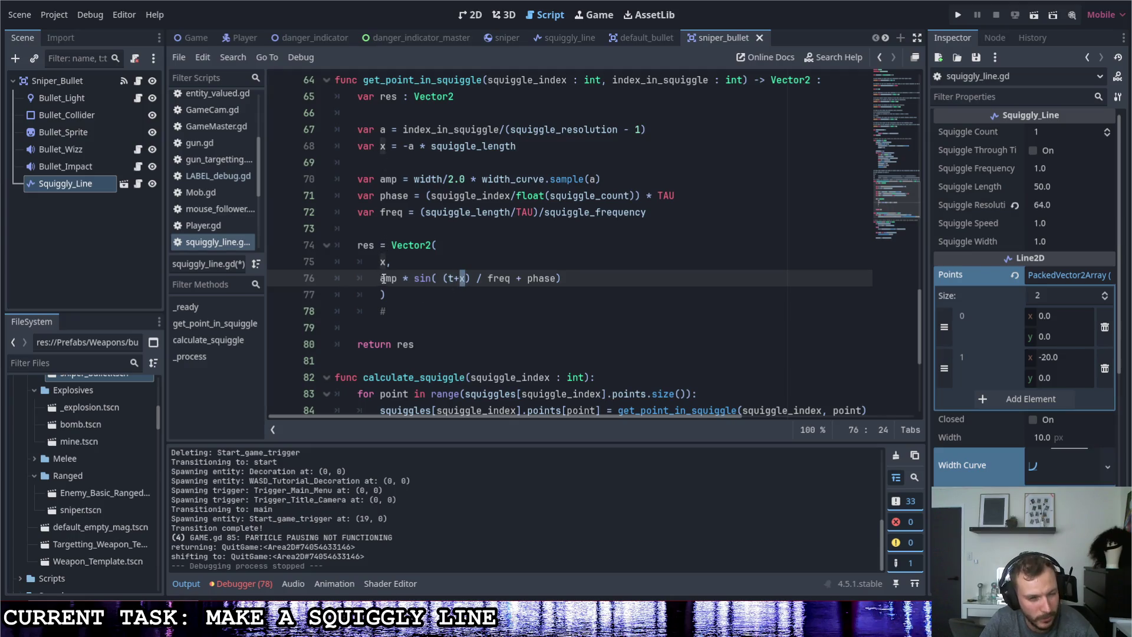
{"action": "left_click", "coordinate": [463, 280]}
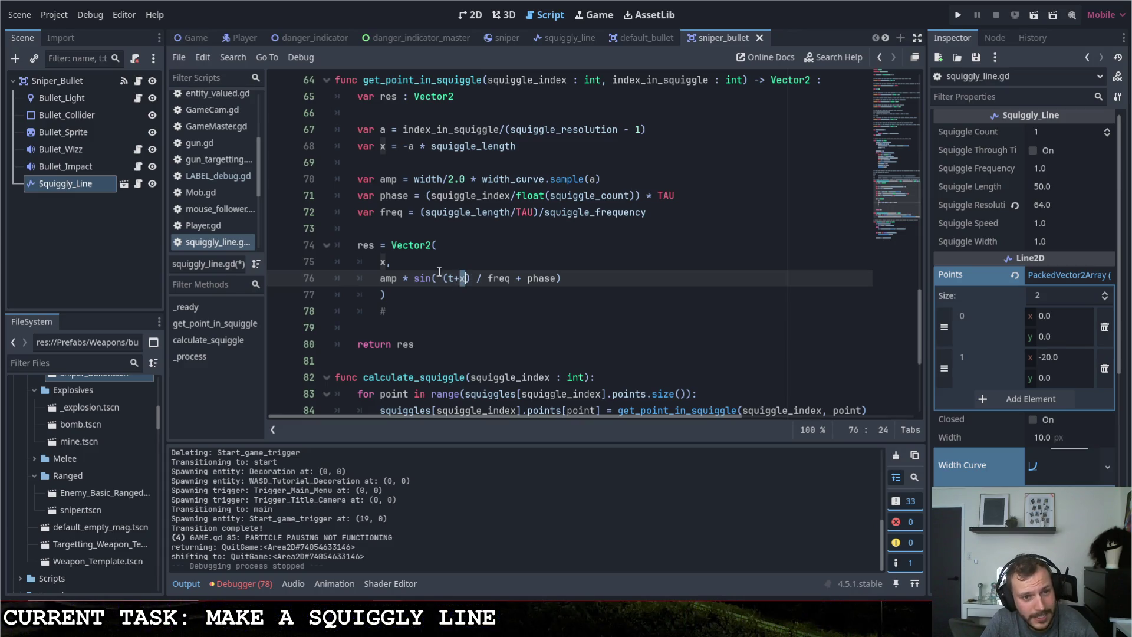
{"action": "left_click_drag", "start_coordinate": [447, 278], "coordinate": [466, 280]}
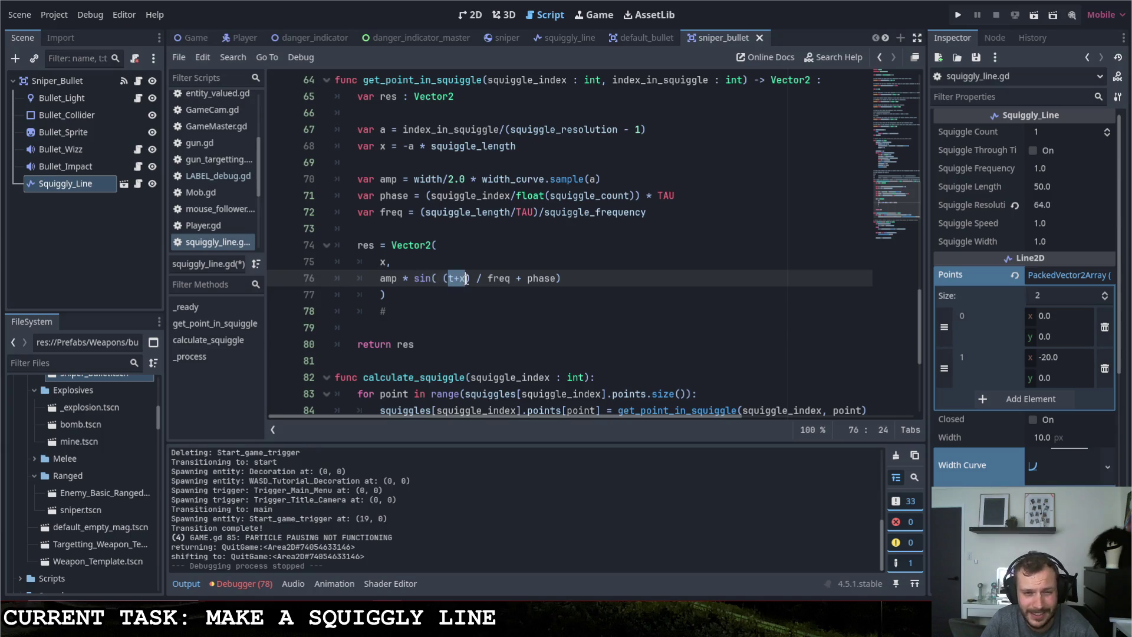
{"action": "left_click_drag", "start_coordinate": [426, 214], "coordinate": [510, 214]}
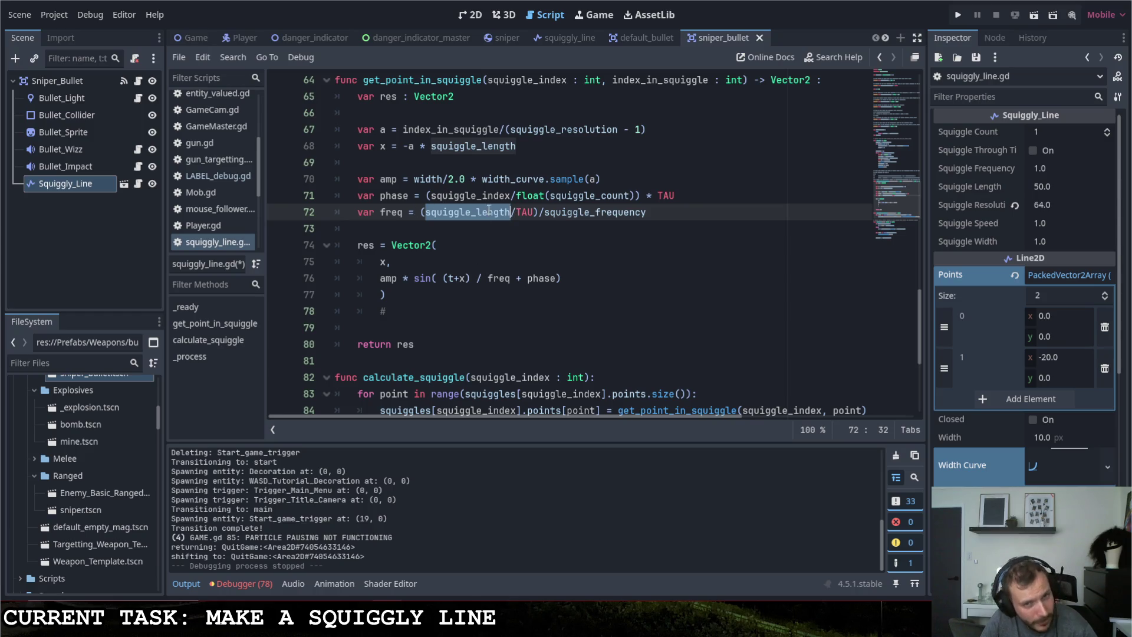
{"action": "mouse_move", "coordinate": [505, 215]}
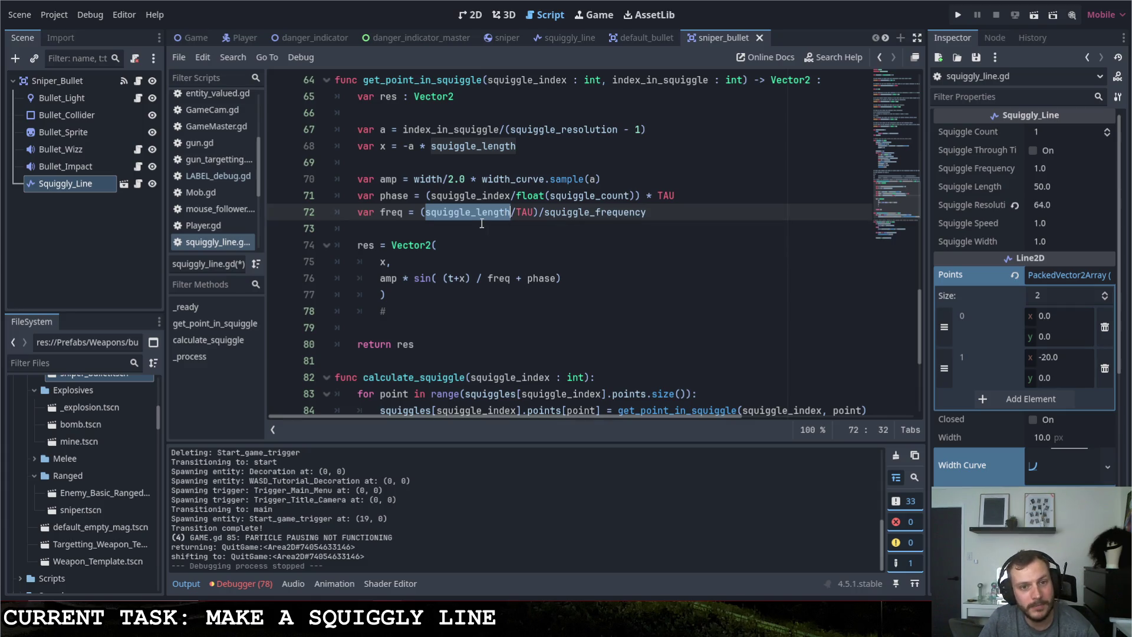
{"action": "left_click", "coordinate": [481, 212]}
{"action": "left_click_drag", "start_coordinate": [426, 211], "coordinate": [523, 211]}
Set Squiggle Frequency to 0.5 and test-fire a bullet in the running game
{"action": "double_click", "coordinate": [524, 211]}
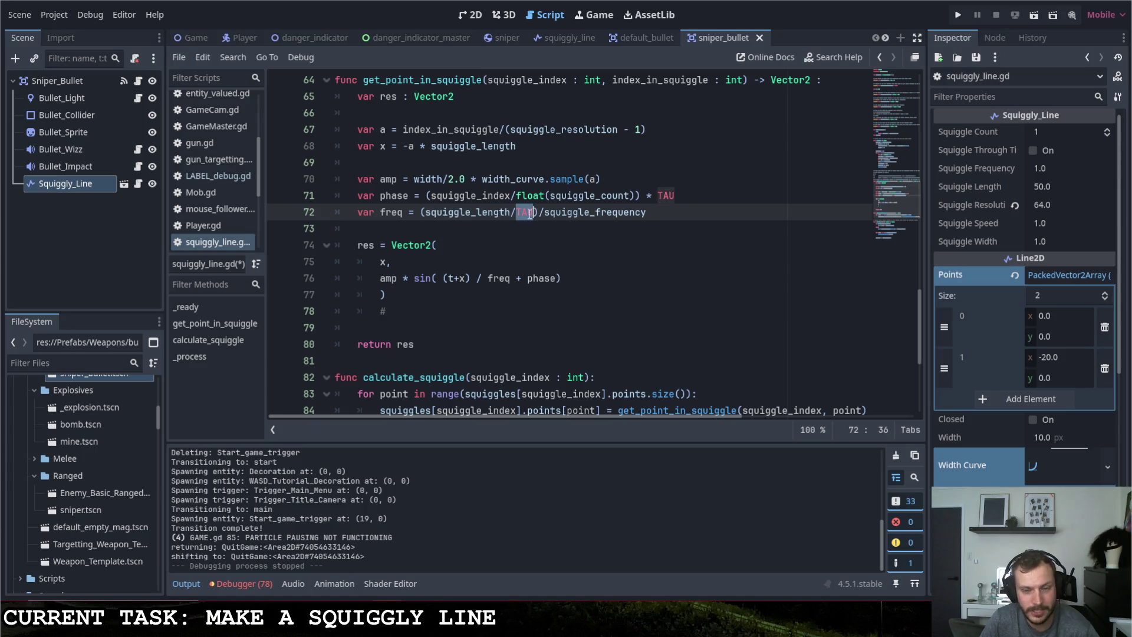
{"action": "left_click_drag", "start_coordinate": [545, 211], "coordinate": [650, 216]}
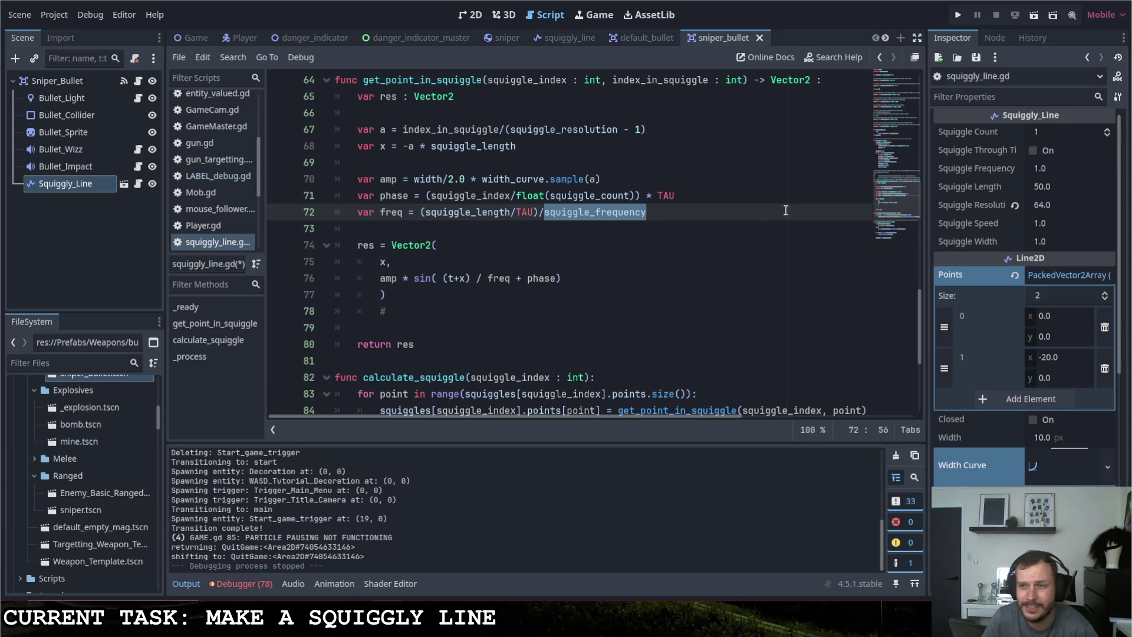
{"action": "left_click", "coordinate": [1045, 164]}
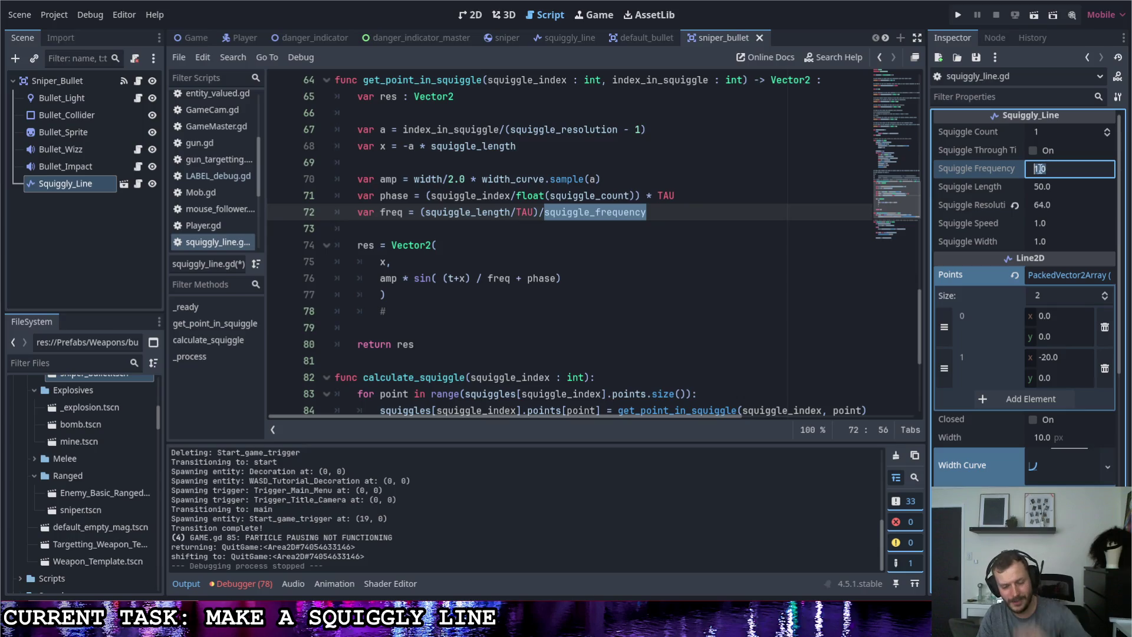
{"action": "type", "text": "0.5"}
{"action": "key", "text": "Return"}
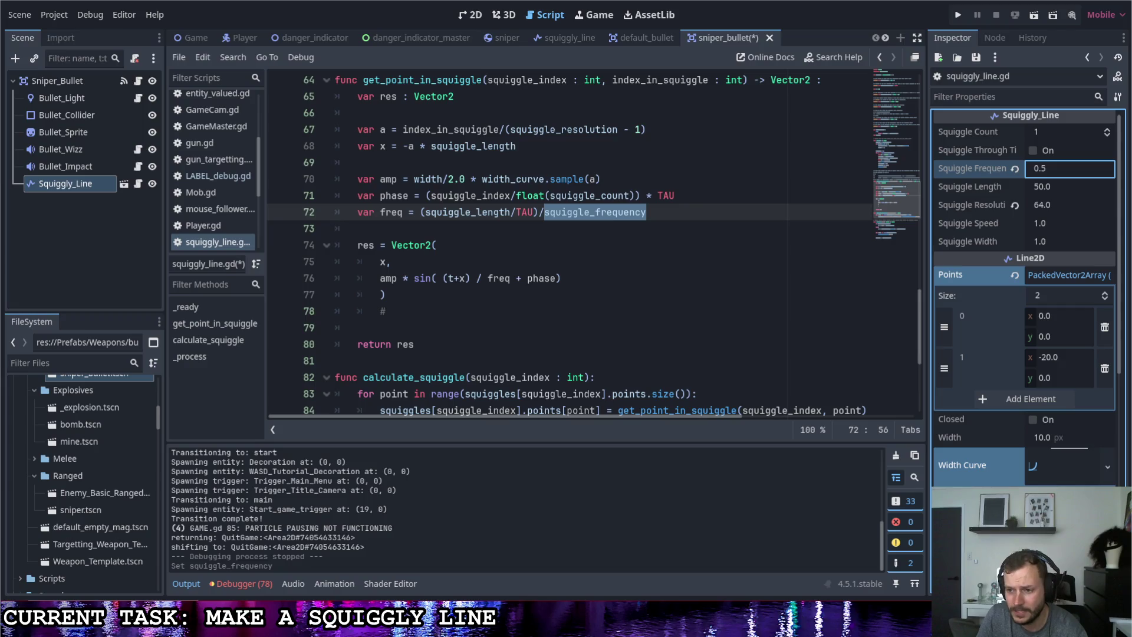
{"action": "left_click", "coordinate": [958, 15]}
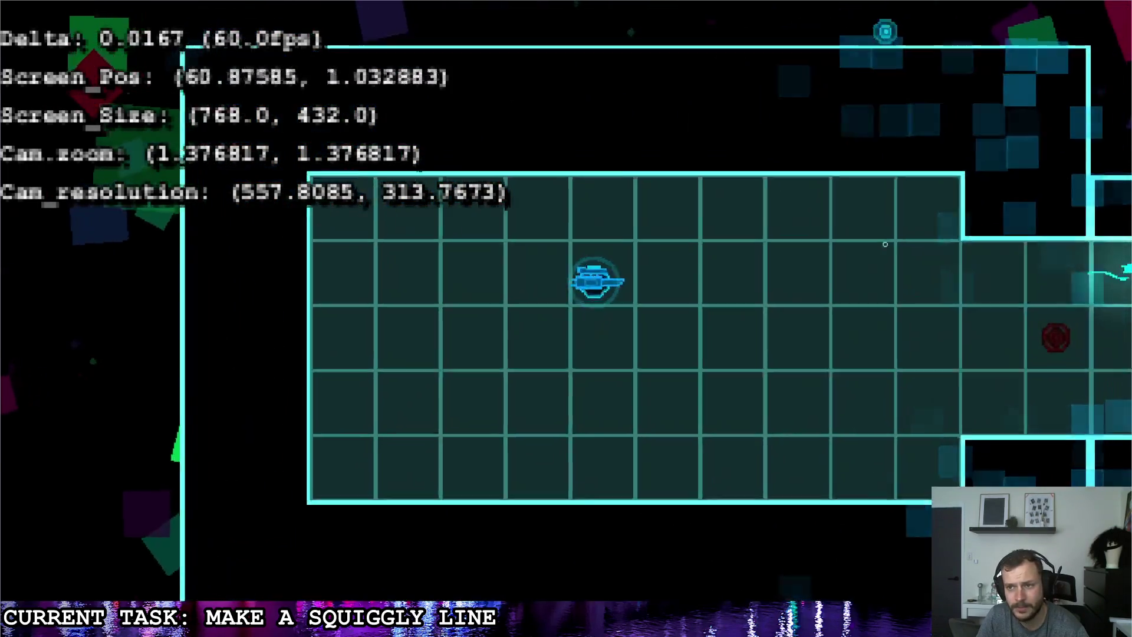
{"action": "left_click", "coordinate": [931, 233]}
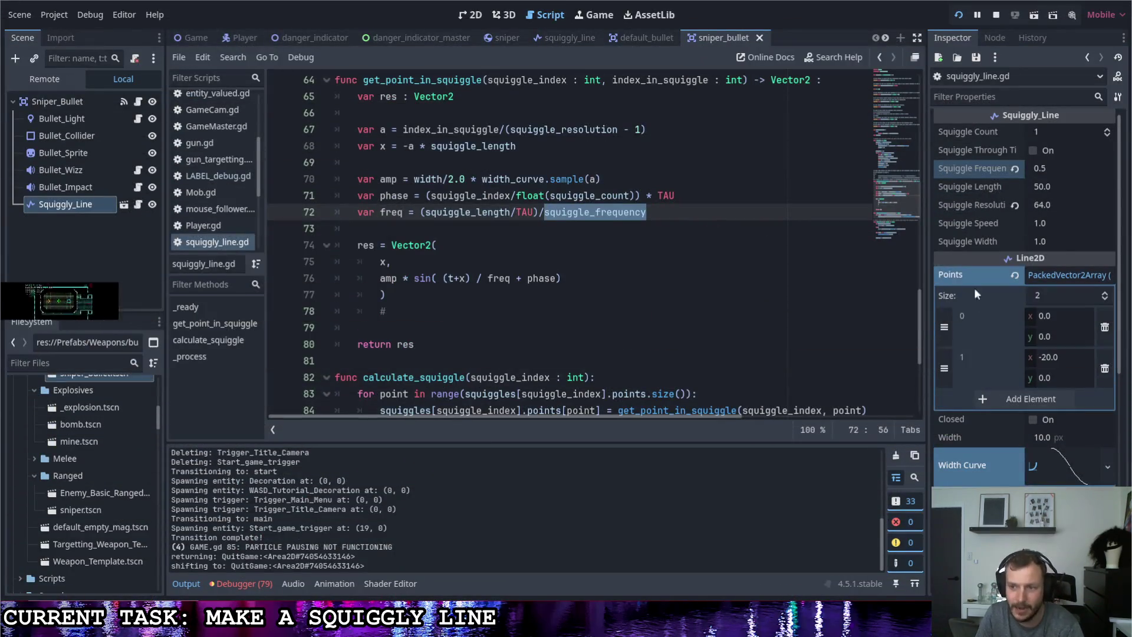
Change Squiggle Count to 2 and Squiggle Frequency to 4, then run the game
{"action": "left_click", "coordinate": [1055, 132]}
{"action": "type", "text": "2"}
{"action": "key", "text": "Return"}
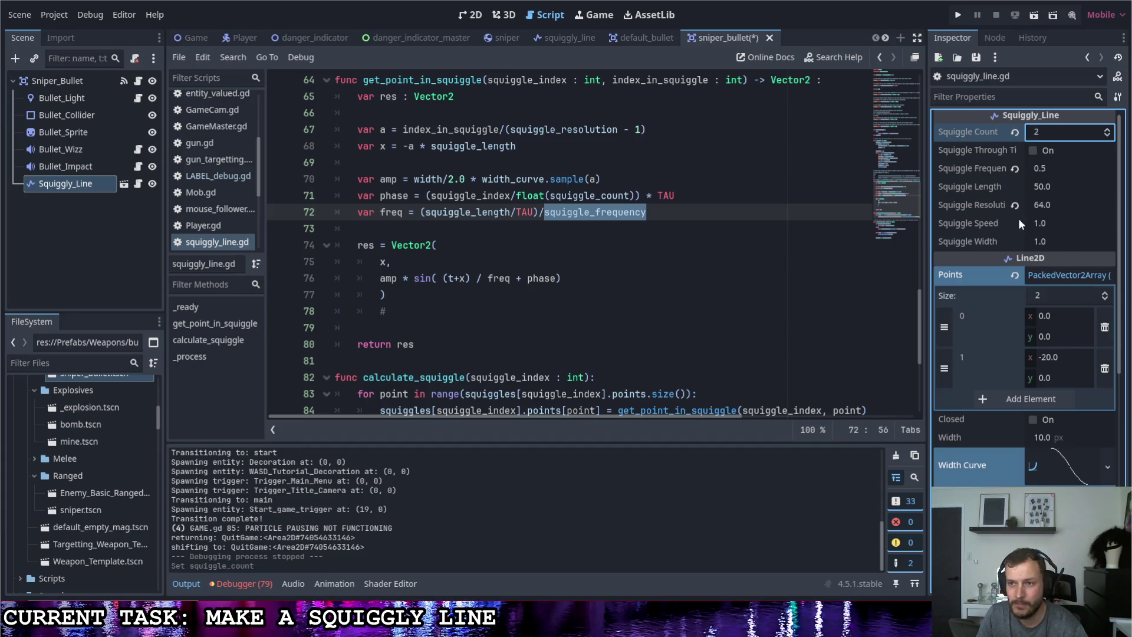
{"action": "left_click", "coordinate": [1048, 168]}
{"action": "type", "text": "4"}
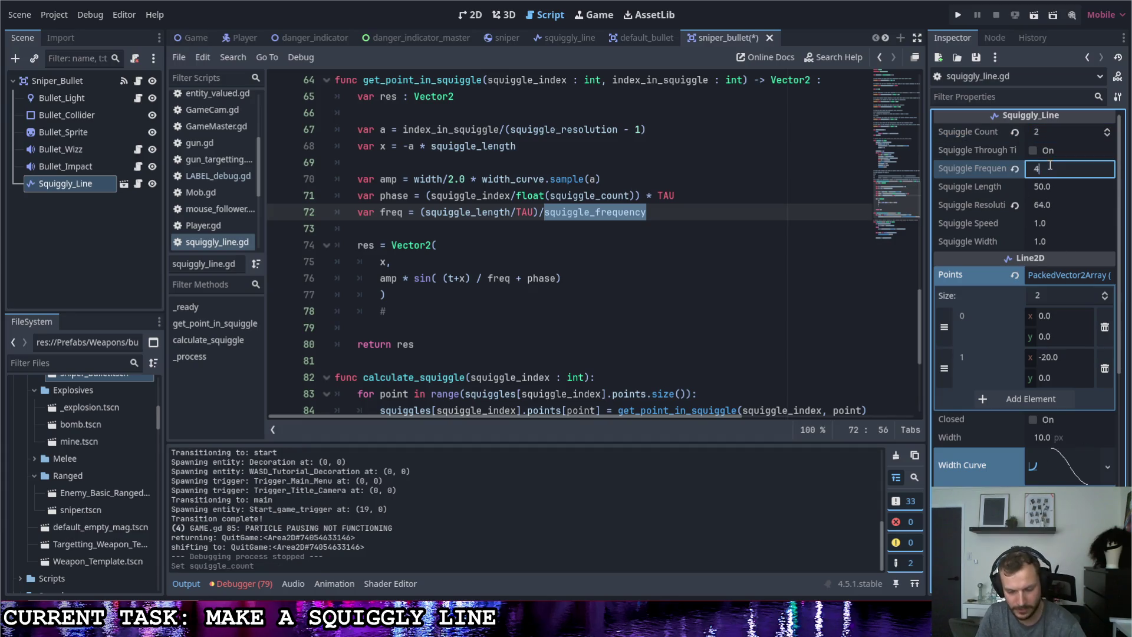
{"action": "key", "text": "Return"}
{"action": "left_click", "coordinate": [958, 14]}
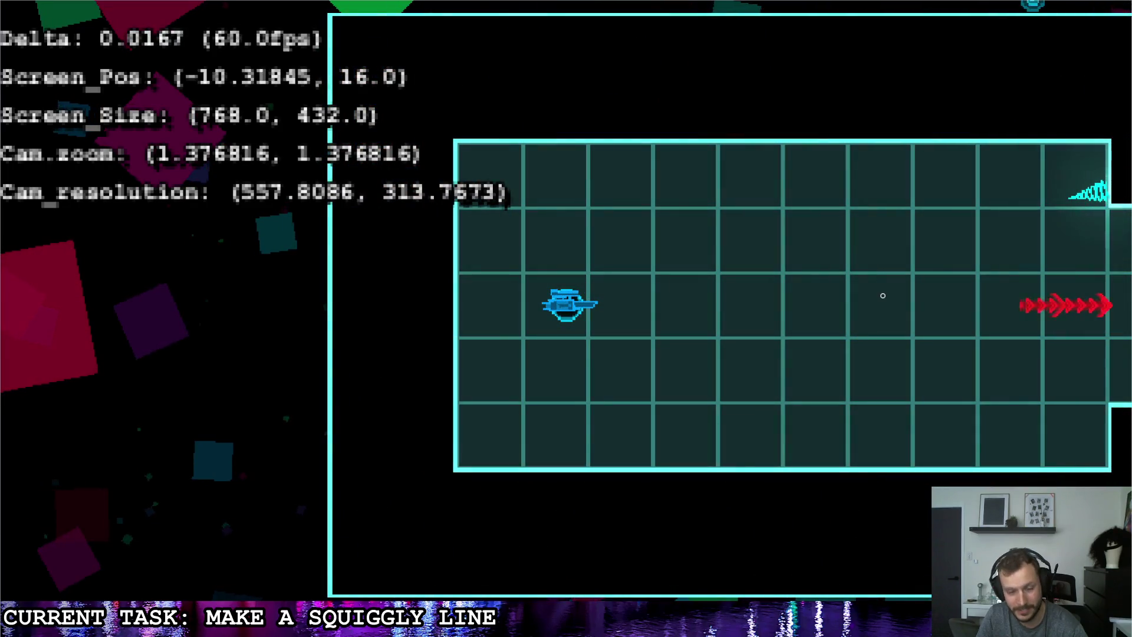
Steer the ship down and right, fire a bullet, and quit via the pause menu
{"action": "key", "text": "d"}
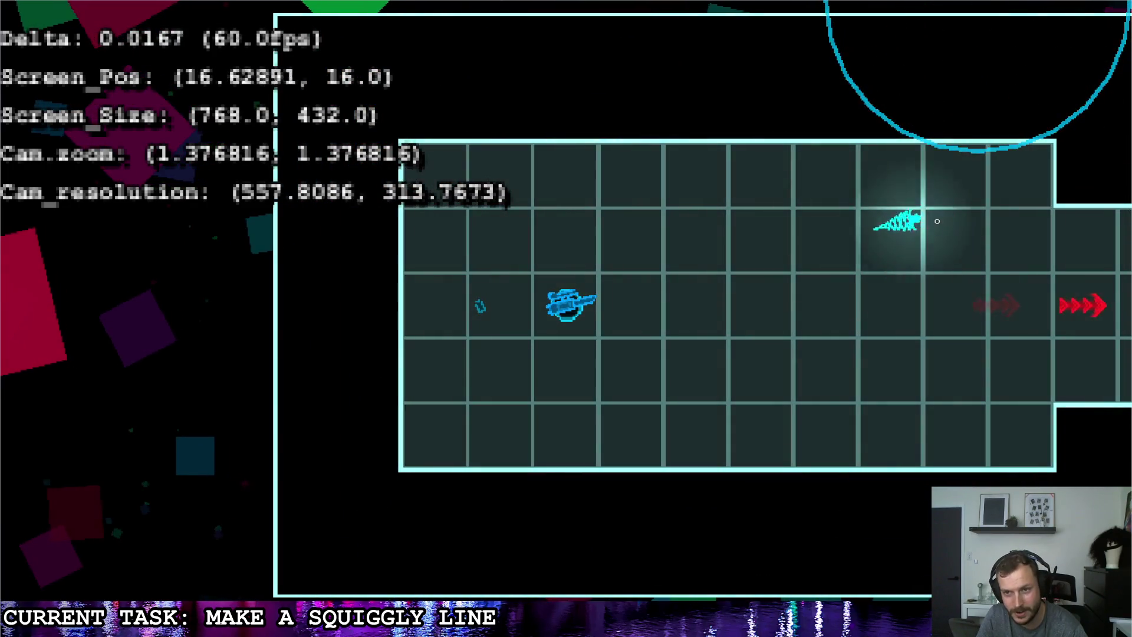
{"action": "key", "text": "s"}
{"action": "key", "text": "d"}
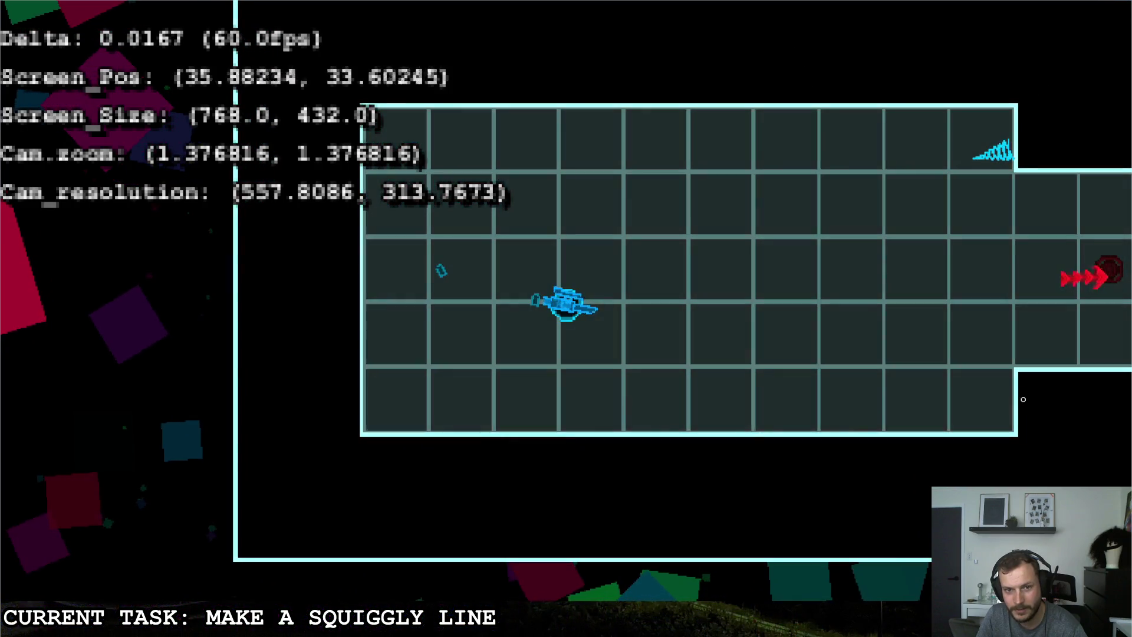
{"action": "key", "text": "s"}
{"action": "key", "text": "d"}
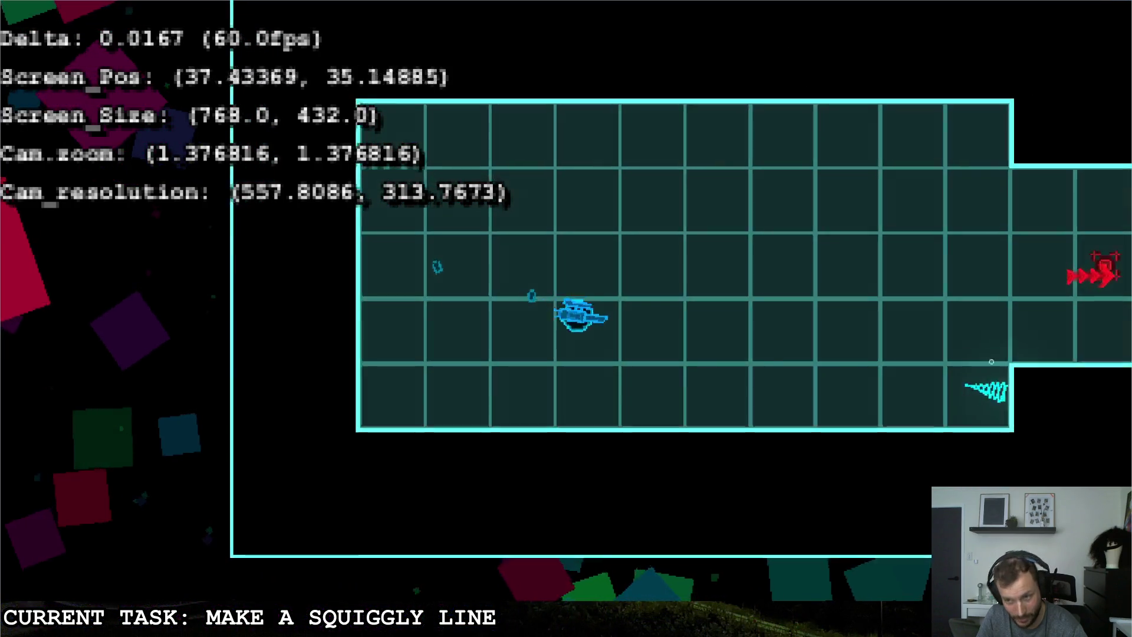
{"action": "left_click", "coordinate": [1014, 316]}
{"action": "key", "text": "Escape"}
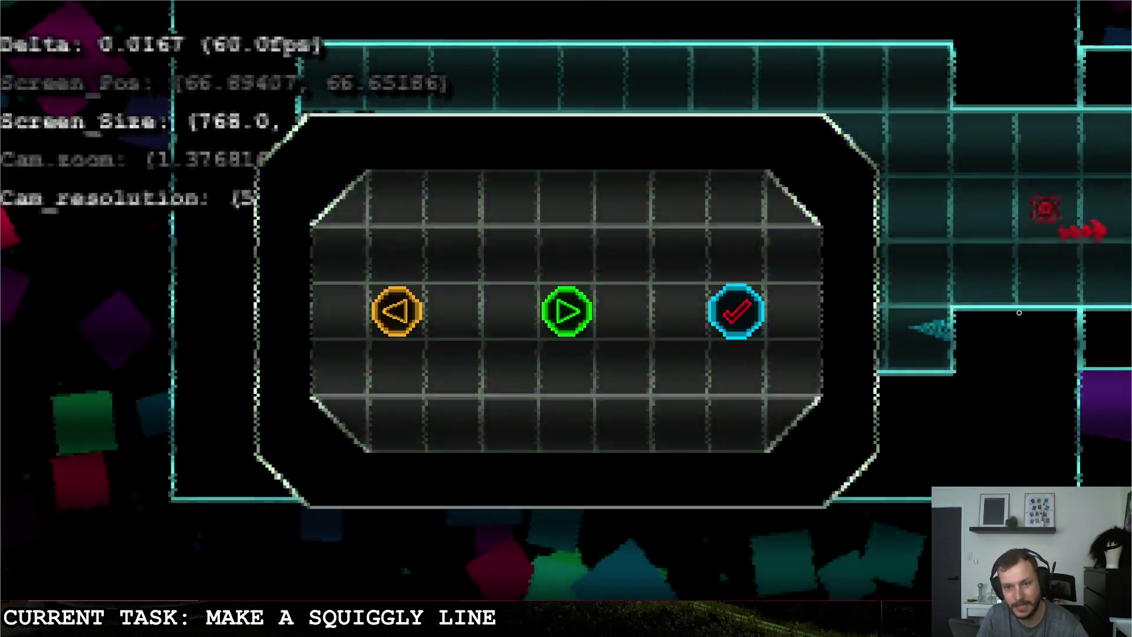
{"action": "left_click", "coordinate": [736, 305]}
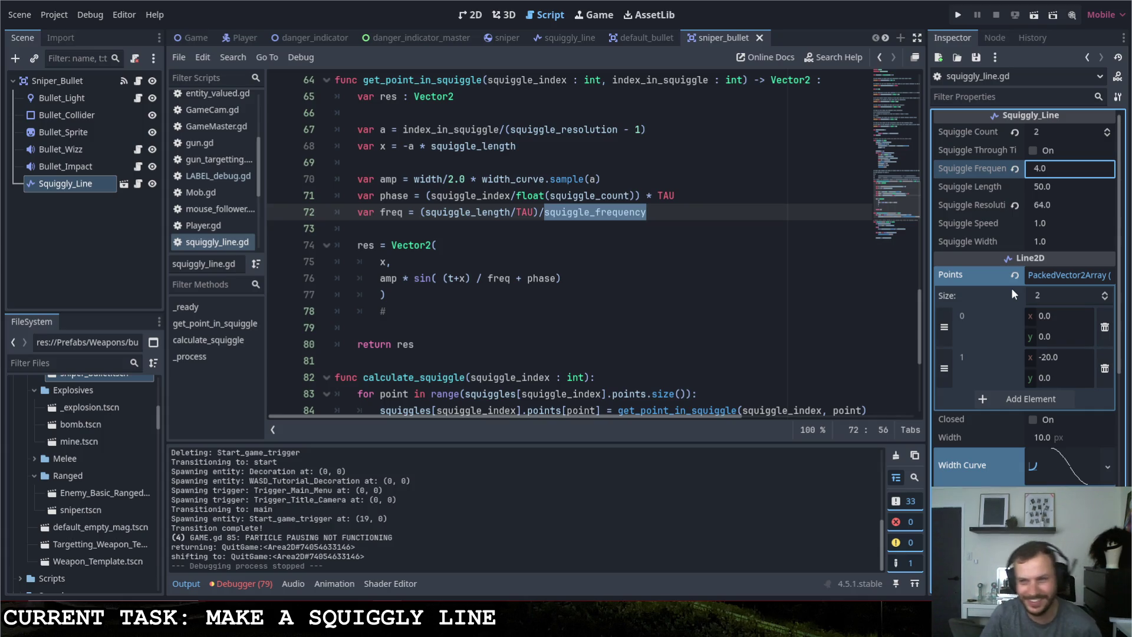
Set Squiggle Frequency to 2.0, rerun the game, and return to the editor
{"action": "double_click", "coordinate": [1036, 168]}
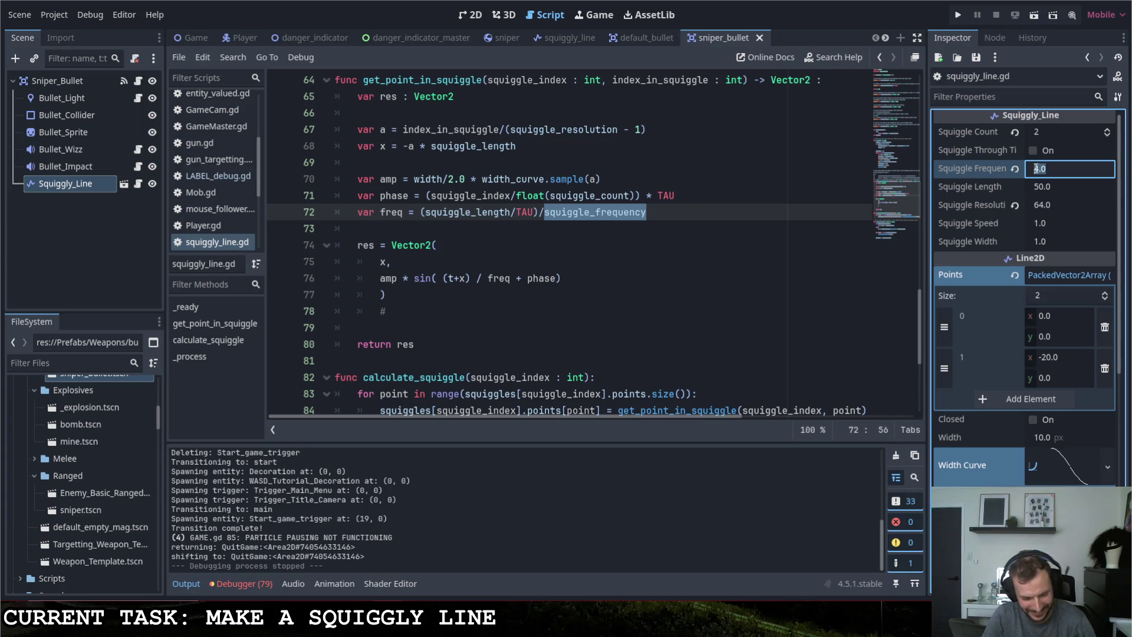
{"action": "type", "text": "2.0"}
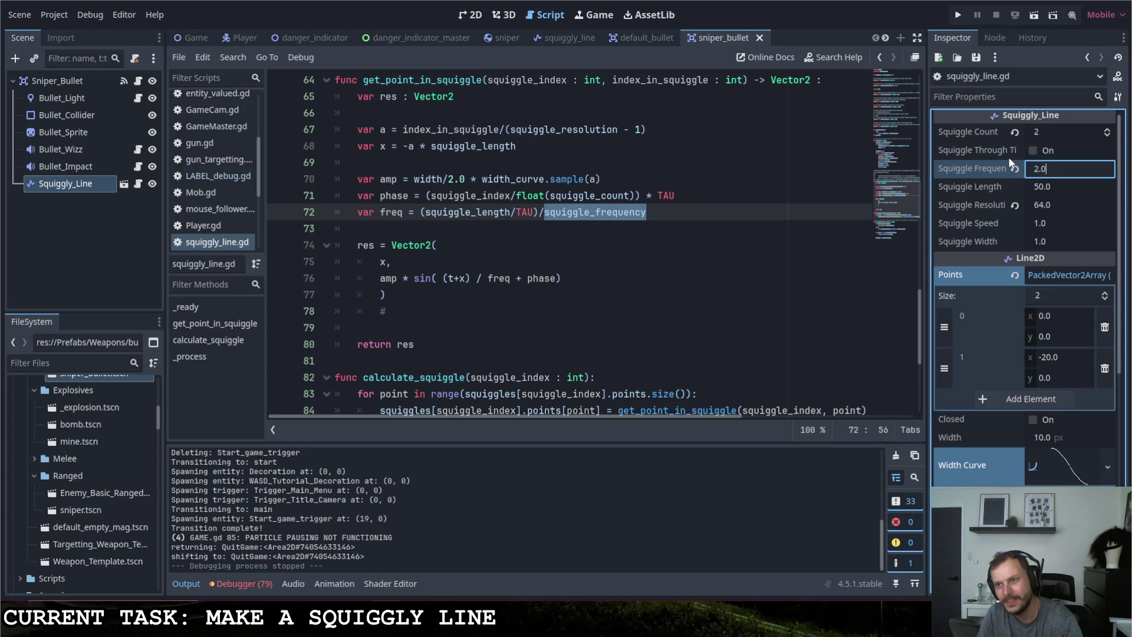
{"action": "key", "text": "Return"}
{"action": "left_click", "coordinate": [960, 13]}
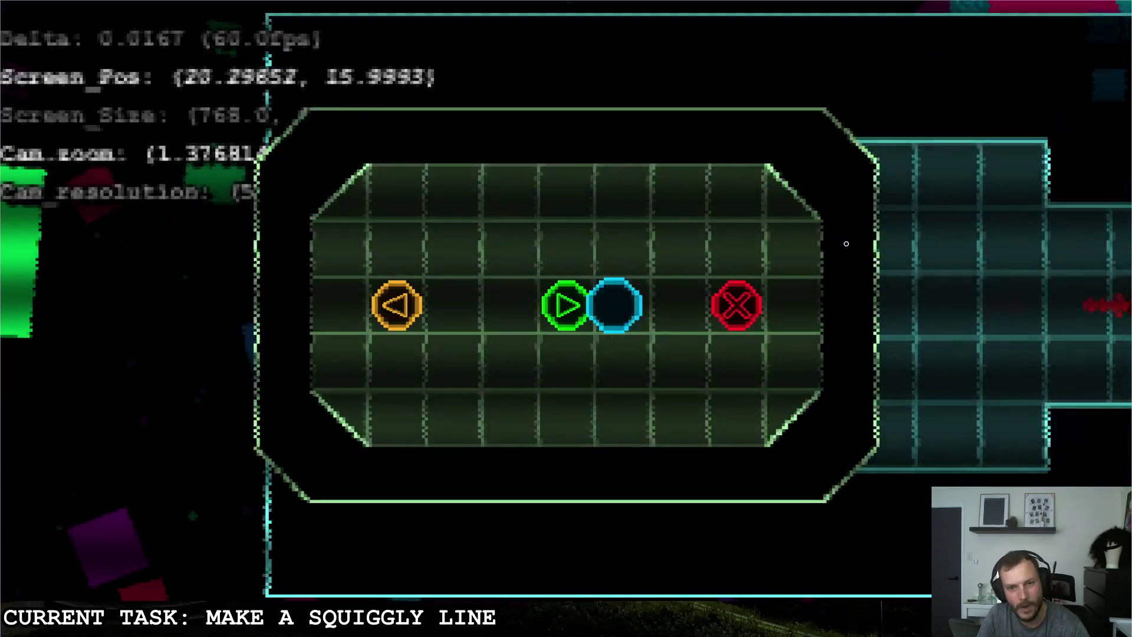
{"action": "key", "text": "alt+Tab"}
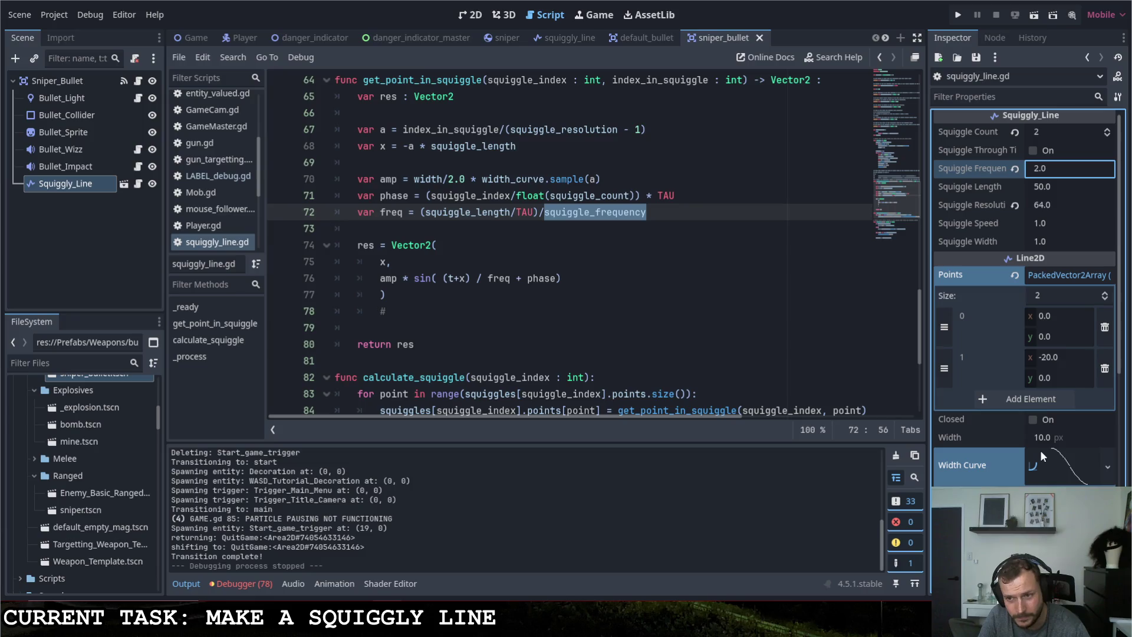
{"action": "left_click", "coordinate": [1061, 358]}
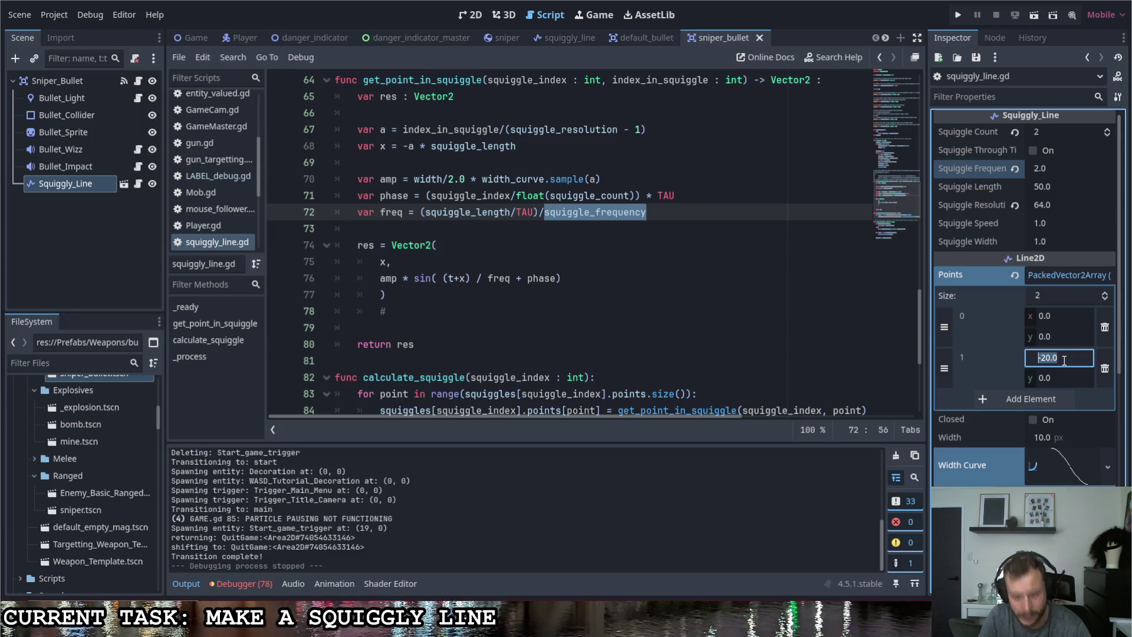
Set point 1's x to -50.0, then run the game and fire two bullets
{"action": "type", "text": "-"}
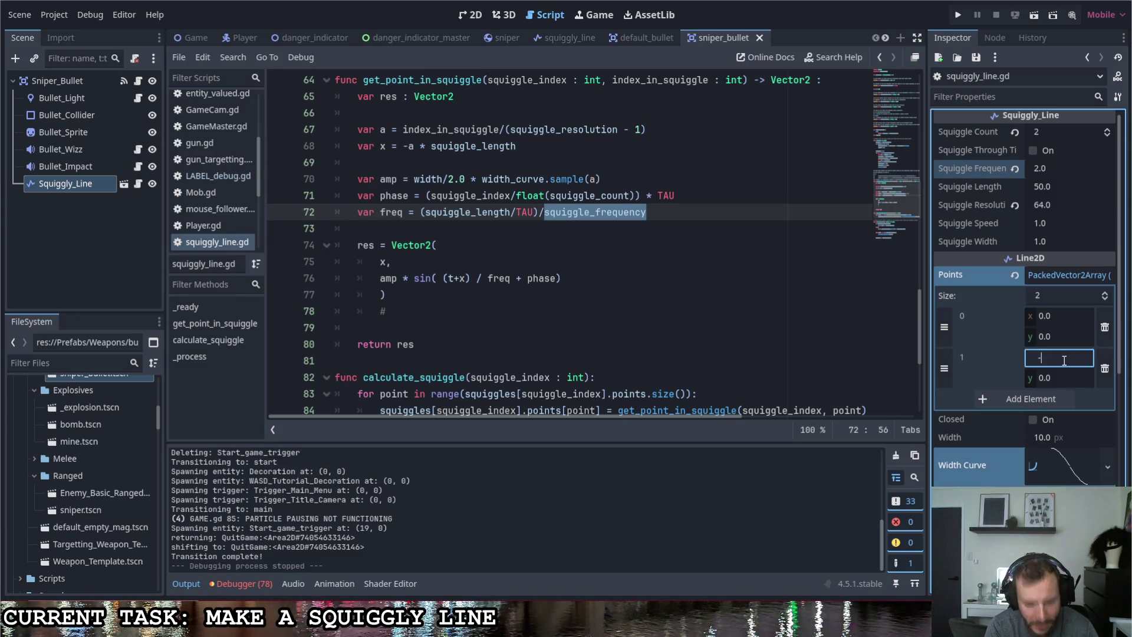
{"action": "type", "text": "50.0"}
{"action": "key", "text": "Return"}
{"action": "key", "text": "F5"}
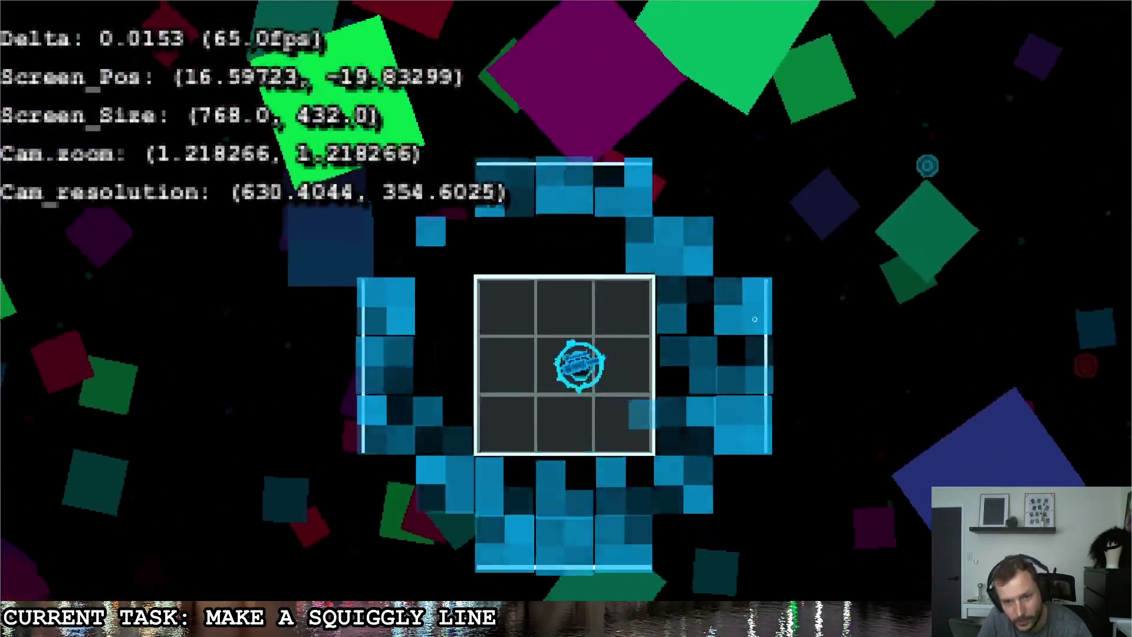
{"action": "left_click", "coordinate": [755, 319]}
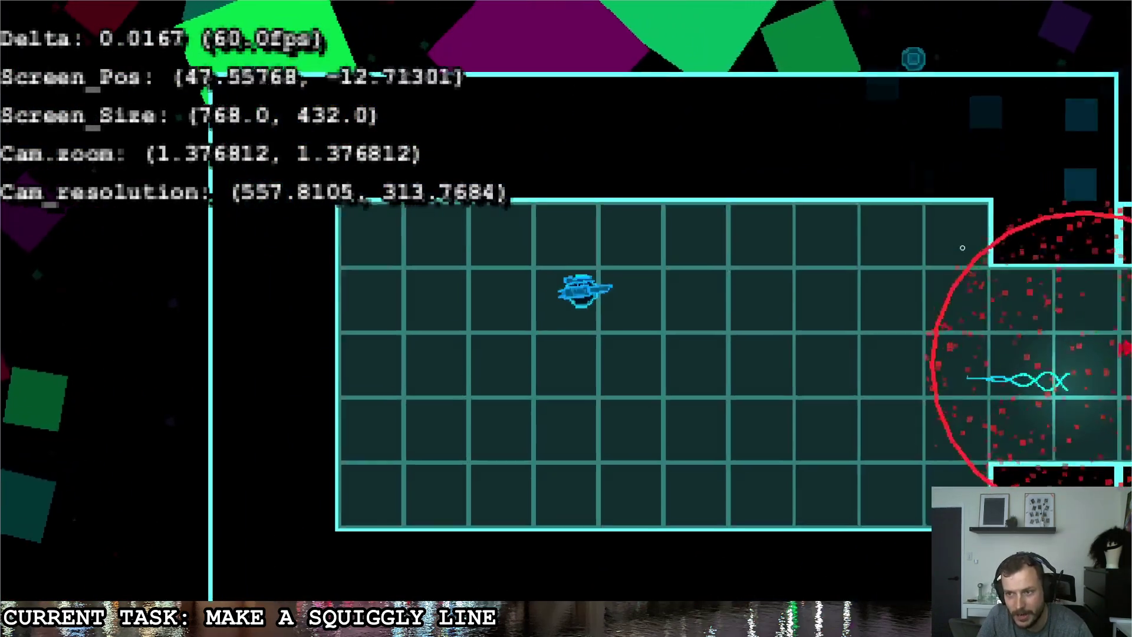
{"action": "left_click", "coordinate": [1011, 271]}
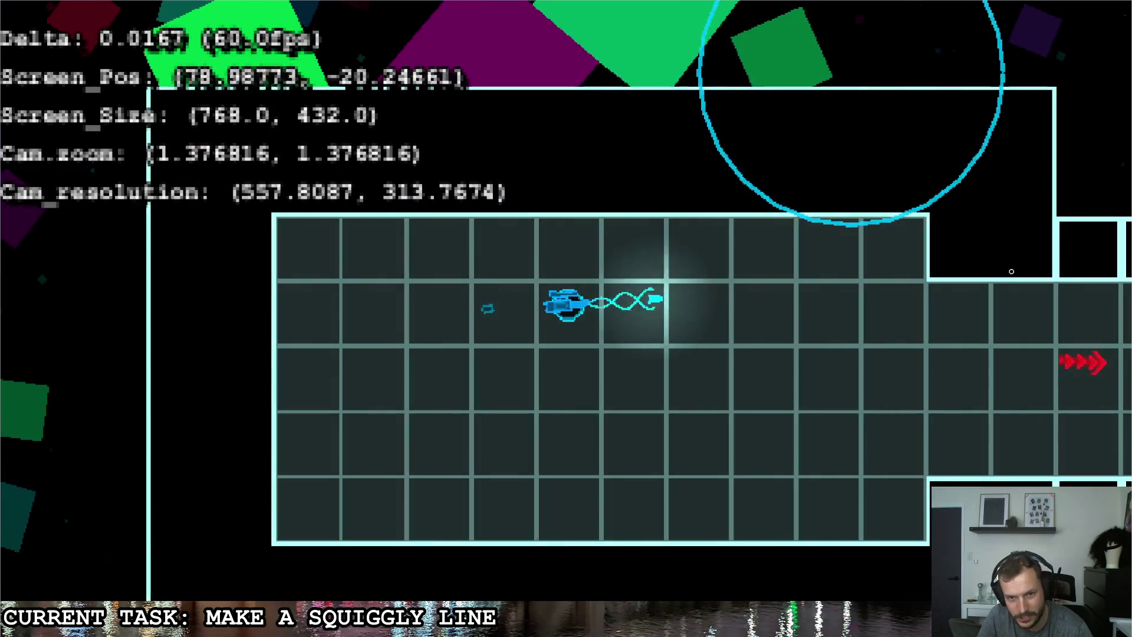
{"action": "key", "text": "Escape"}
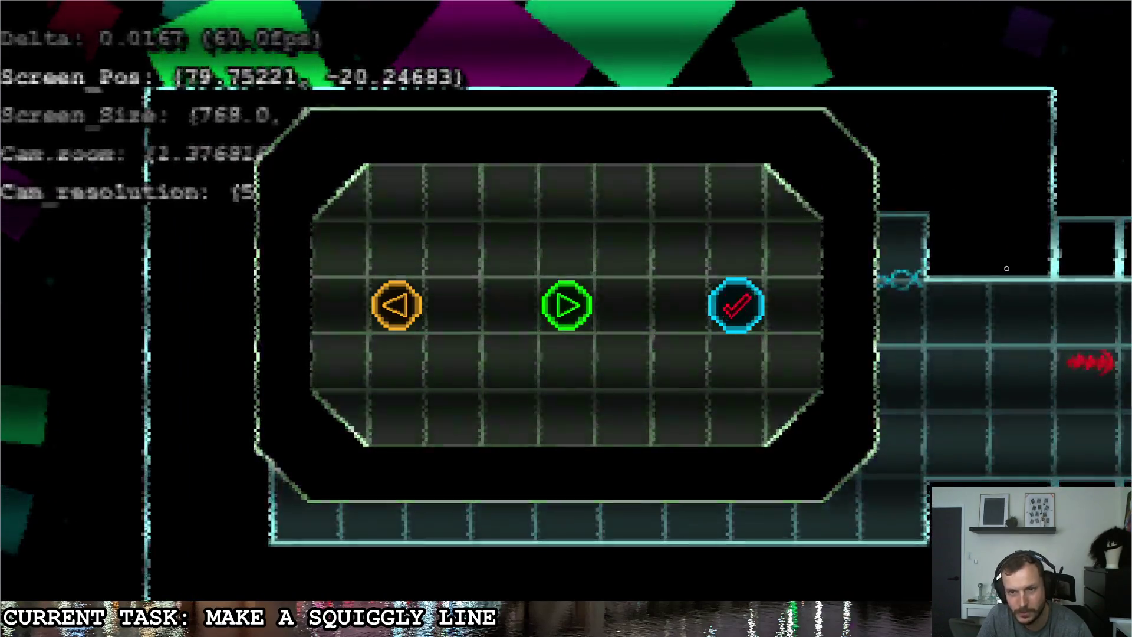
{"action": "key", "text": "F8"}
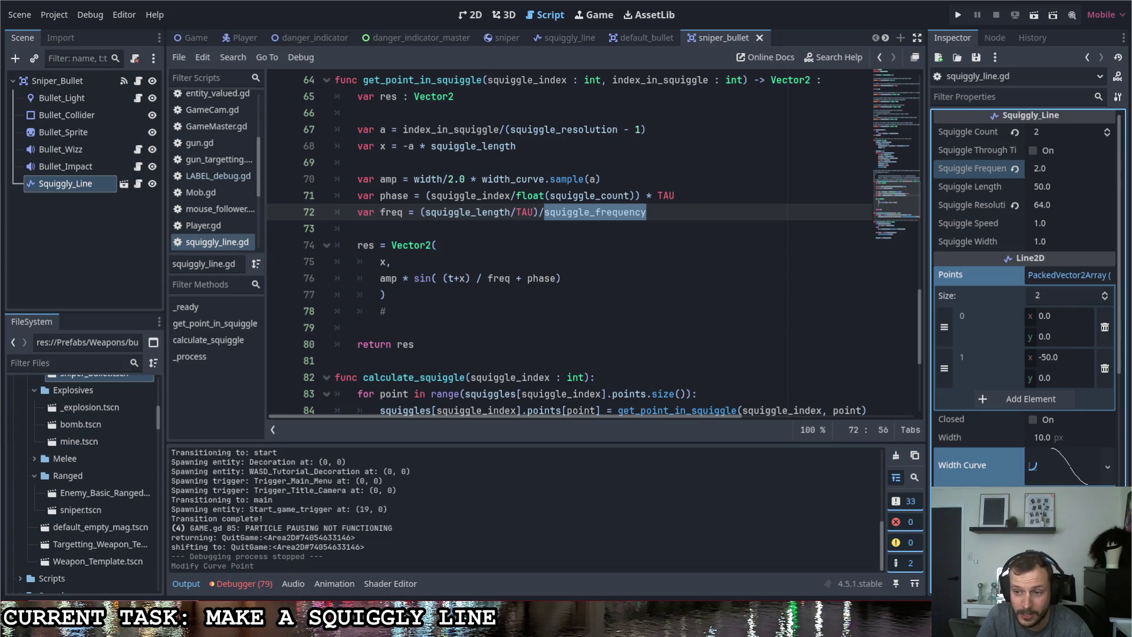
Run the game twice more, firing bullets to check the trail, then quit
{"action": "left_click", "coordinate": [965, 13]}
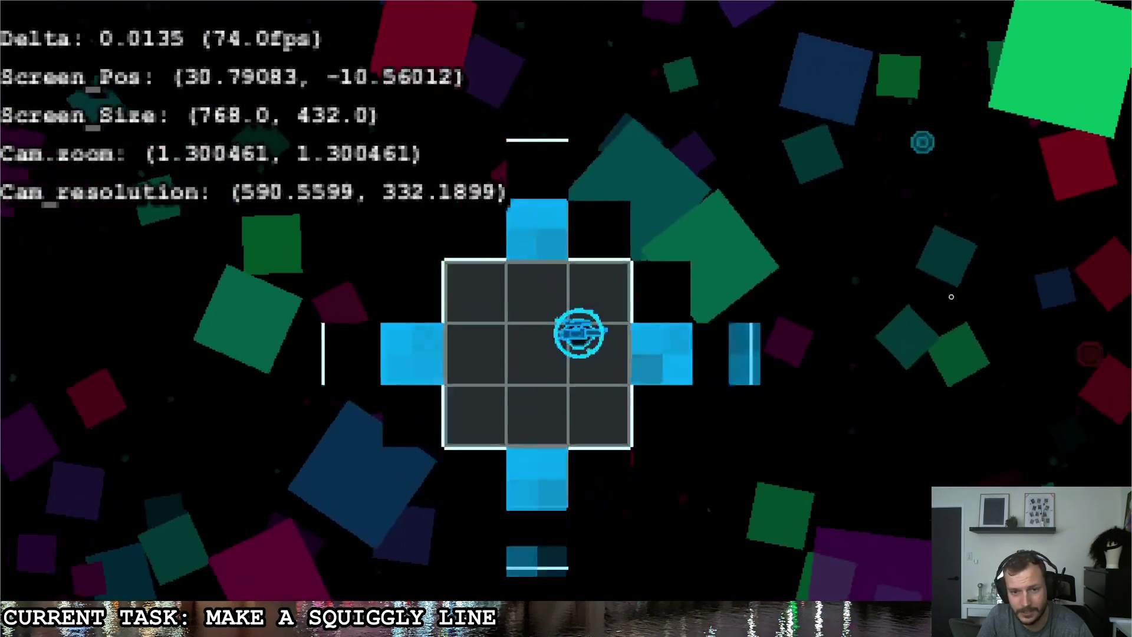
{"action": "left_click", "coordinate": [940, 280]}
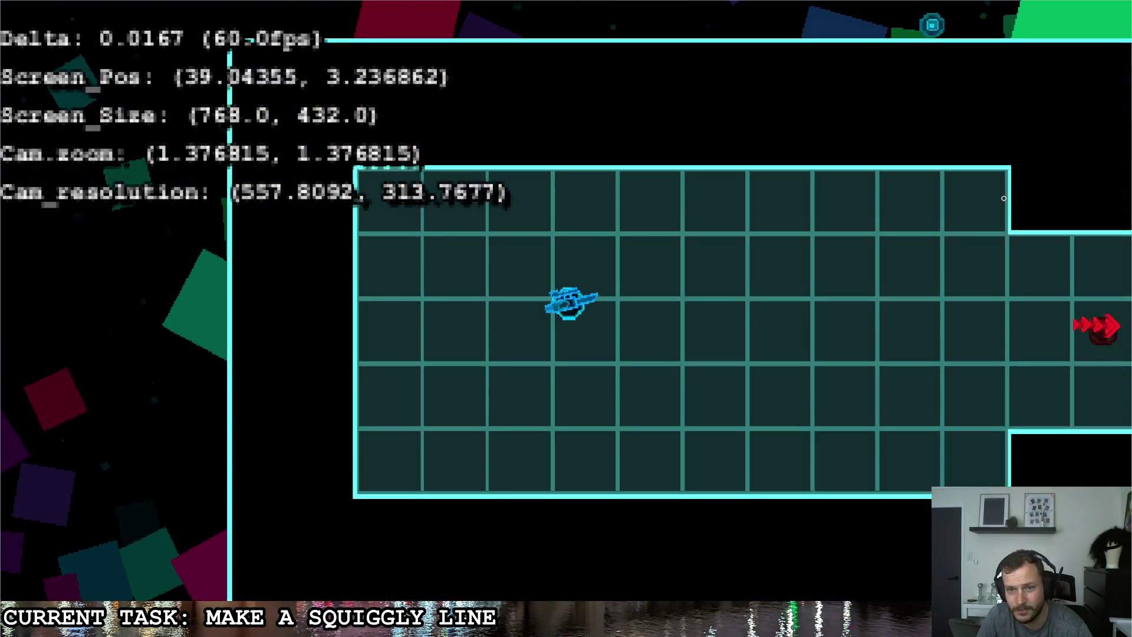
{"action": "left_click", "coordinate": [628, 293]}
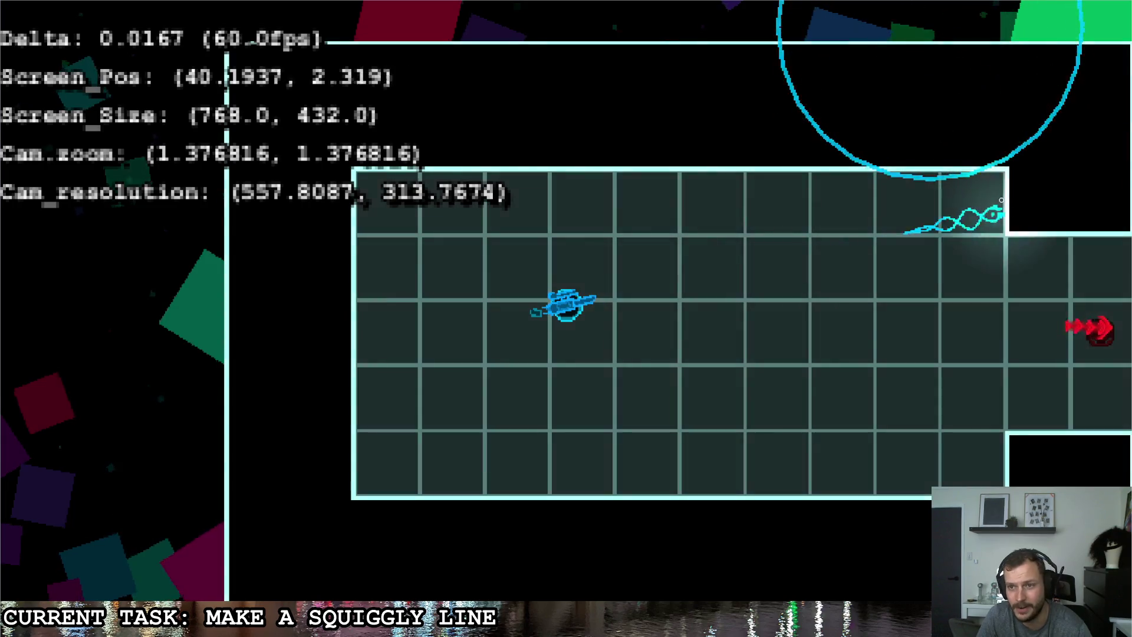
{"action": "key", "text": "Escape"}
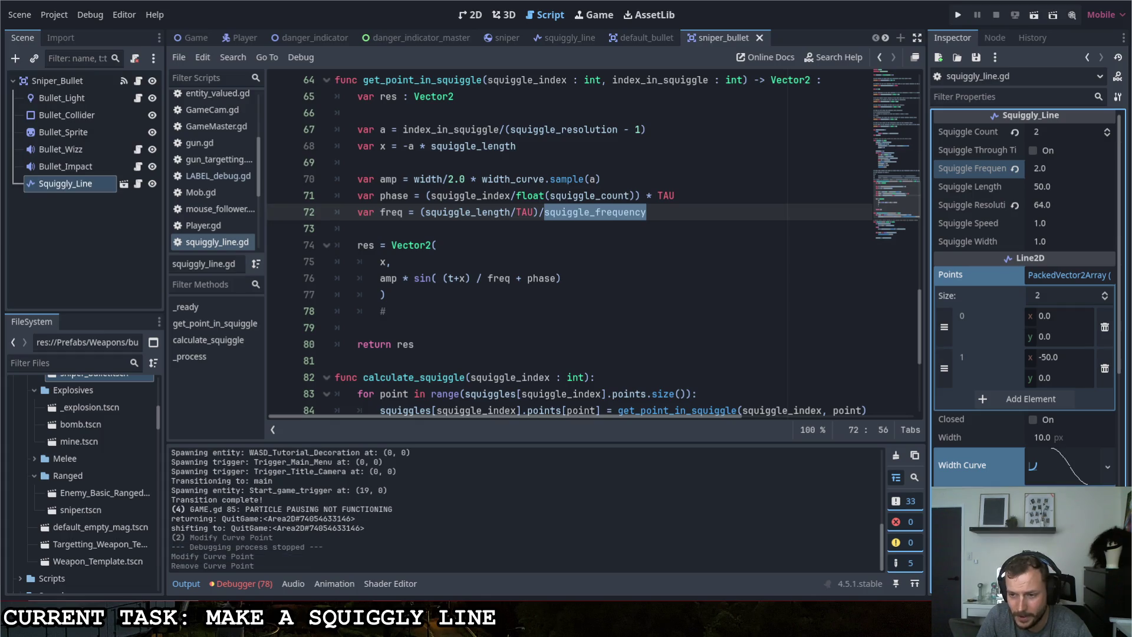
{"action": "left_click", "coordinate": [957, 18]}
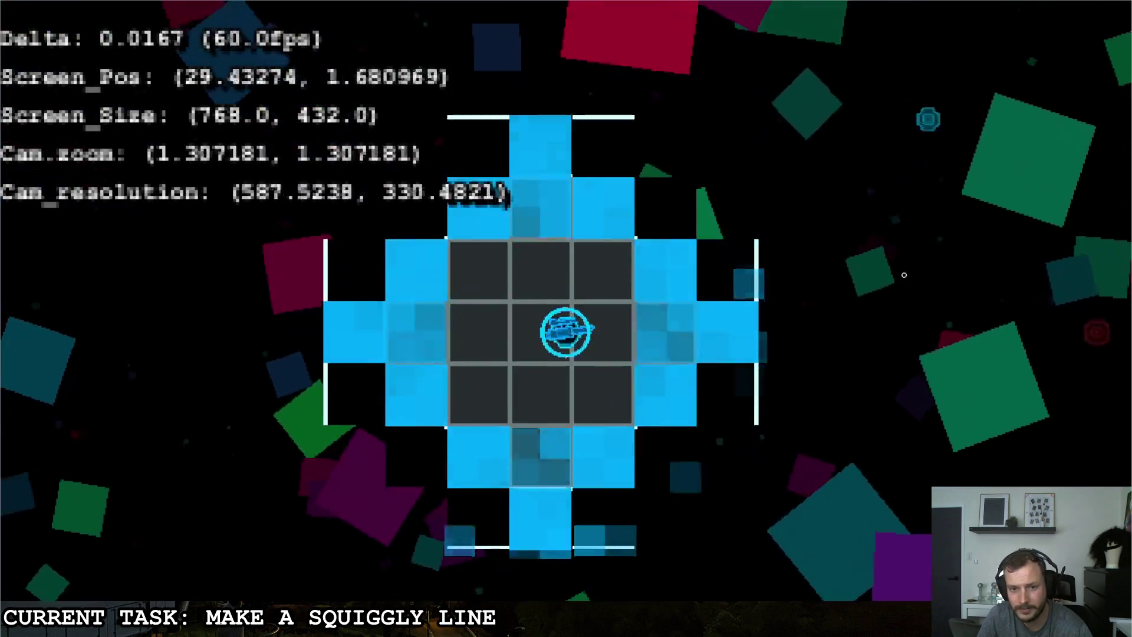
{"action": "left_click", "coordinate": [885, 280]}
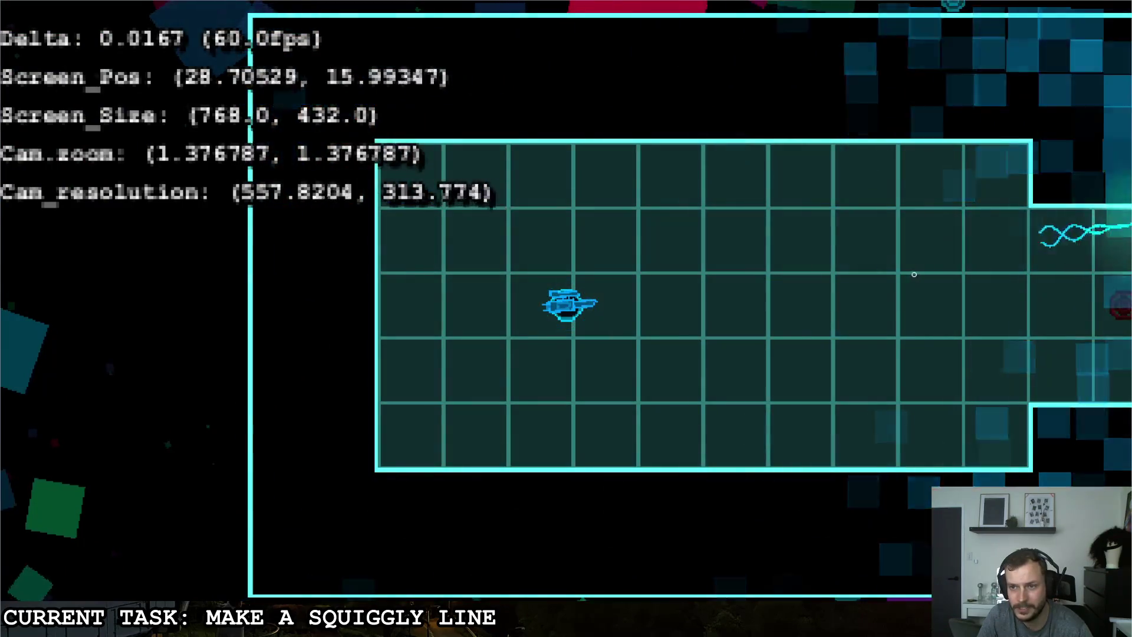
{"action": "left_click", "coordinate": [966, 191]}
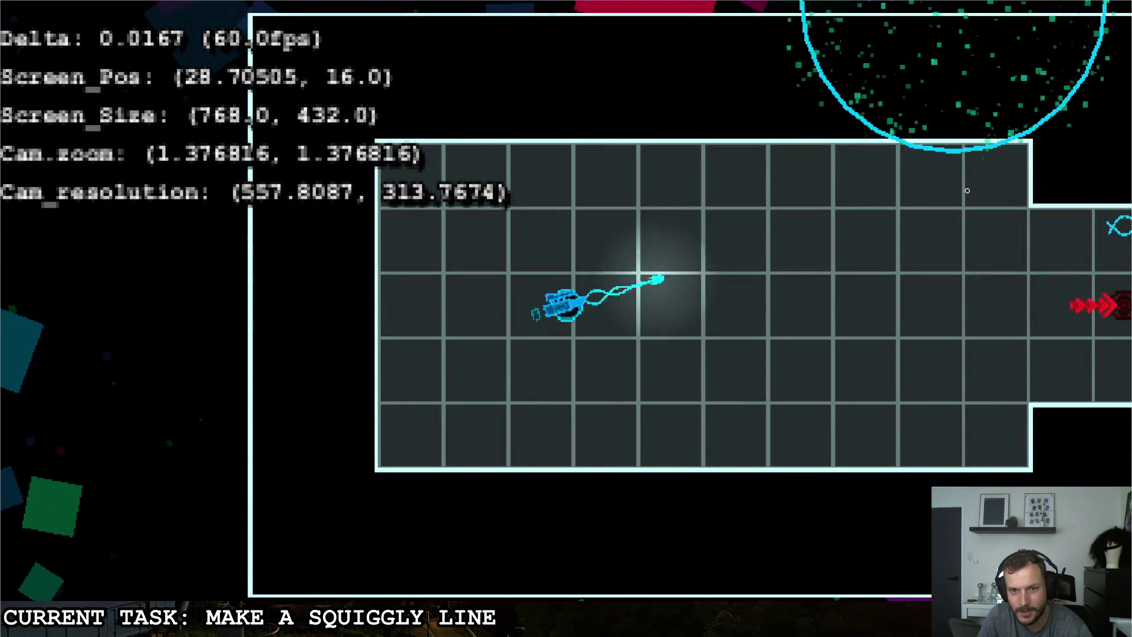
{"action": "key", "text": "Escape"}
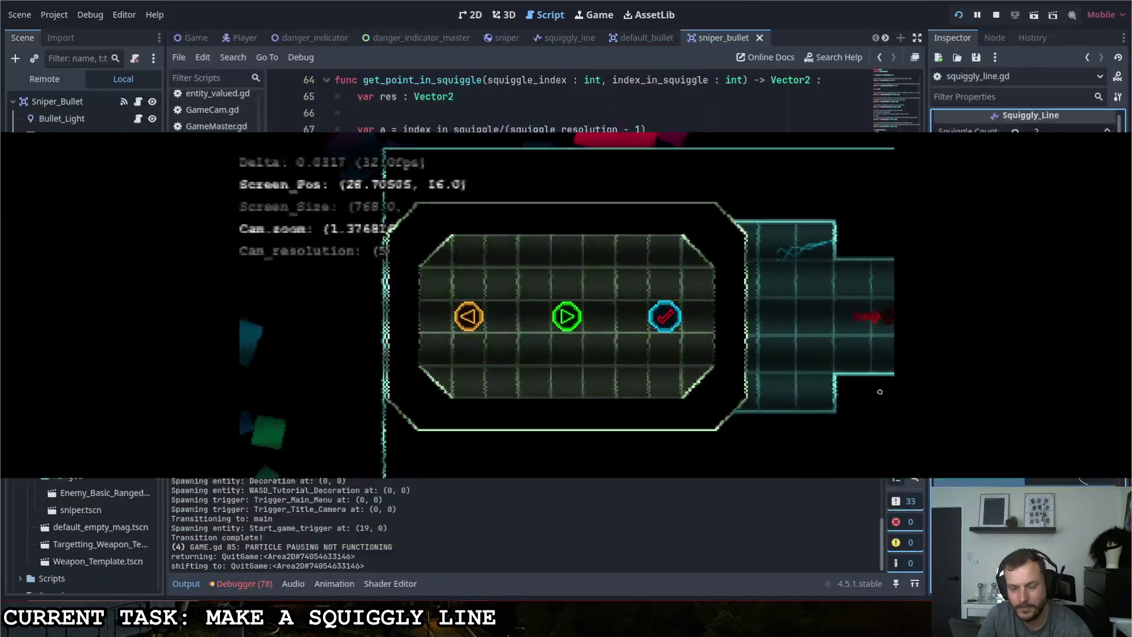
{"action": "left_click", "coordinate": [736, 305]}
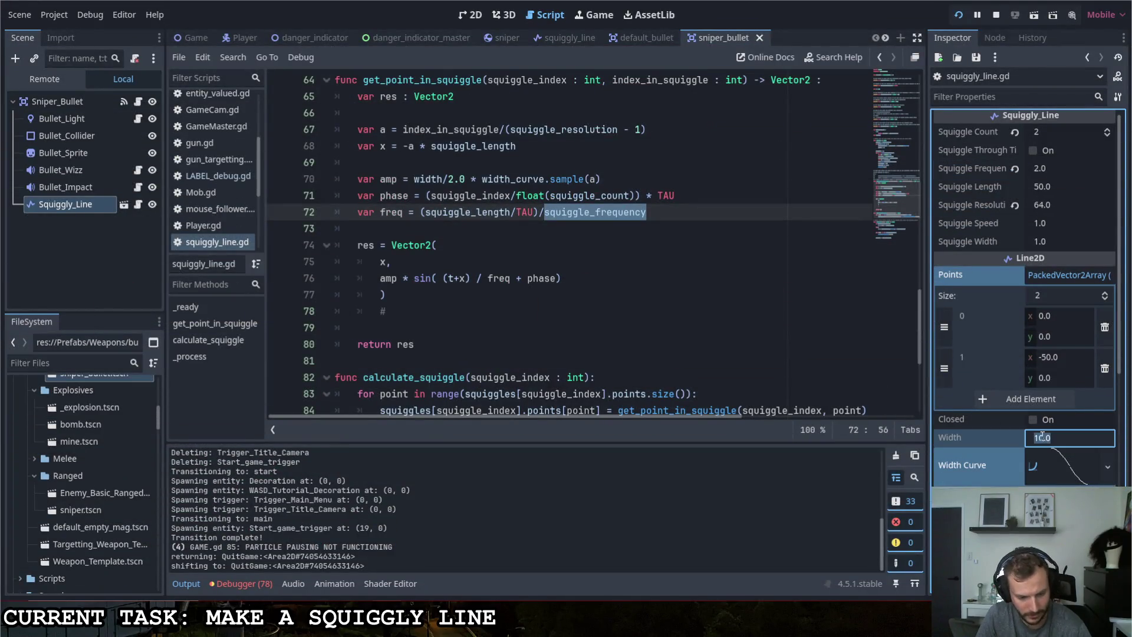
Set the Line2D Width to 20 and fire three bullets to check the thicker trail
{"action": "key", "text": "Return"}
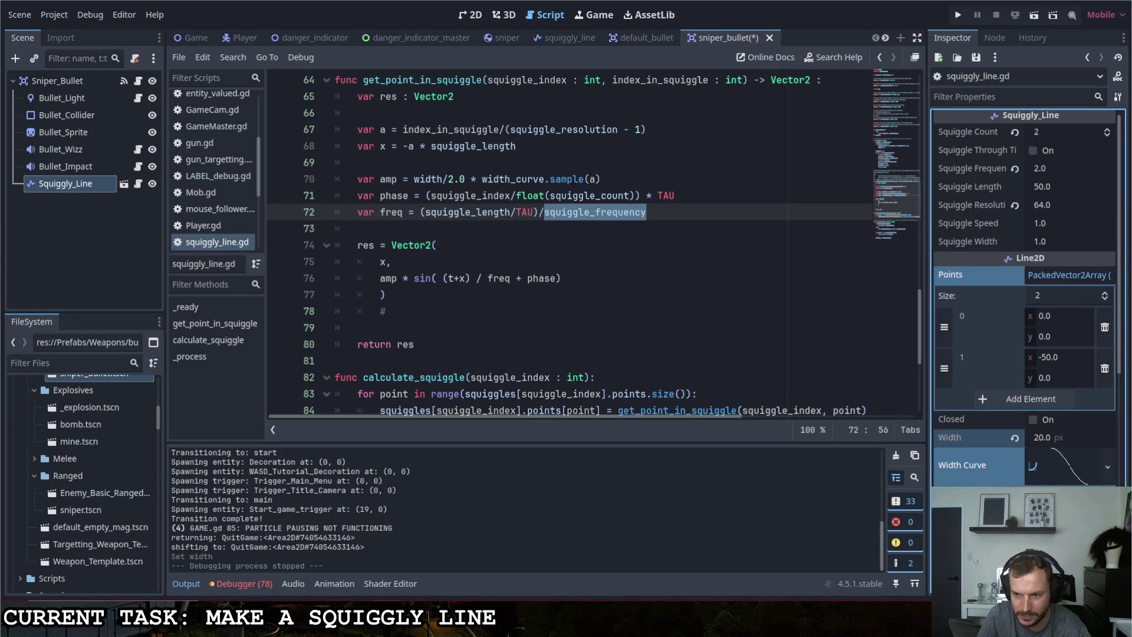
{"action": "left_click", "coordinate": [954, 20]}
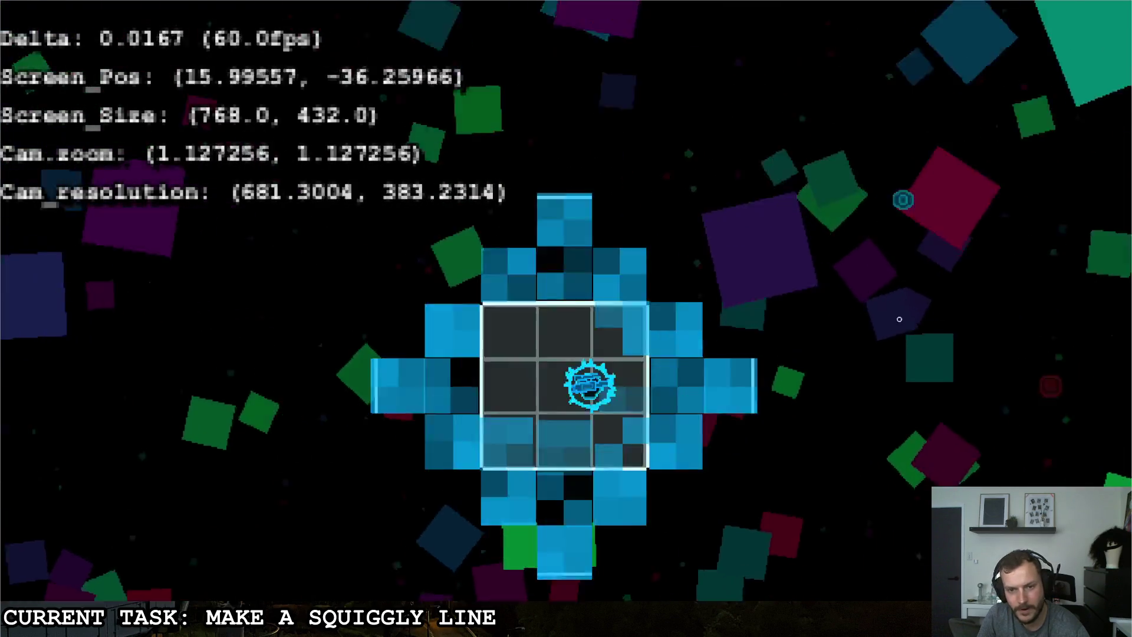
{"action": "left_click", "coordinate": [908, 313]}
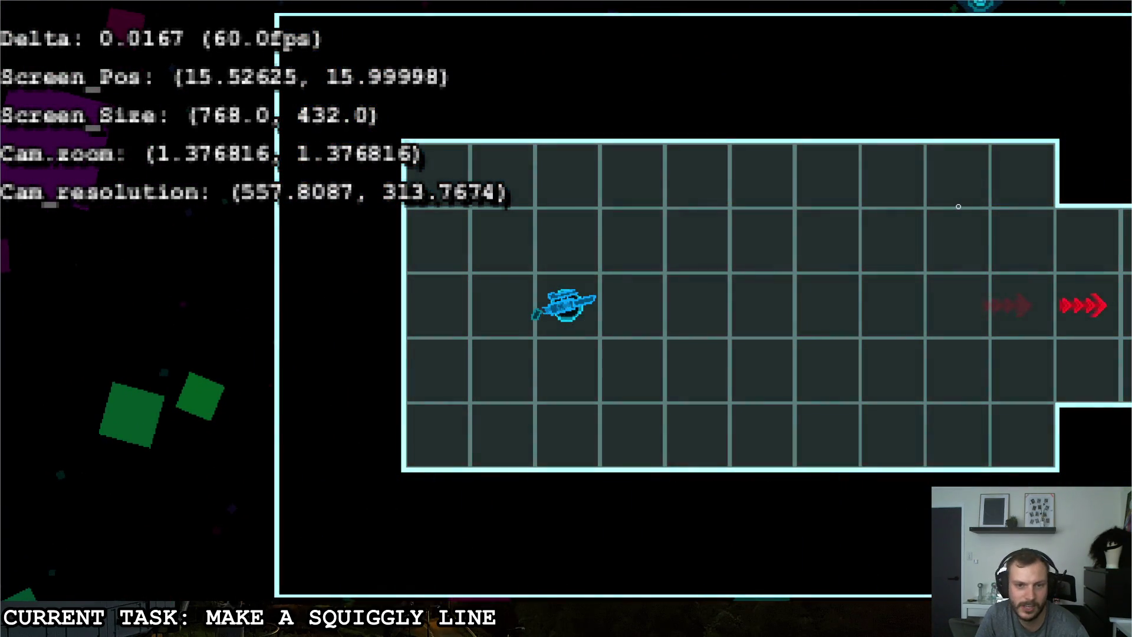
{"action": "left_click", "coordinate": [958, 206]}
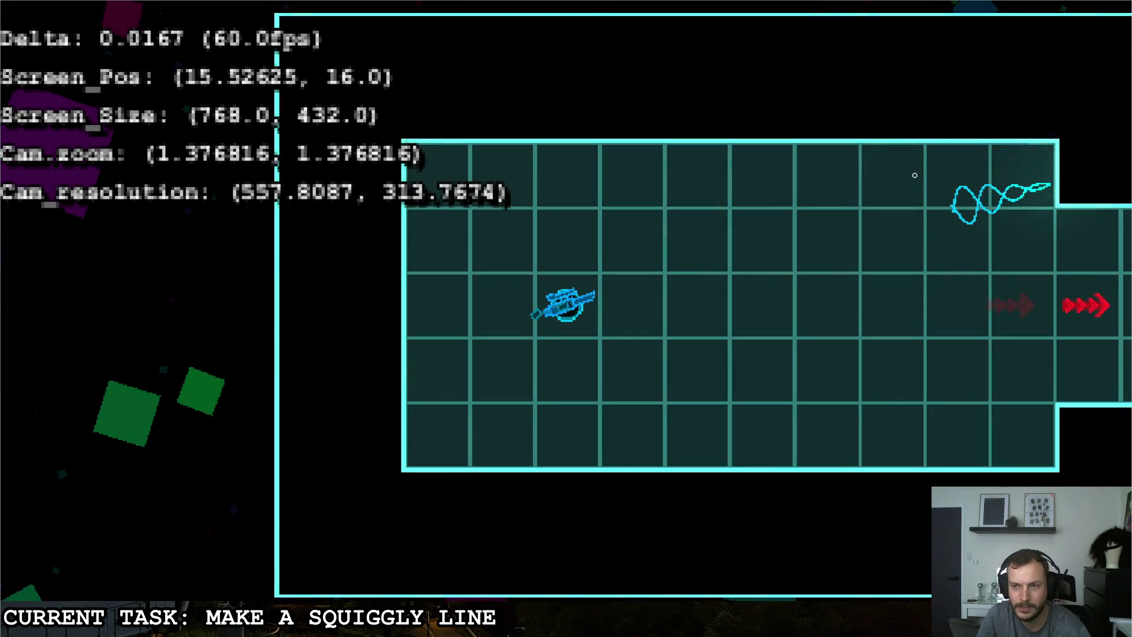
{"action": "left_click", "coordinate": [964, 195]}
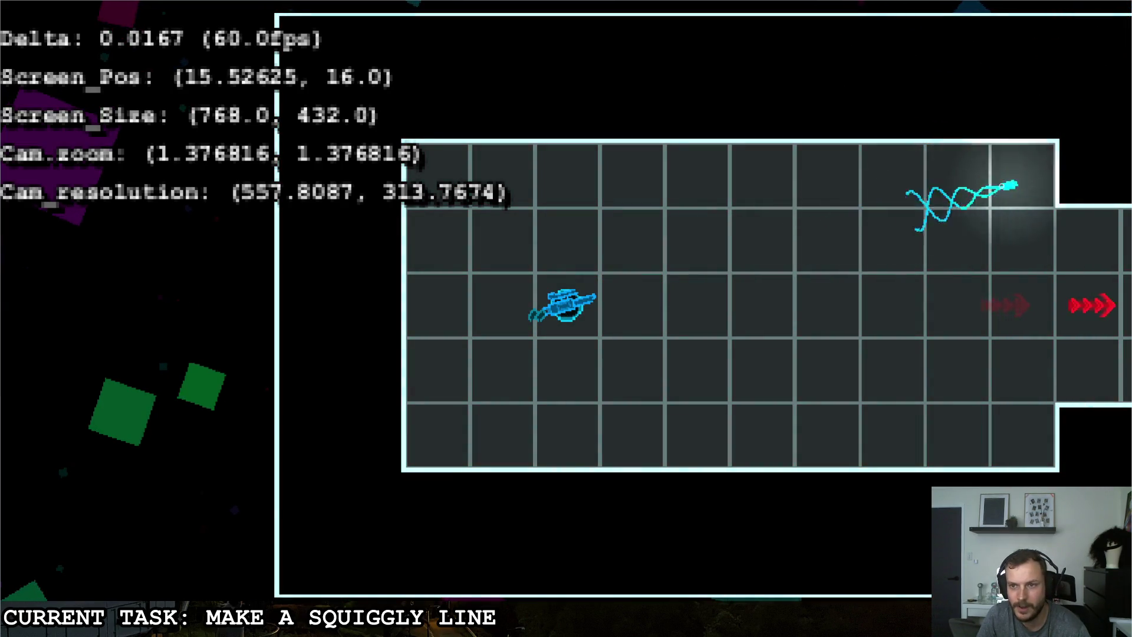
Set Squiggle Resolution to 12 and test-fire a bullet in a fresh run
{"action": "key", "text": "Escape"}
{"action": "left_click", "coordinate": [736, 305]}
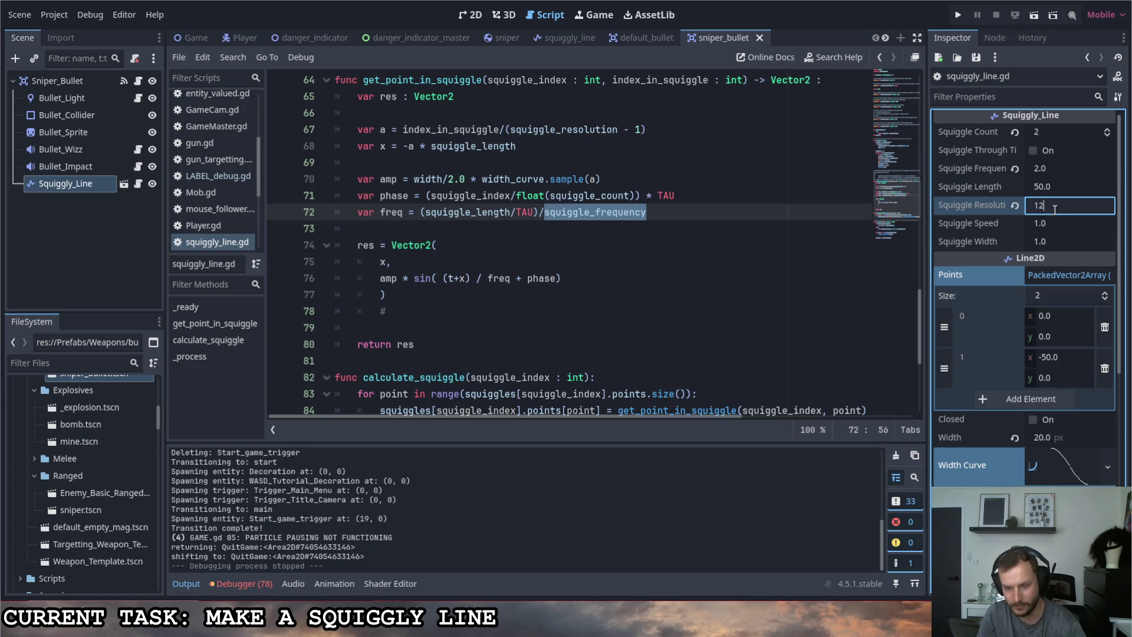
{"action": "key", "text": "Return"}
{"action": "left_click", "coordinate": [958, 14]}
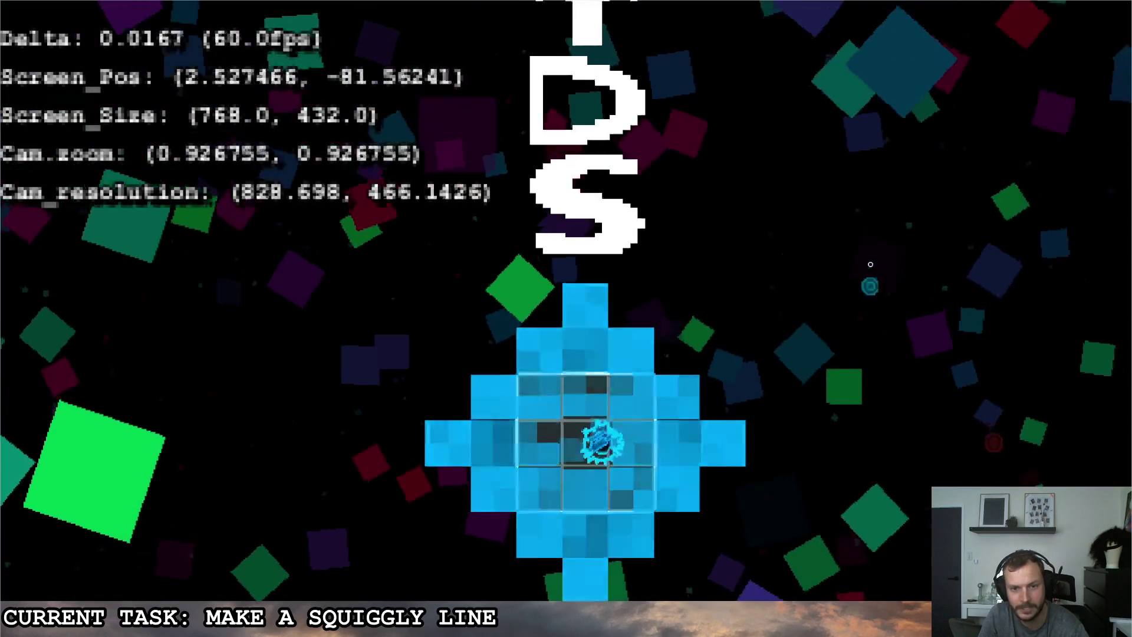
{"action": "left_click", "coordinate": [893, 290]}
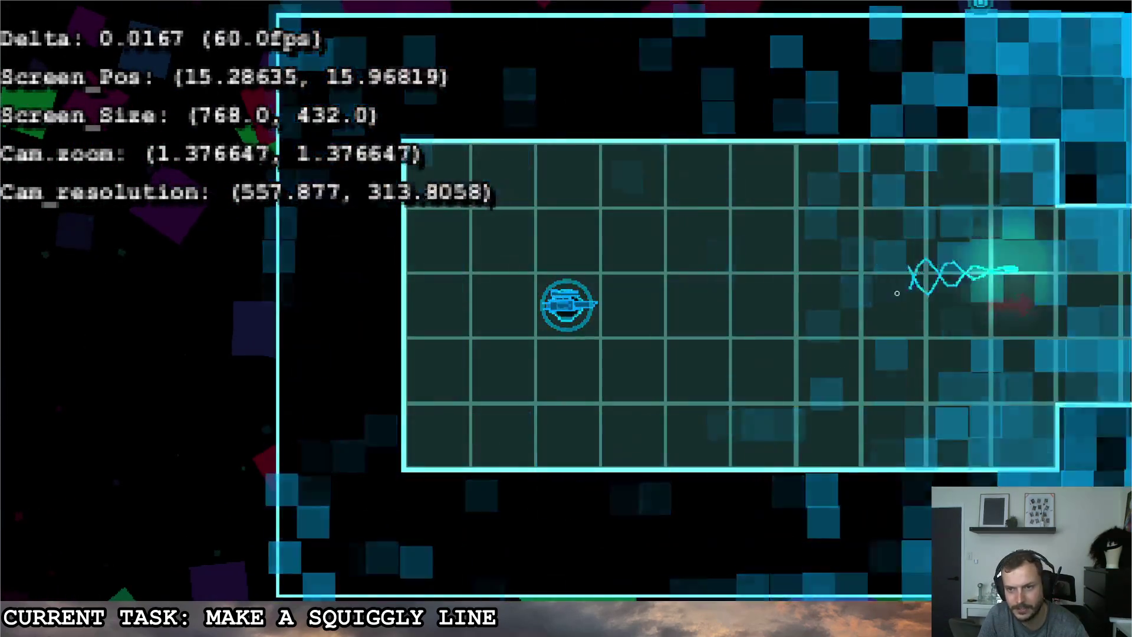
{"action": "key", "text": "Escape"}
{"action": "left_click", "coordinate": [736, 306]}
Set Squiggle Resolution to 6 and Width to 8, then test-fire two bullets
{"action": "left_click", "coordinate": [1042, 205]}
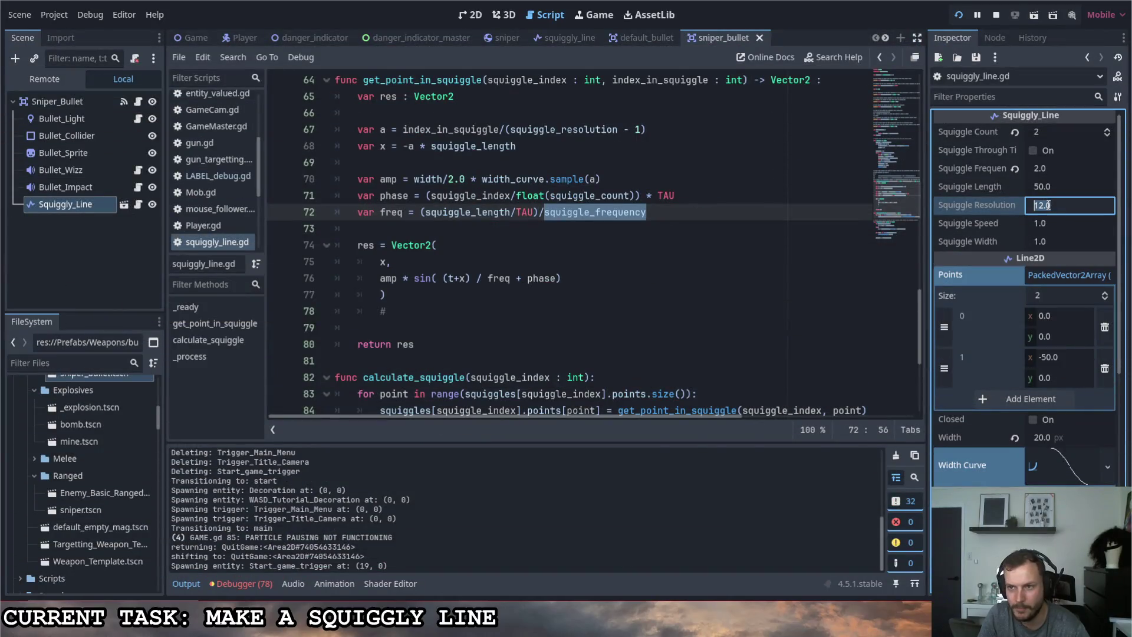
{"action": "key", "text": "Return"}
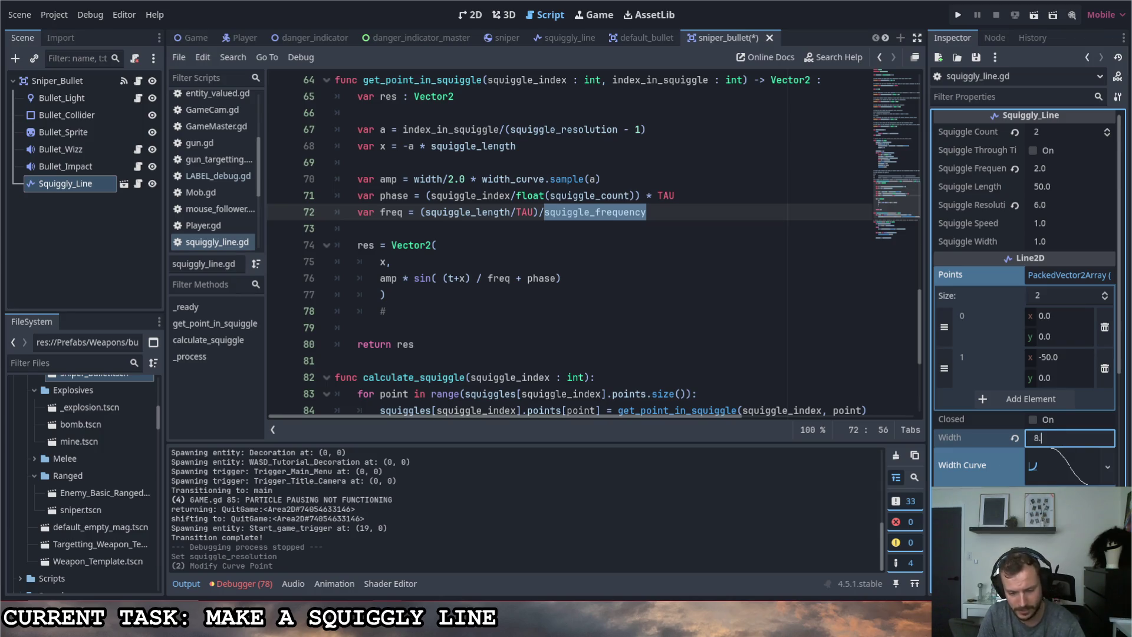
{"action": "key", "text": "Return"}
{"action": "left_click", "coordinate": [957, 14]}
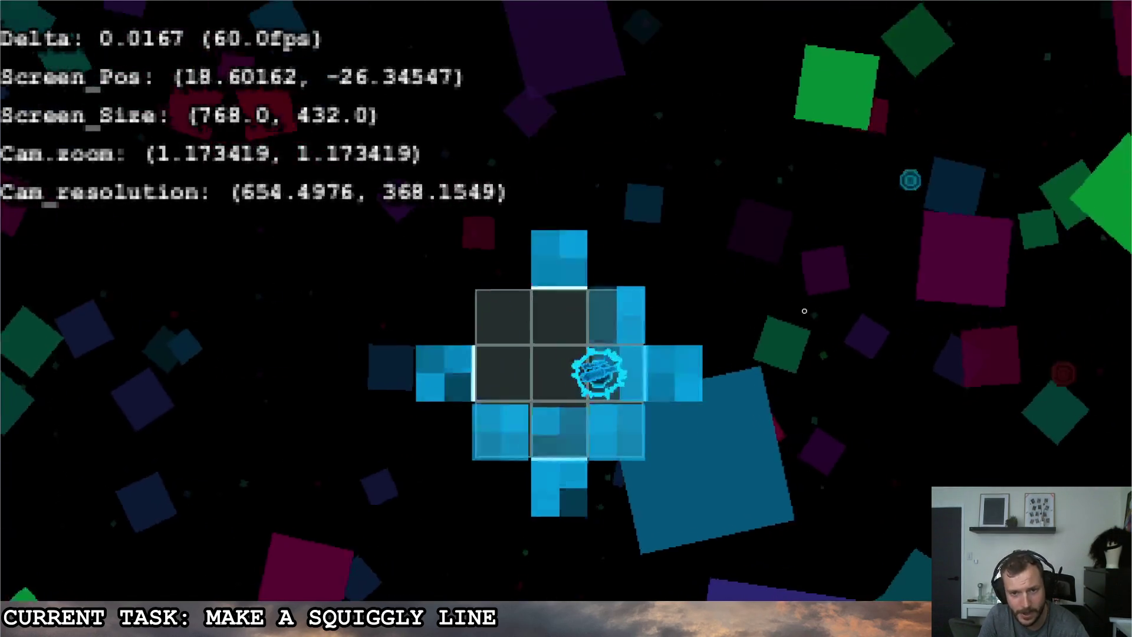
{"action": "left_click", "coordinate": [796, 300]}
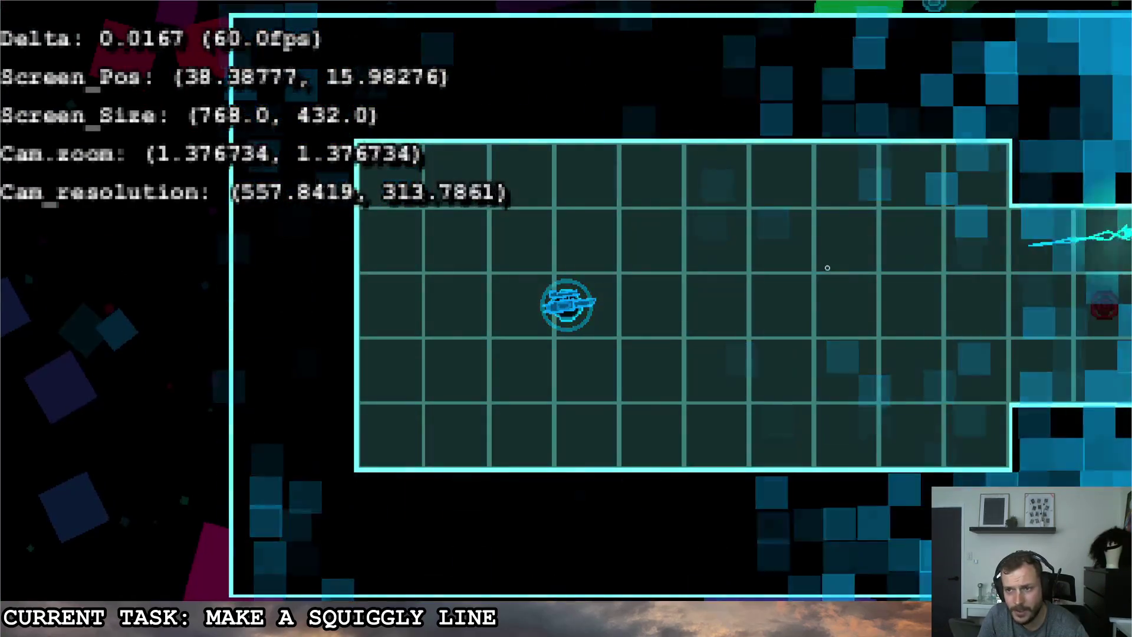
{"action": "left_click", "coordinate": [886, 224]}
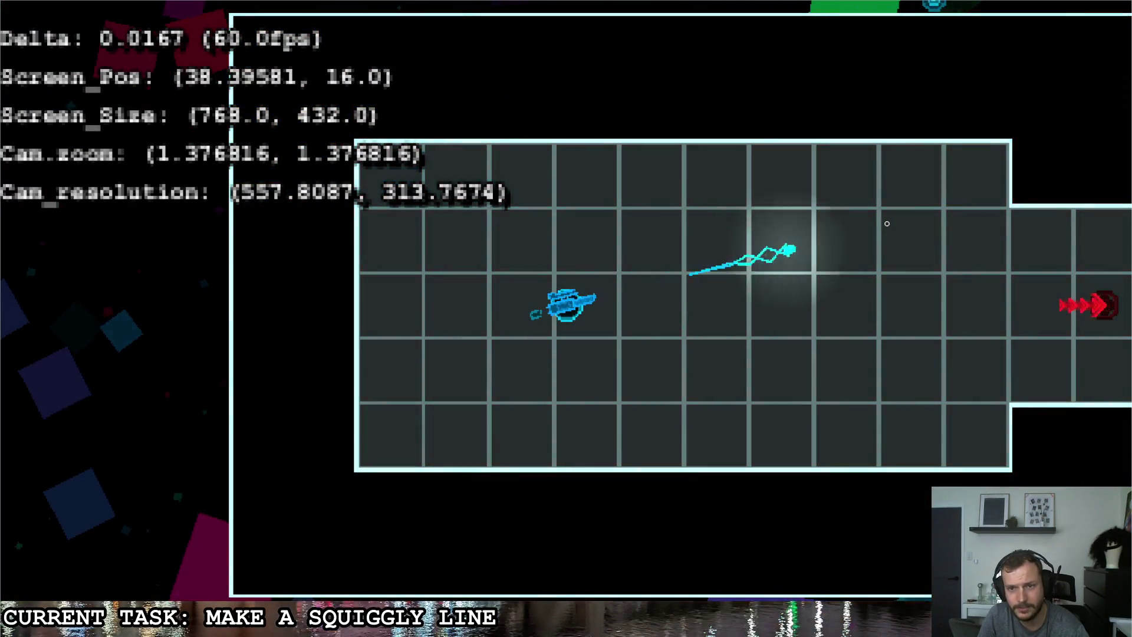
{"action": "key", "text": "Escape"}
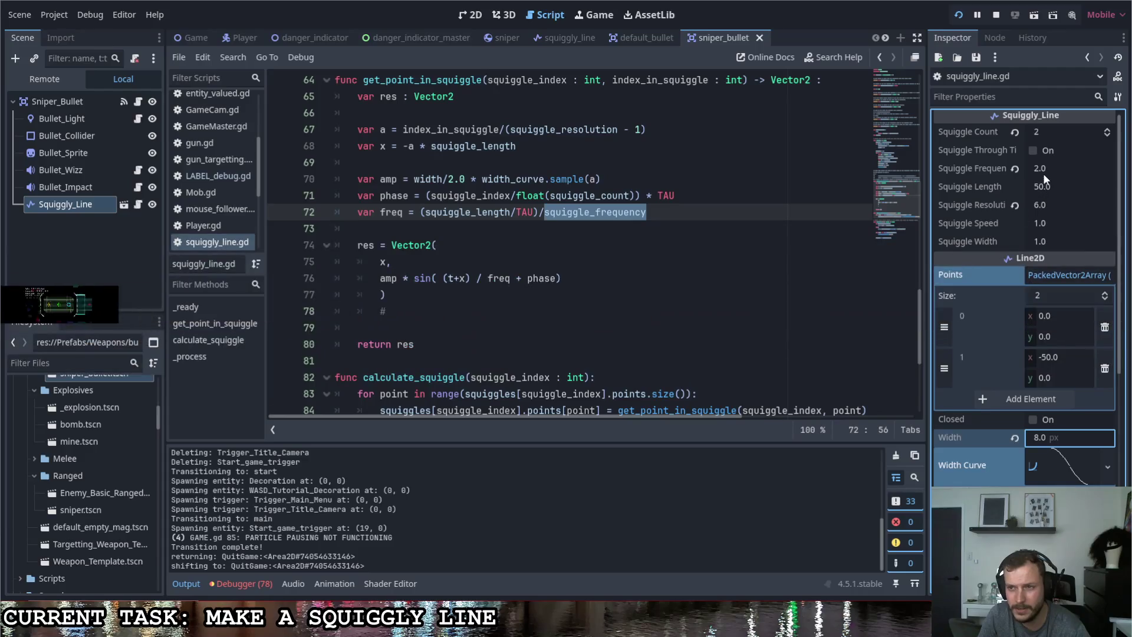
Set Squiggle Frequency to 1 and close the game
{"action": "key", "text": "Return"}
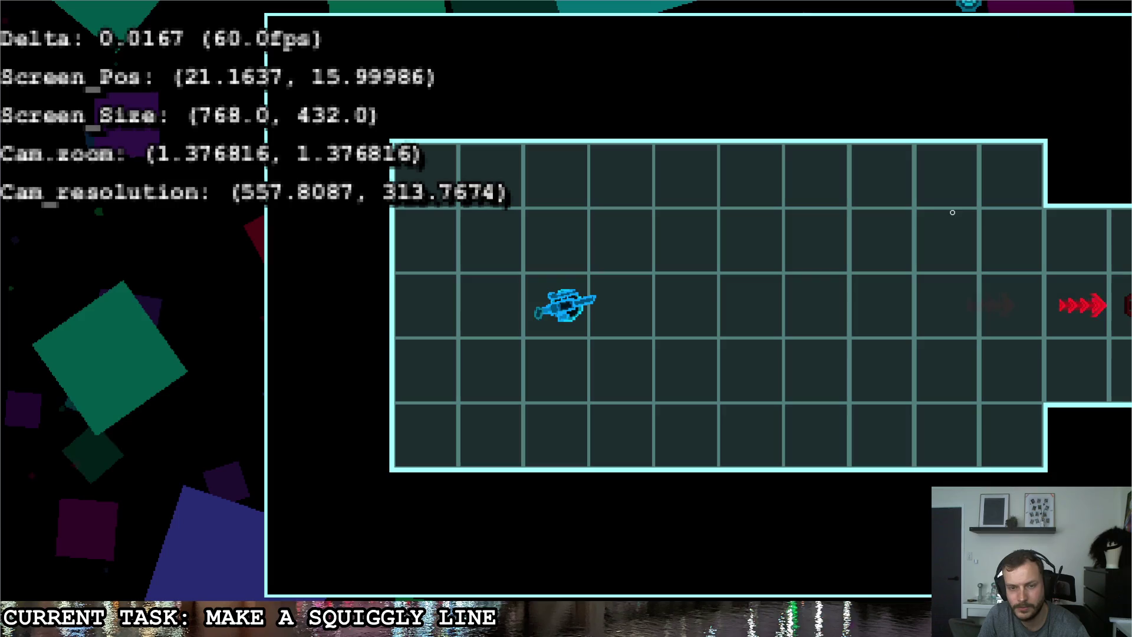
{"action": "key", "text": "Escape"}
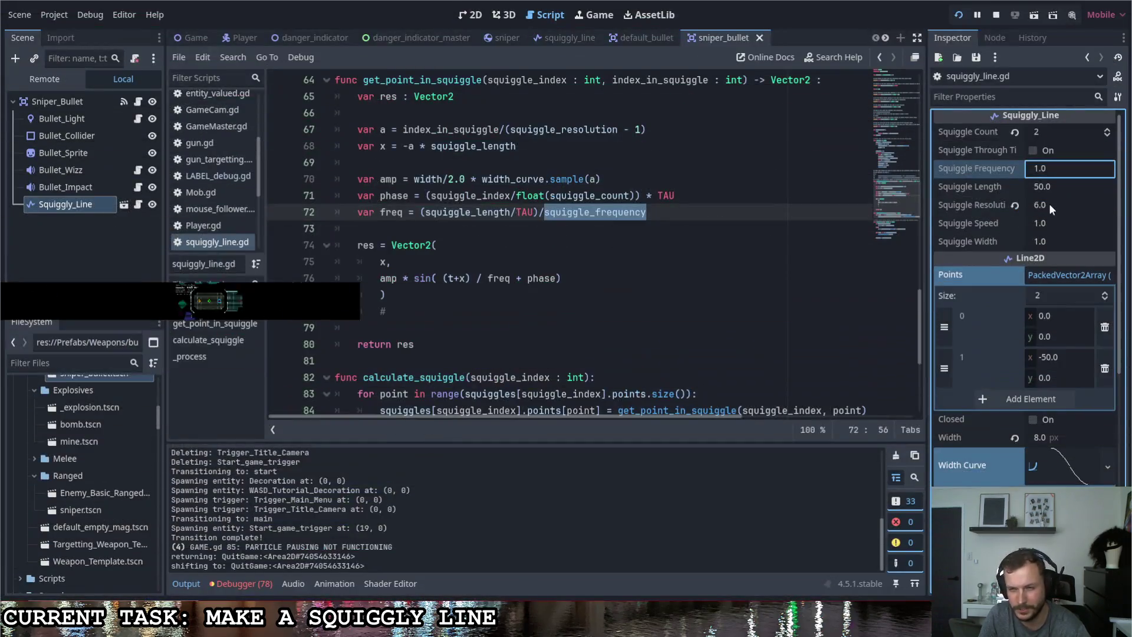
{"action": "left_click", "coordinate": [1051, 205]}
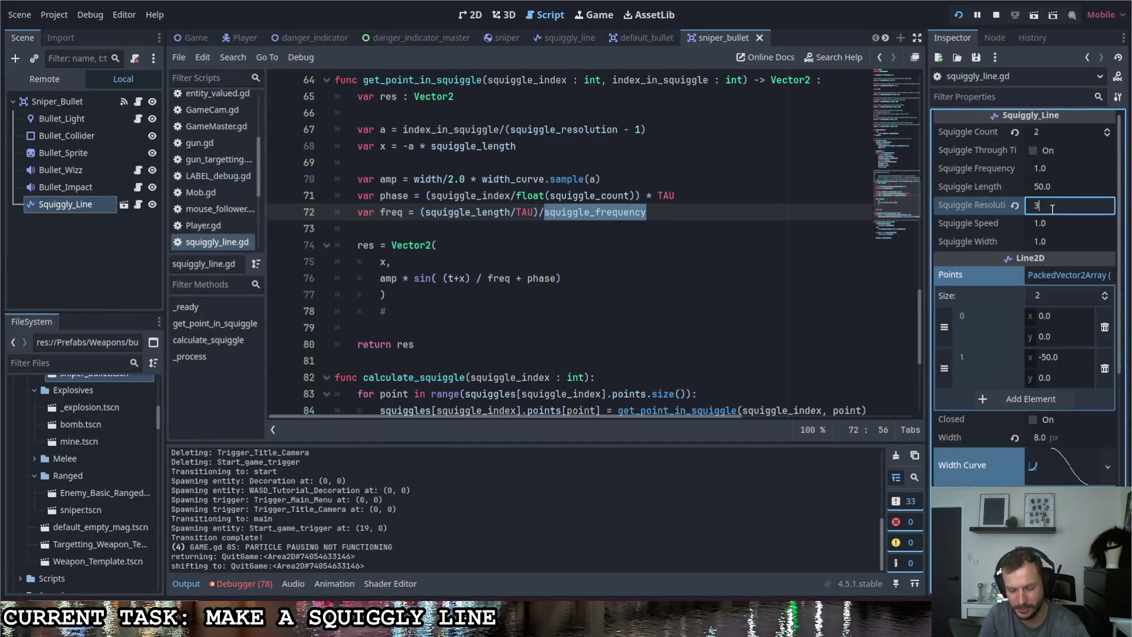
Set Squiggle Resolution to 3 and test it in two quick game runs
{"action": "key", "text": "Return"}
{"action": "left_click", "coordinate": [958, 15]}
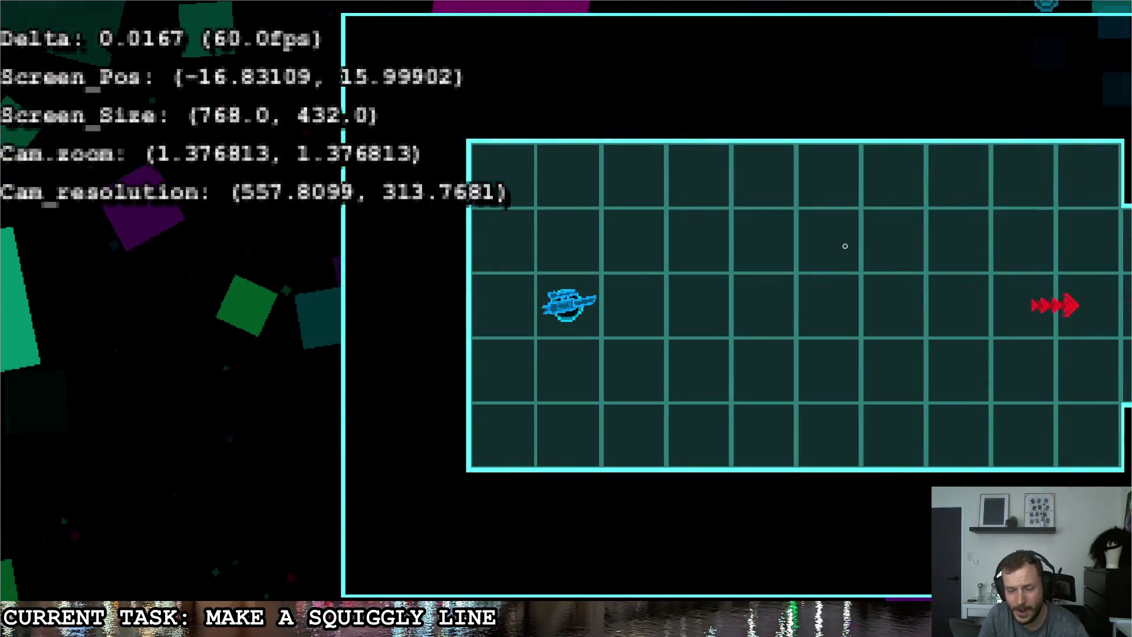
{"action": "key", "text": "Escape"}
{"action": "left_click", "coordinate": [1050, 205]}
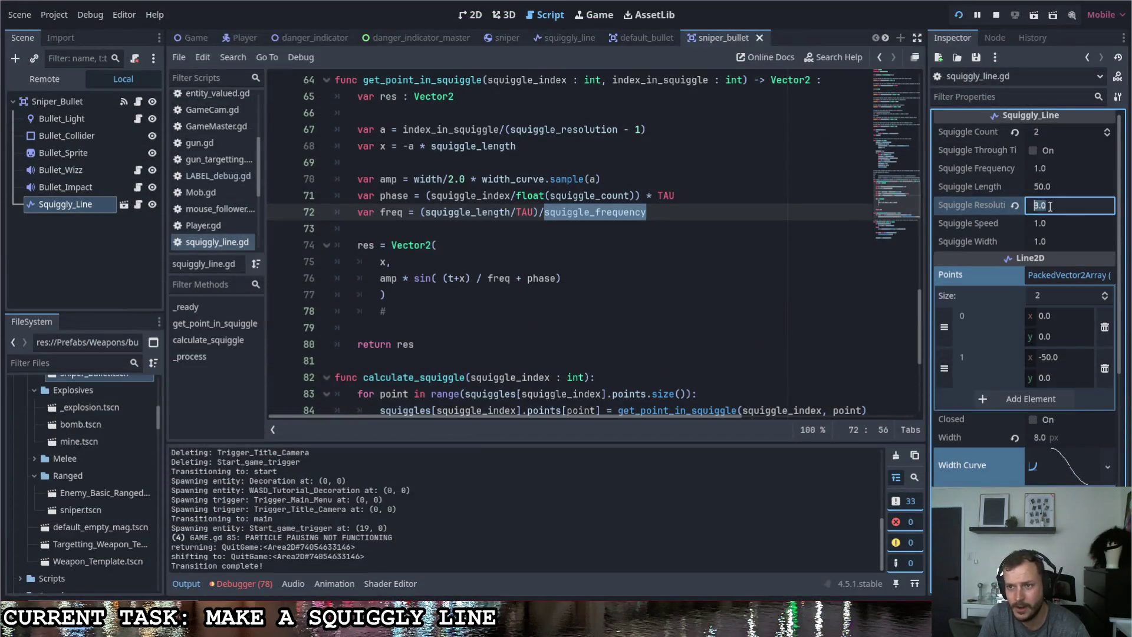
{"action": "key", "text": "F5"}
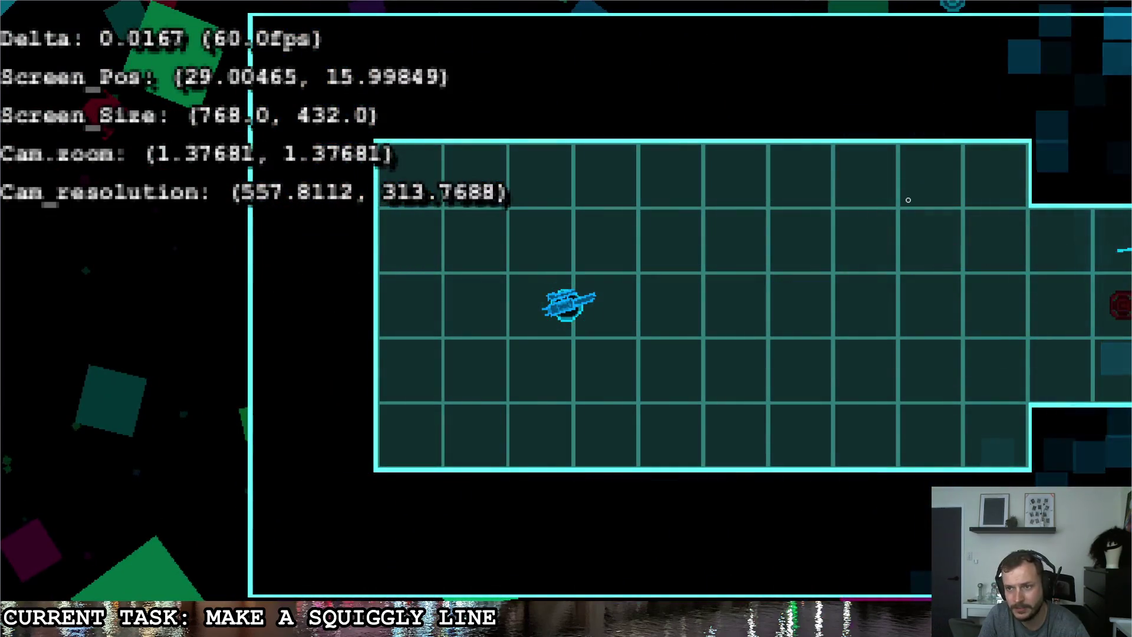
{"action": "key", "text": "Escape"}
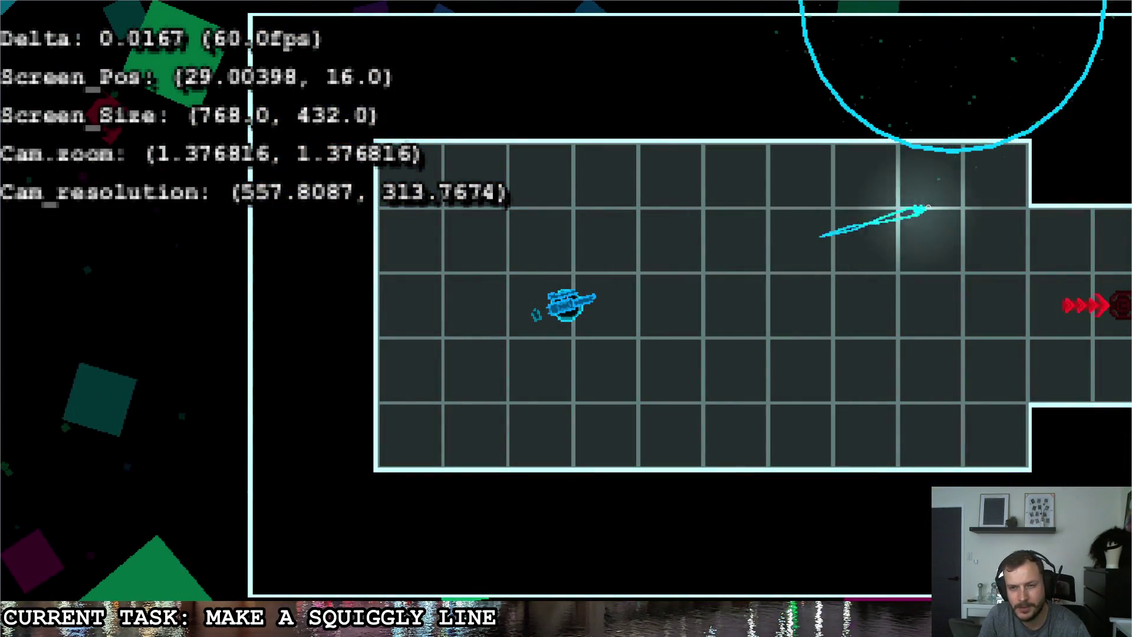
{"action": "key", "text": "F8"}
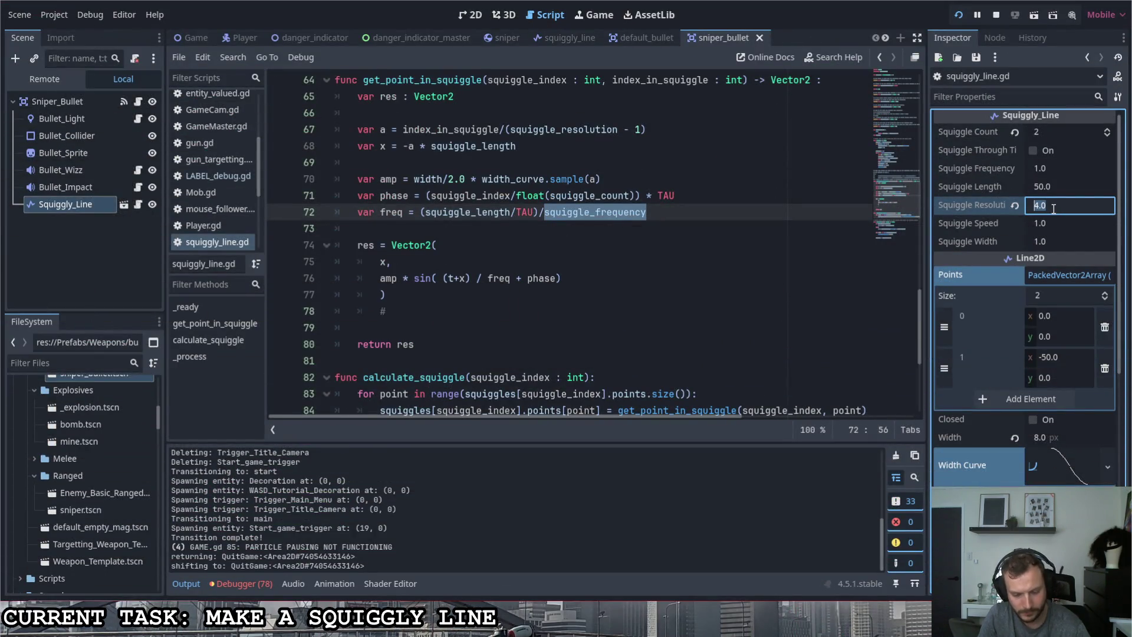
Set Squiggle Resolution to 10.0 and Squiggle Frequency to 100.0
{"action": "type", "text": "10"}
{"action": "key", "text": "Return"}
{"action": "left_click", "coordinate": [1047, 169]}
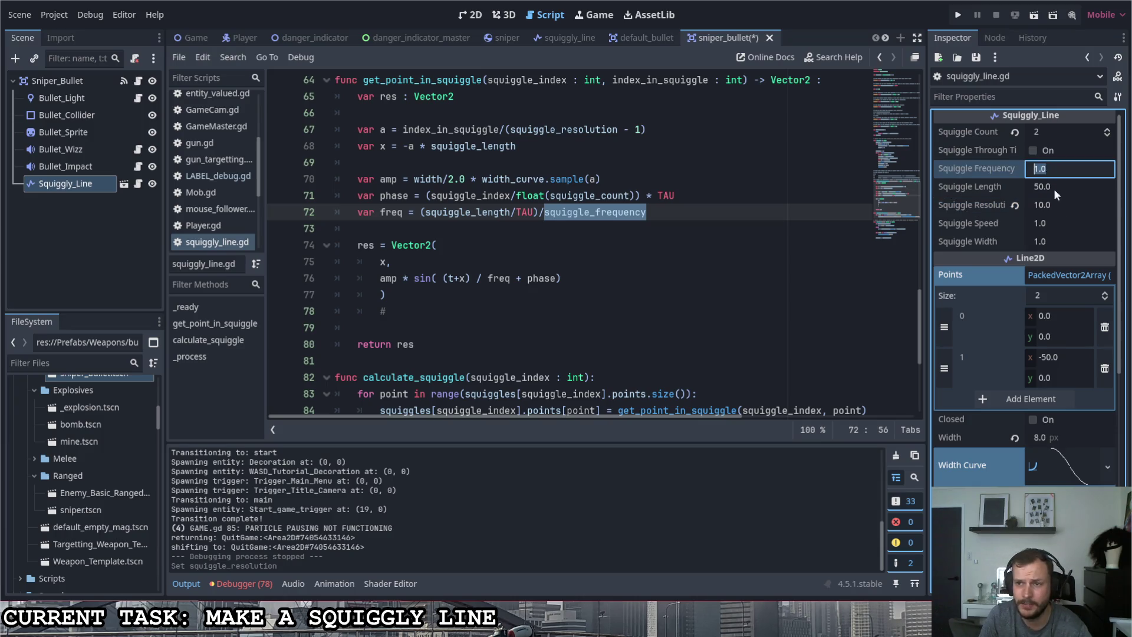
{"action": "type", "text": "100"}
{"action": "key", "text": "Return"}
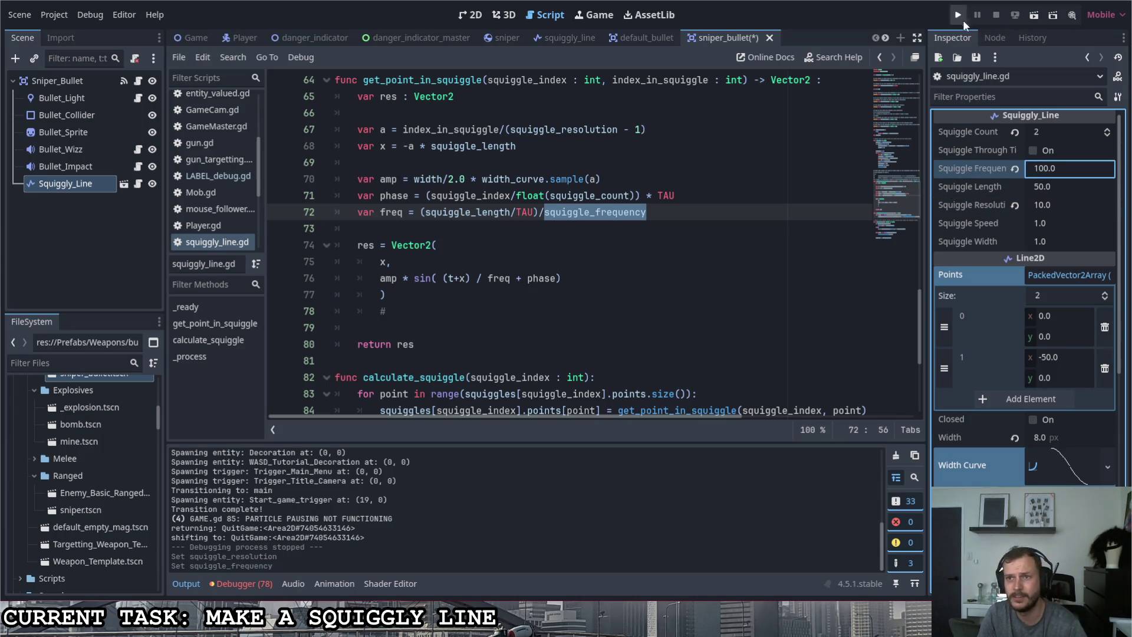
Test-fire the frequency-100 trail, quit, and set Squiggle Frequency to 2.0
{"action": "left_click", "coordinate": [958, 15]}
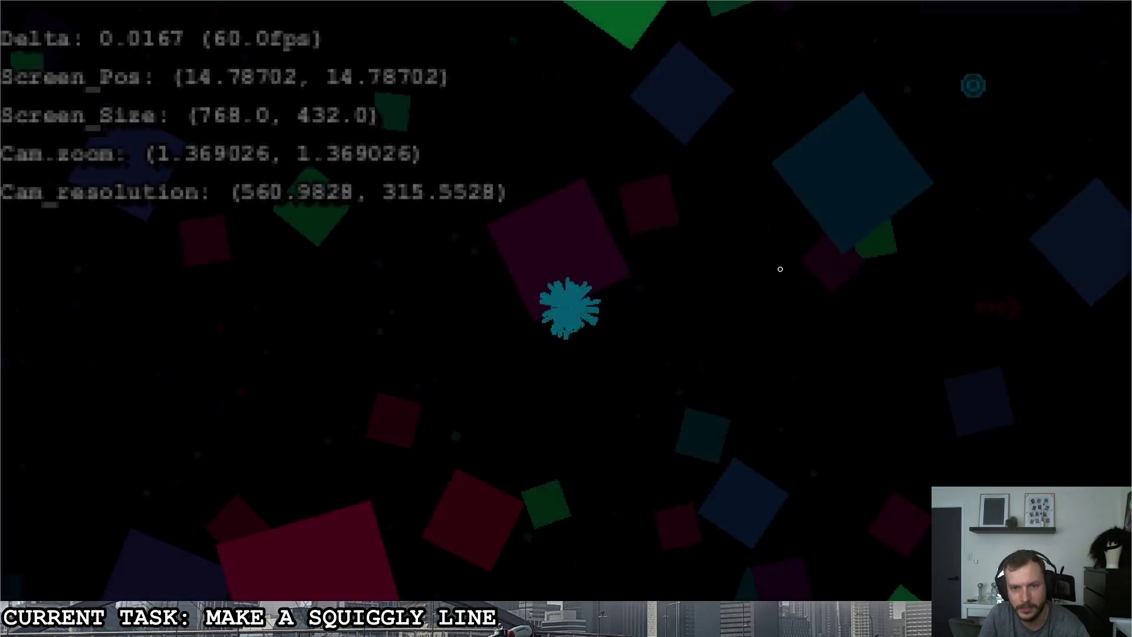
{"action": "left_click", "coordinate": [768, 271]}
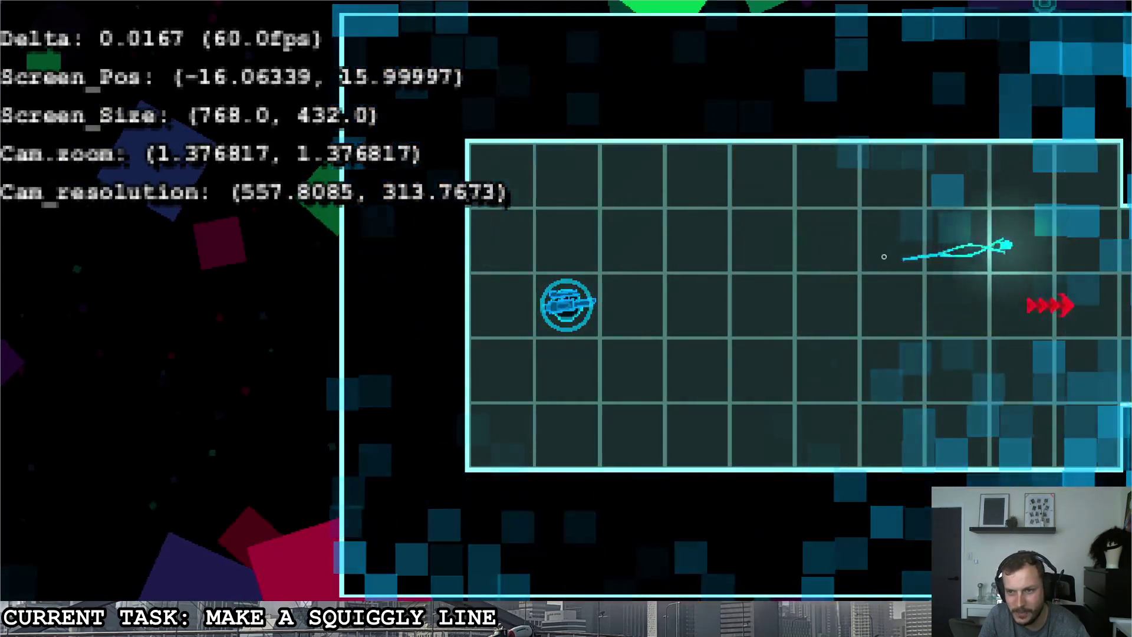
{"action": "key", "text": "Escape"}
{"action": "left_click", "coordinate": [733, 303]}
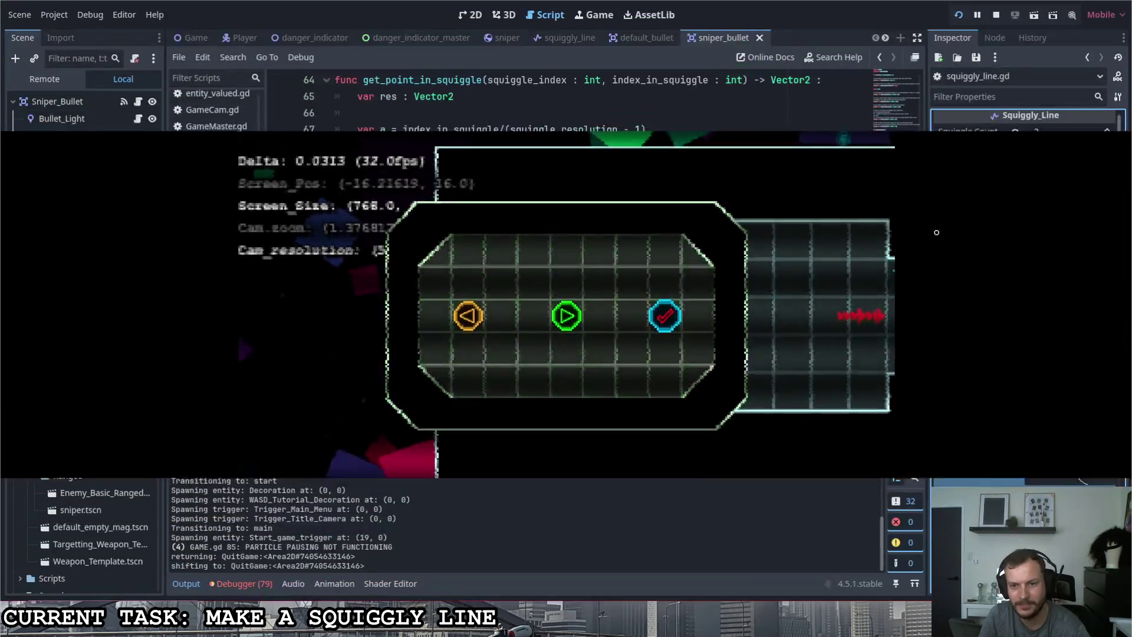
{"action": "double_click", "coordinate": [1048, 169]}
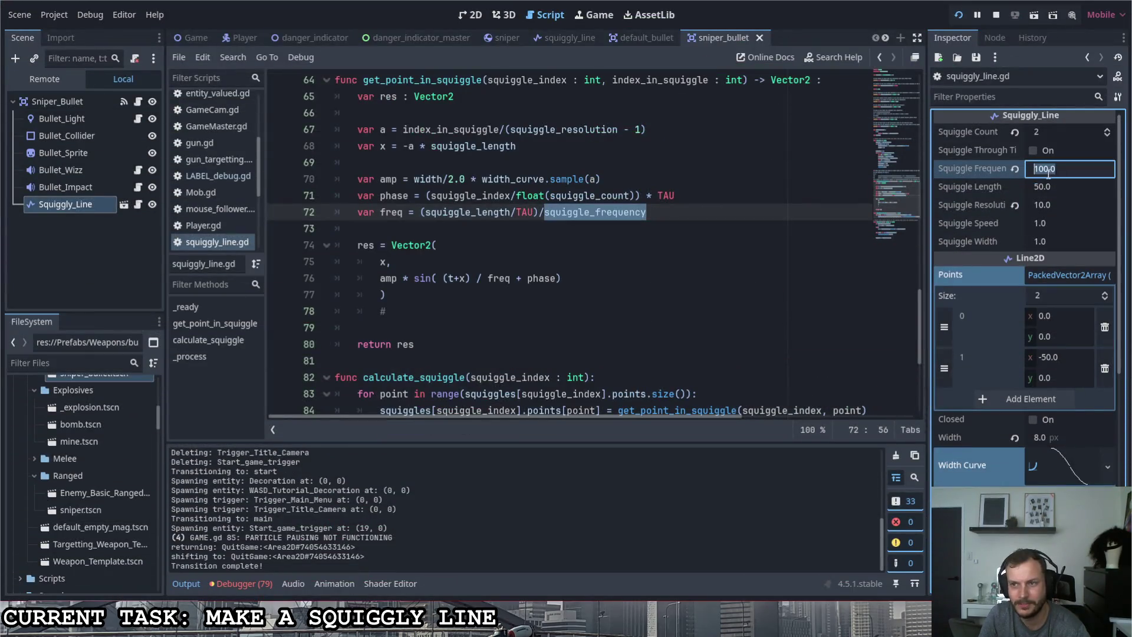
{"action": "left_click", "coordinate": [1055, 203]}
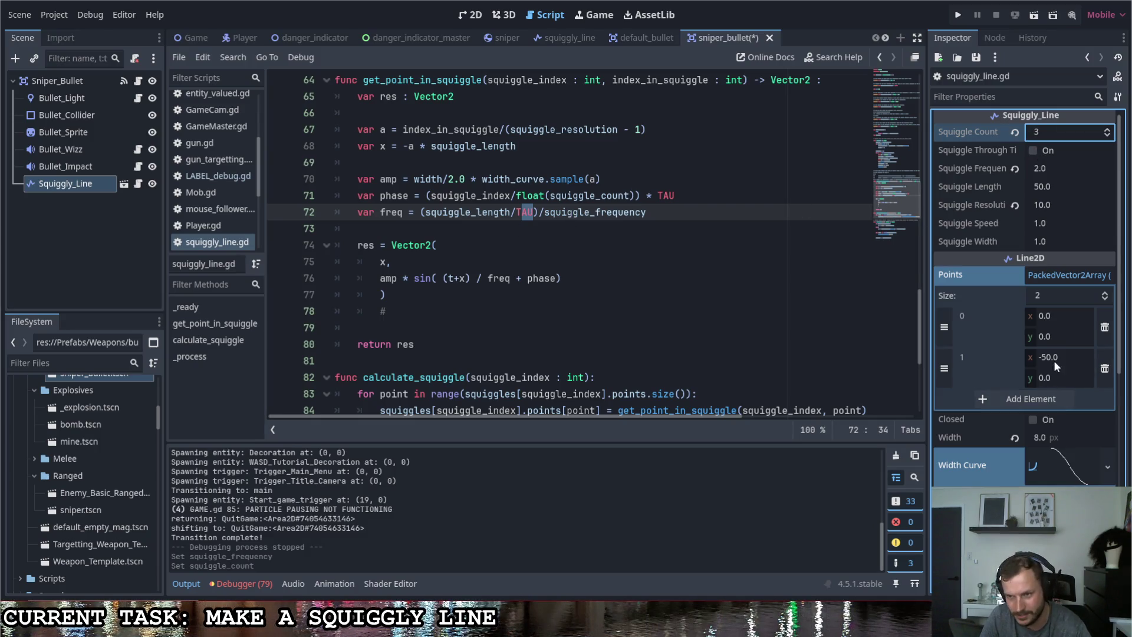
Test-run the game and fire two sniper shots to view the three-strand trail
{"action": "left_click", "coordinate": [958, 15]}
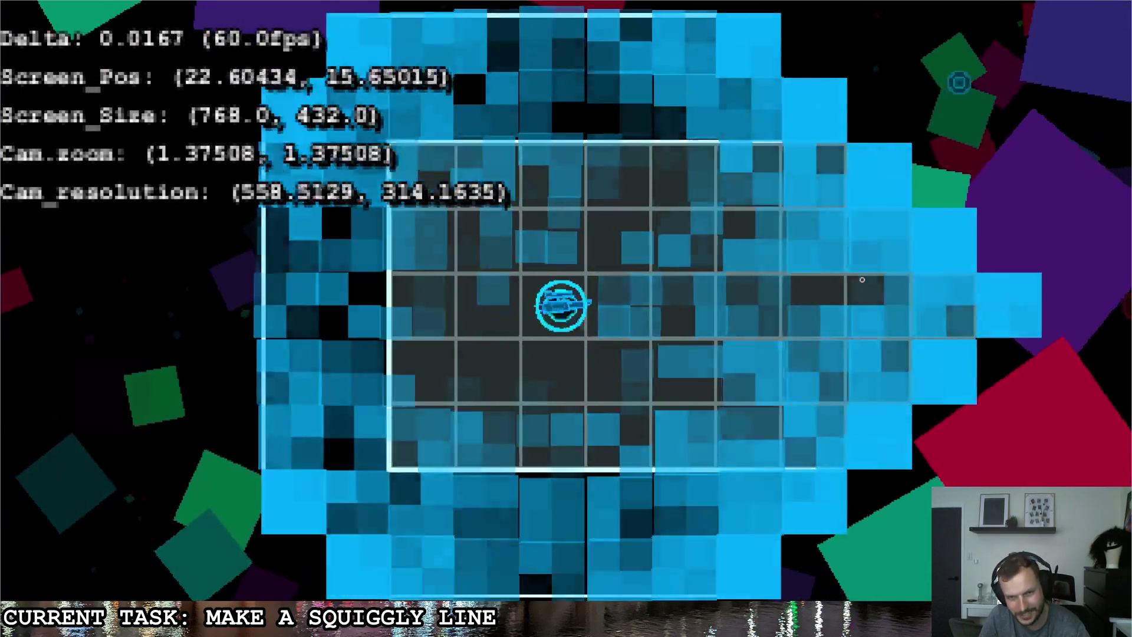
{"action": "left_click", "coordinate": [862, 279]}
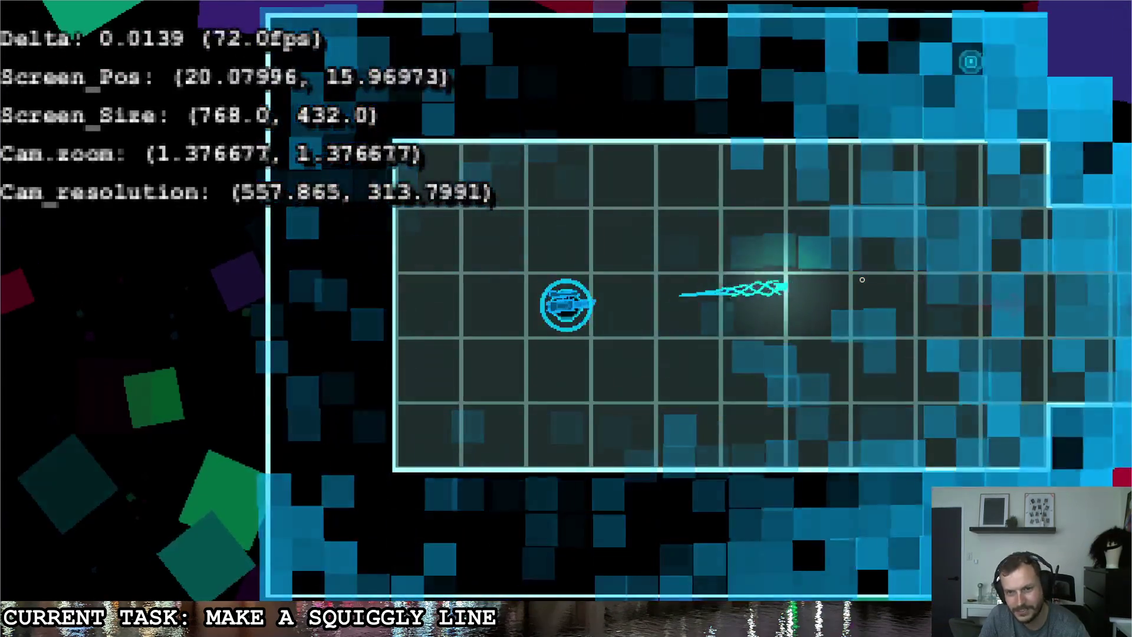
{"action": "left_click", "coordinate": [996, 188]}
{"action": "key", "text": "Escape"}
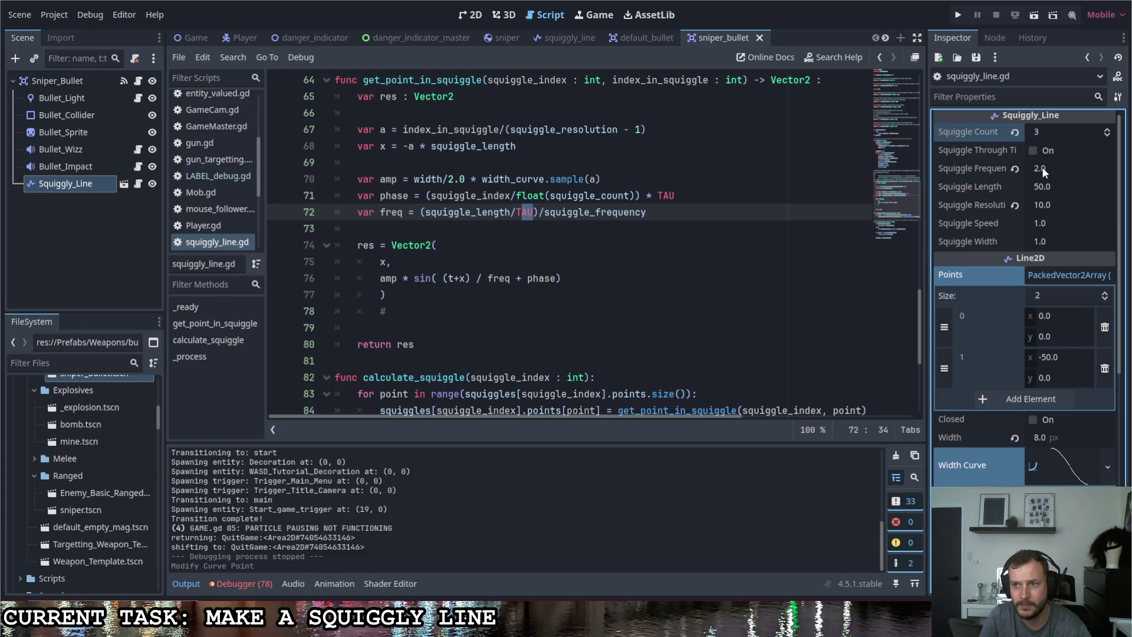
Set Squiggle Frequency to 1.0 and test-fire a shot in the game
{"action": "key", "text": "Return"}
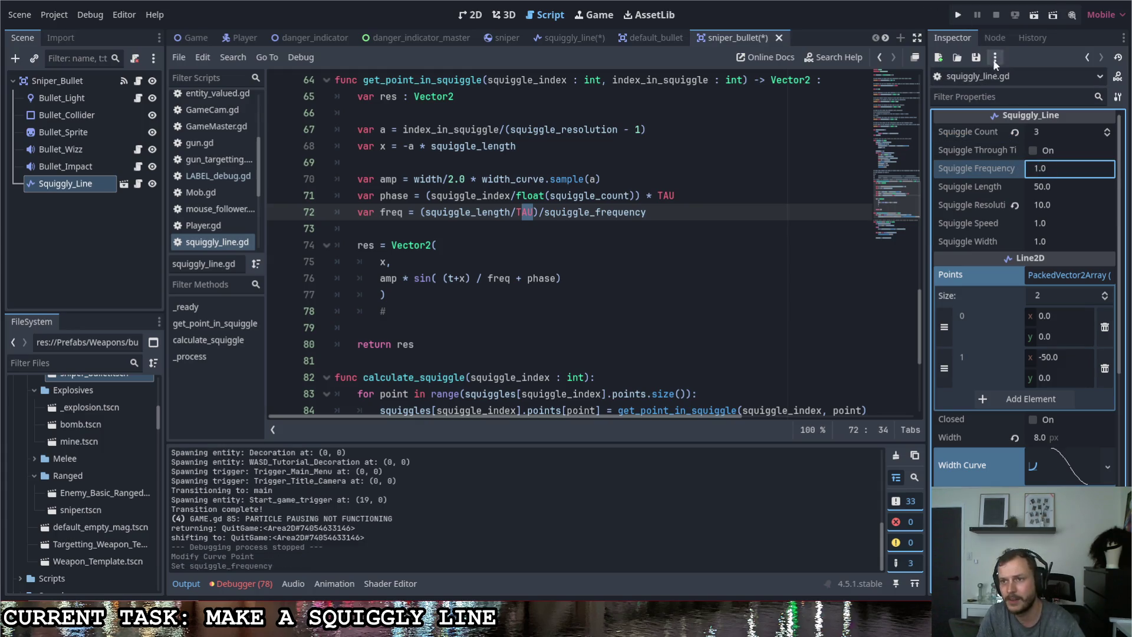
{"action": "key", "text": "F5"}
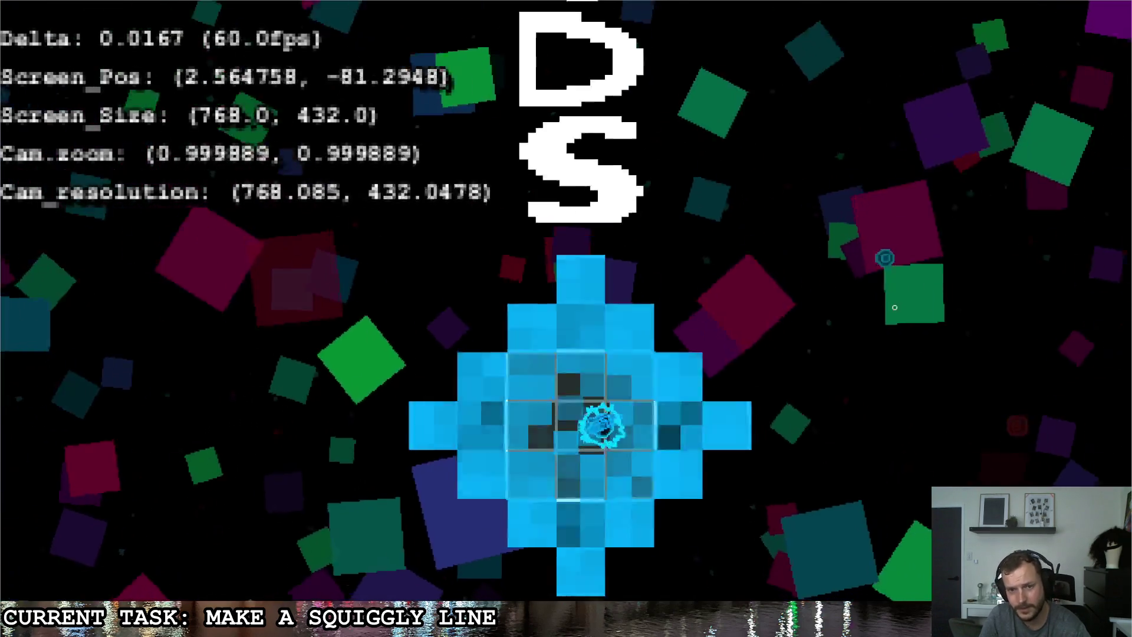
{"action": "left_click", "coordinate": [913, 301]}
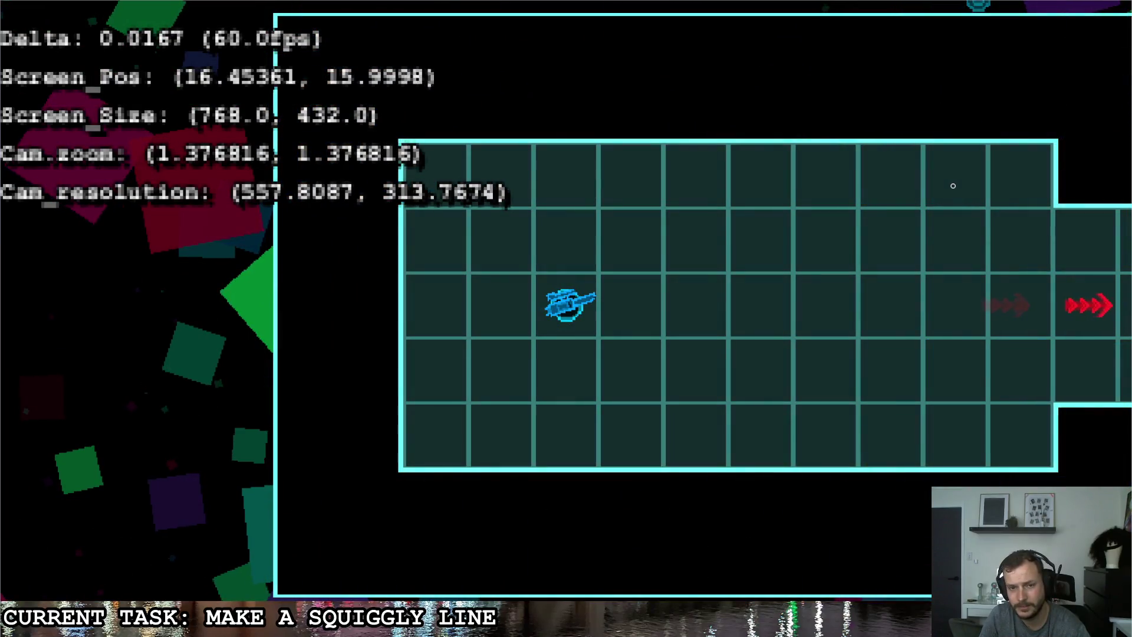
{"action": "key", "text": "Escape"}
{"action": "left_click", "coordinate": [736, 305]}
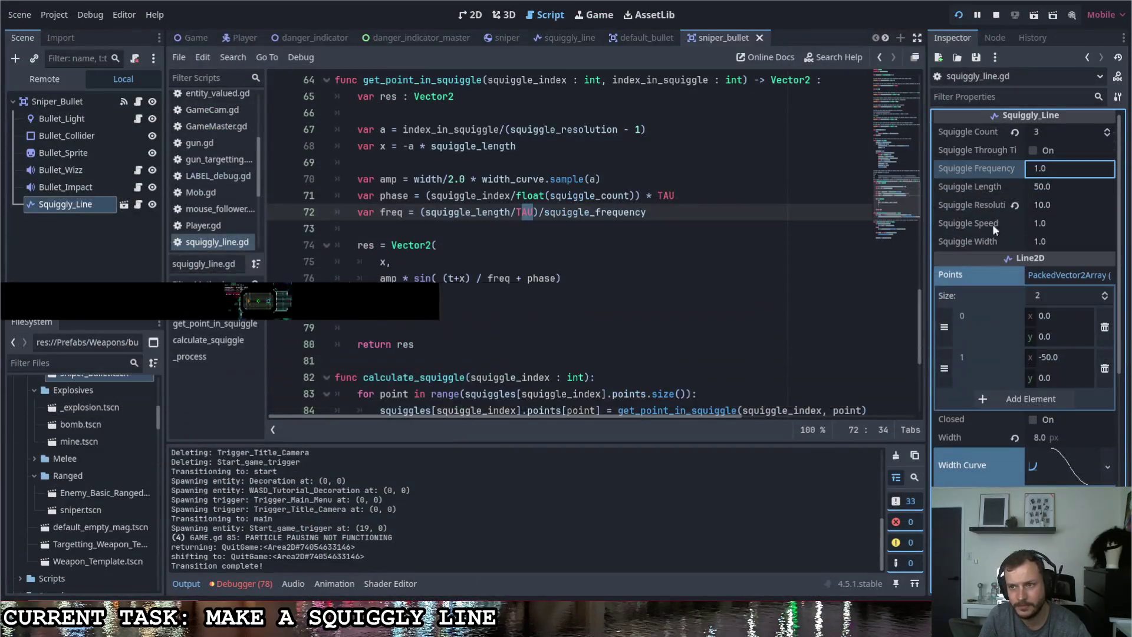
Try Squiggle Speed 2.0 in game, then lower it to 0.8 and re-run
{"action": "left_click", "coordinate": [1050, 222]}
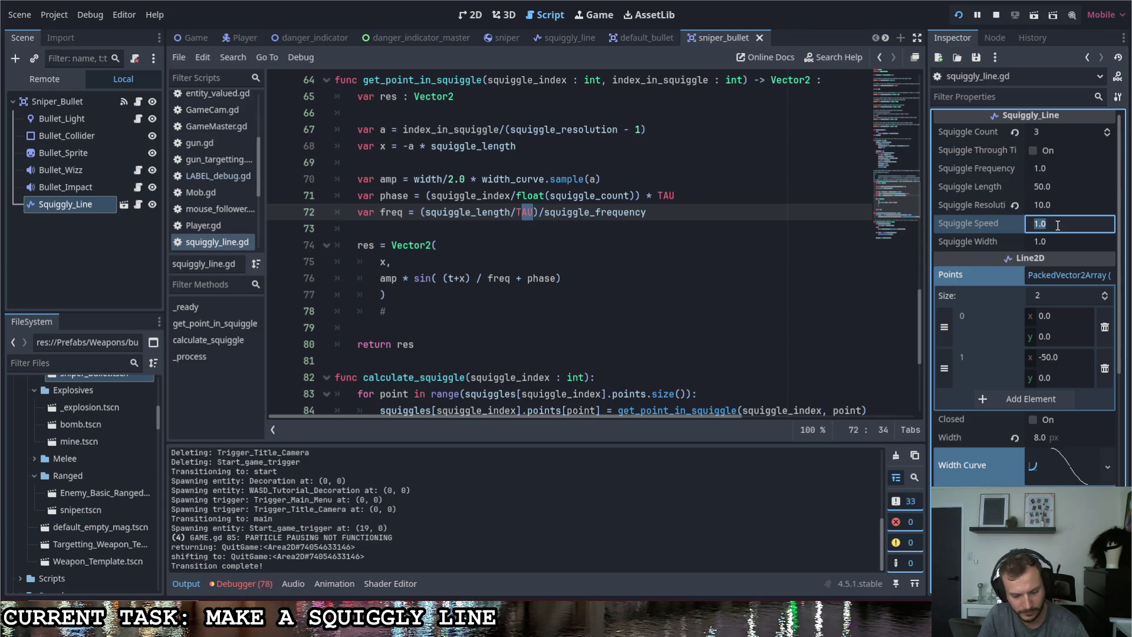
{"action": "type", "text": "2"}
{"action": "key", "text": "Return"}
{"action": "left_click", "coordinate": [959, 15]}
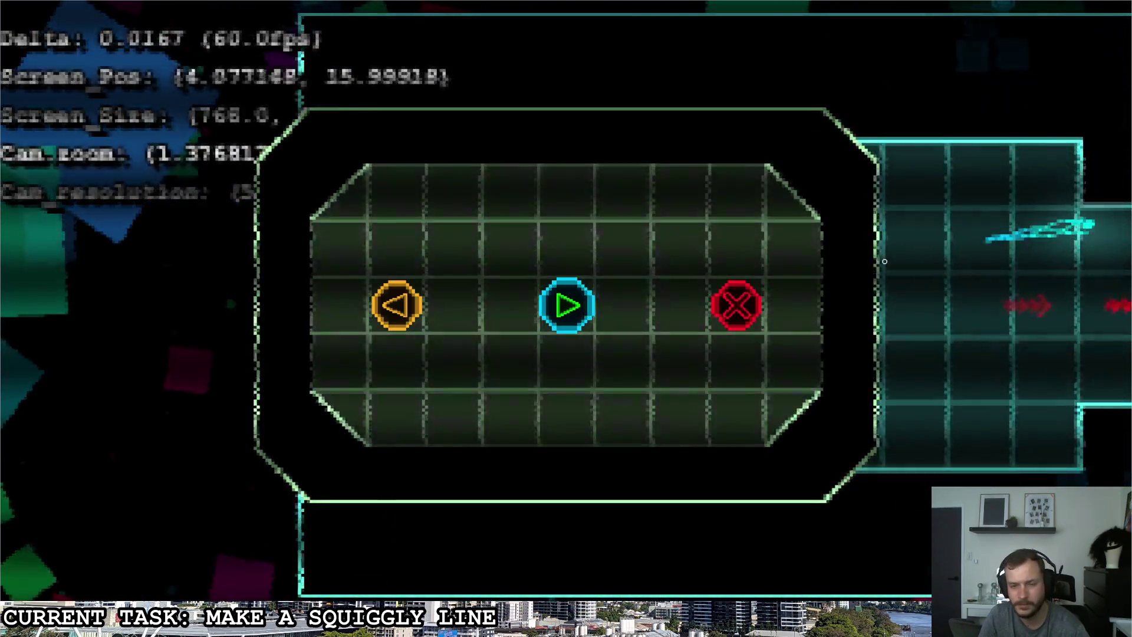
{"action": "left_click", "coordinate": [736, 305]}
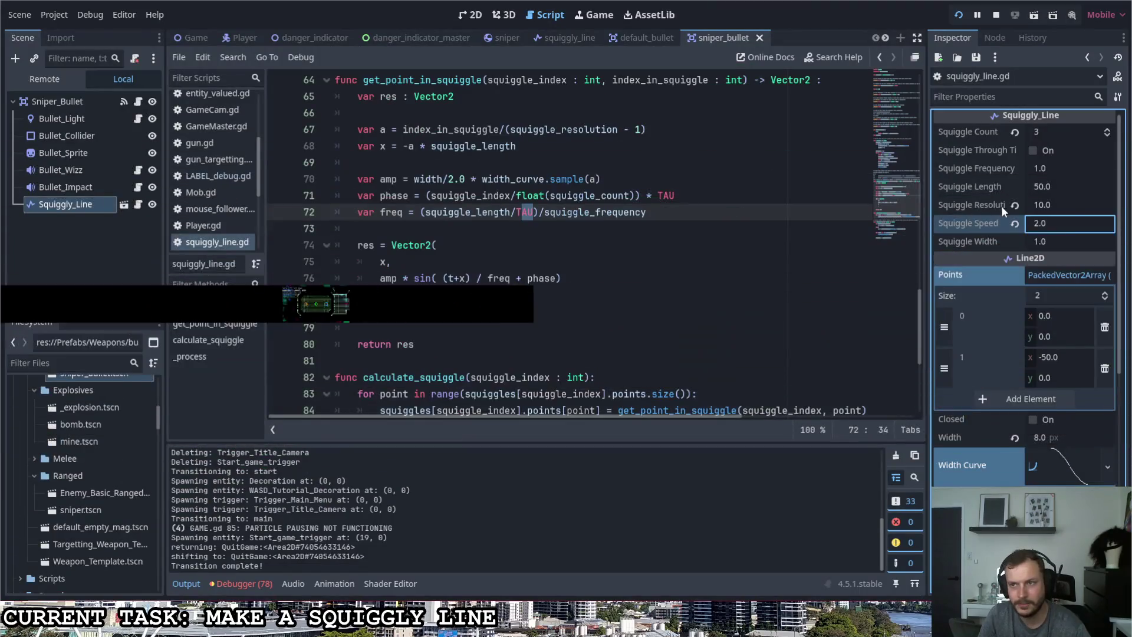
{"action": "left_click", "coordinate": [1057, 222]}
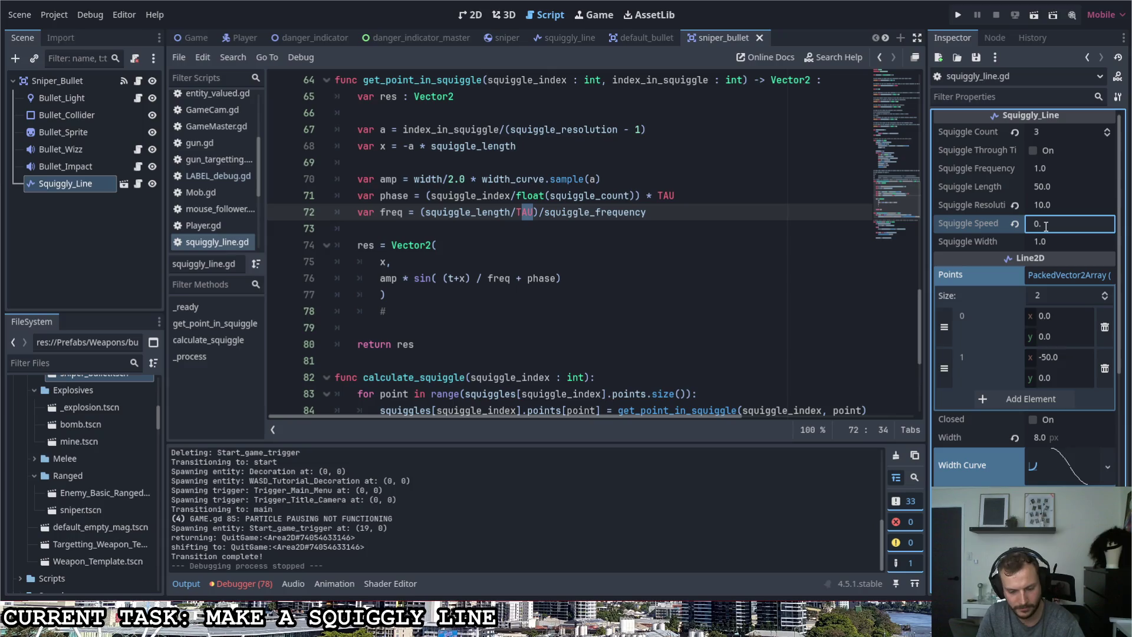
{"action": "left_click", "coordinate": [957, 17]}
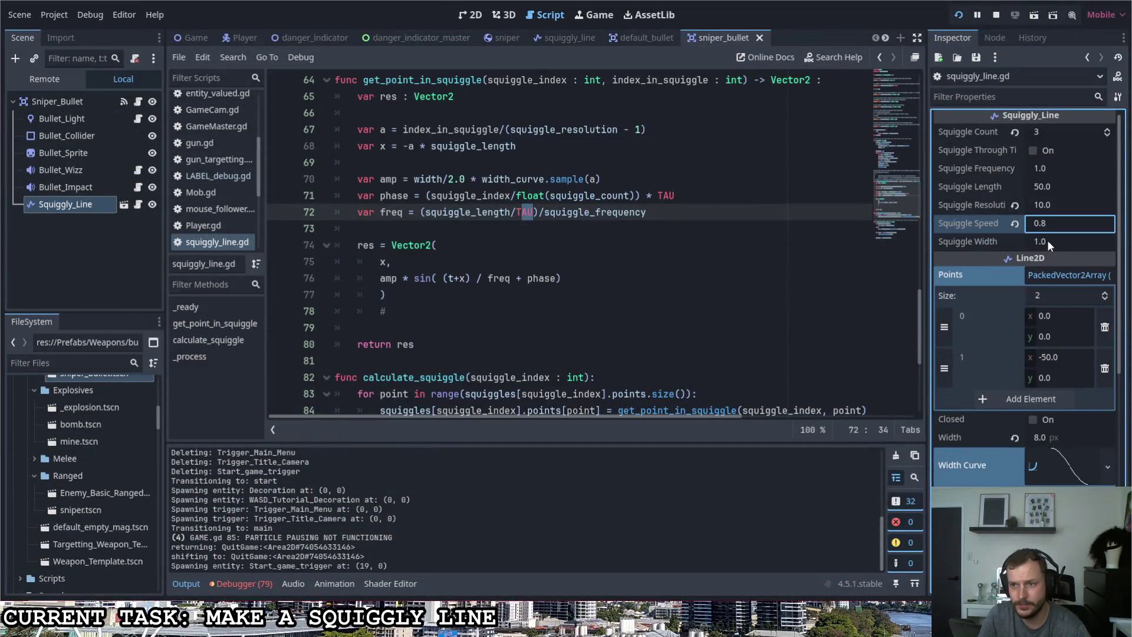
Set Squiggle Width to 0.75, test-fire the trail, and return to the 2D view
{"action": "left_click", "coordinate": [1049, 243]}
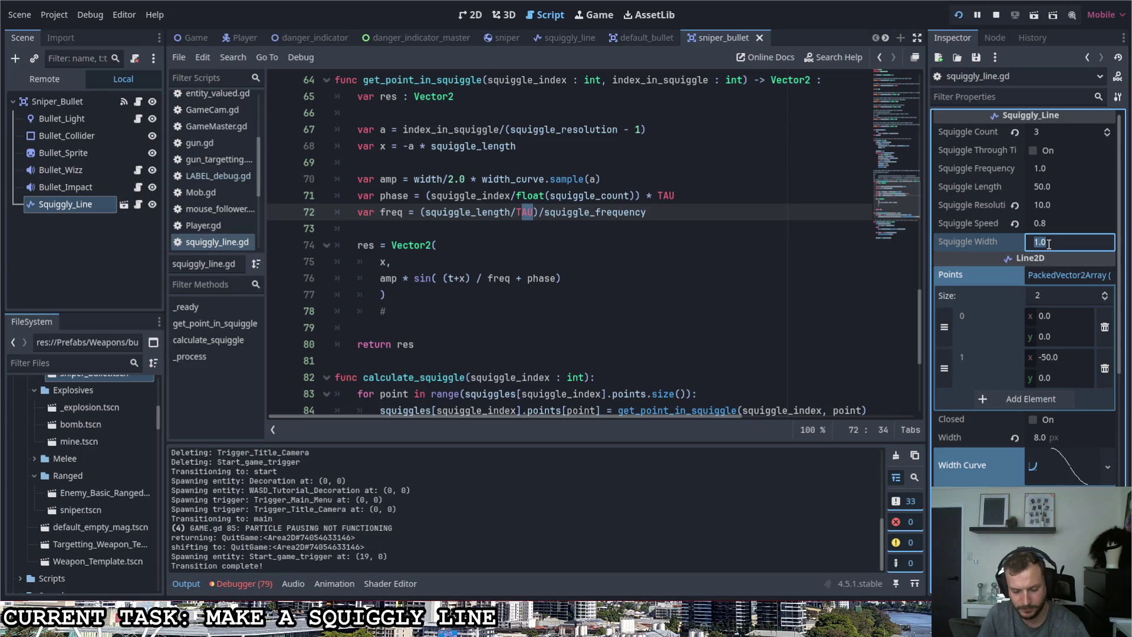
{"action": "type", "text": "0."}
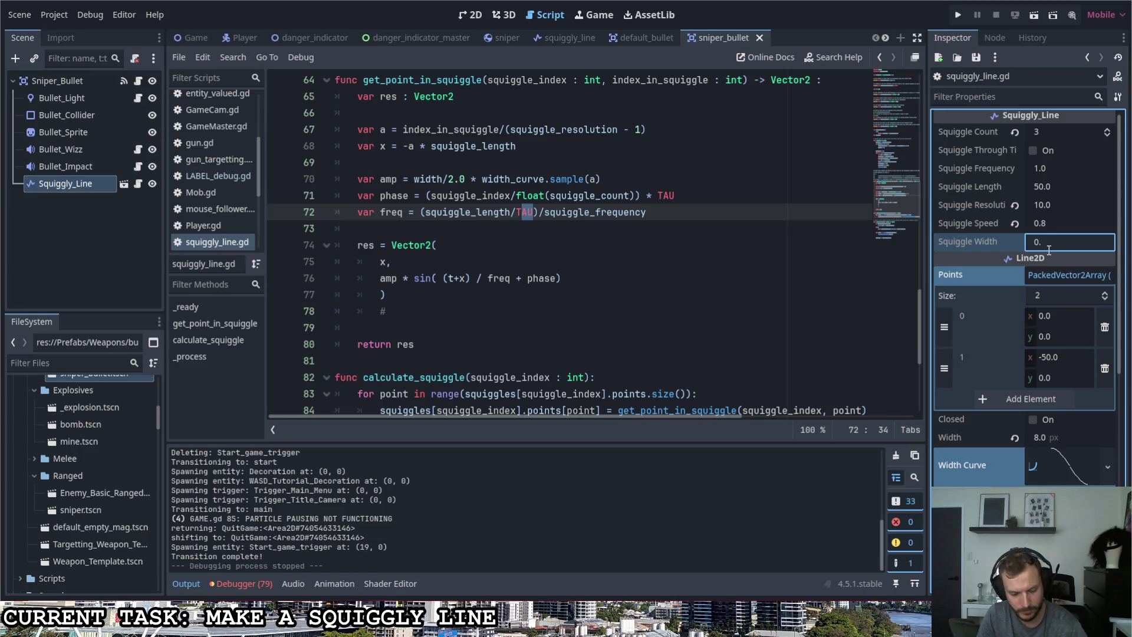
{"action": "type", "text": "75"}
{"action": "key", "text": "Return"}
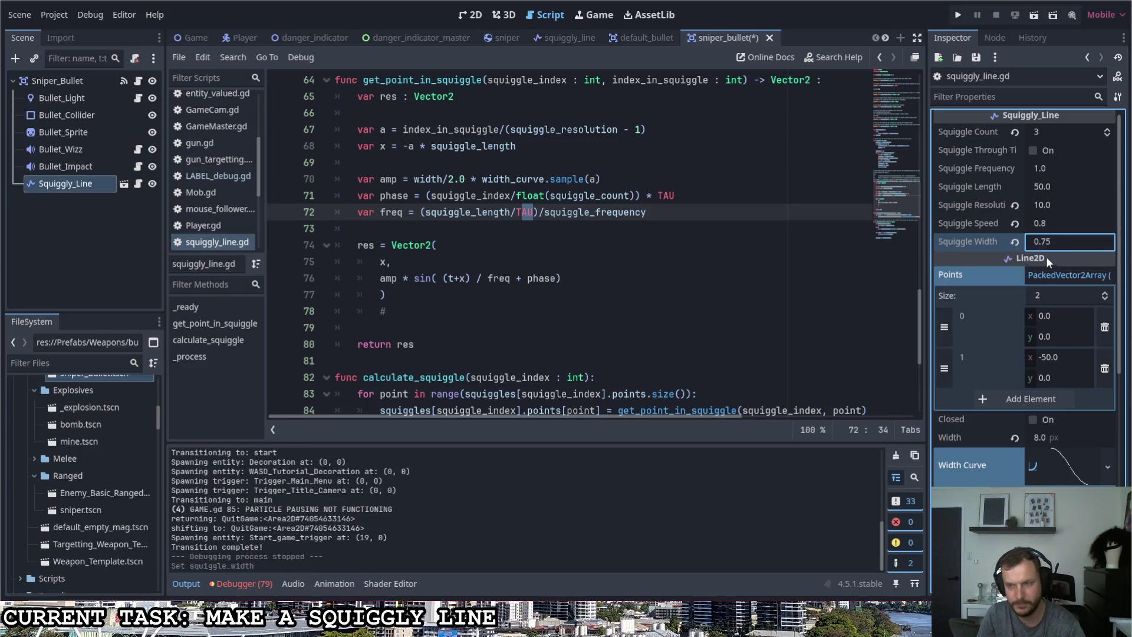
{"action": "left_click", "coordinate": [957, 15]}
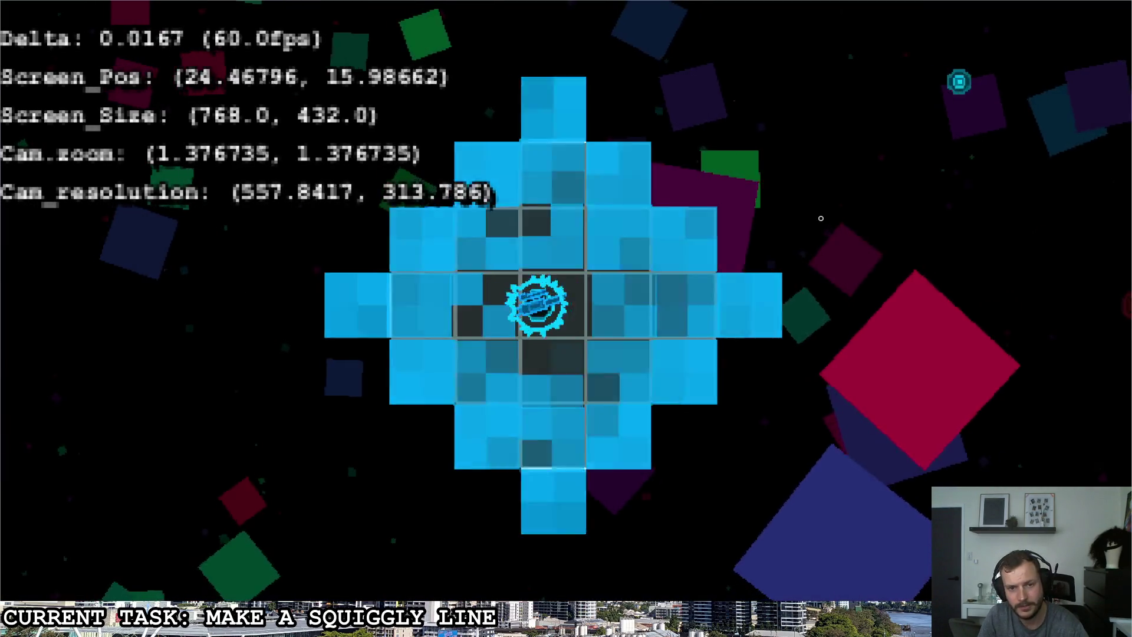
{"action": "left_click", "coordinate": [828, 236]}
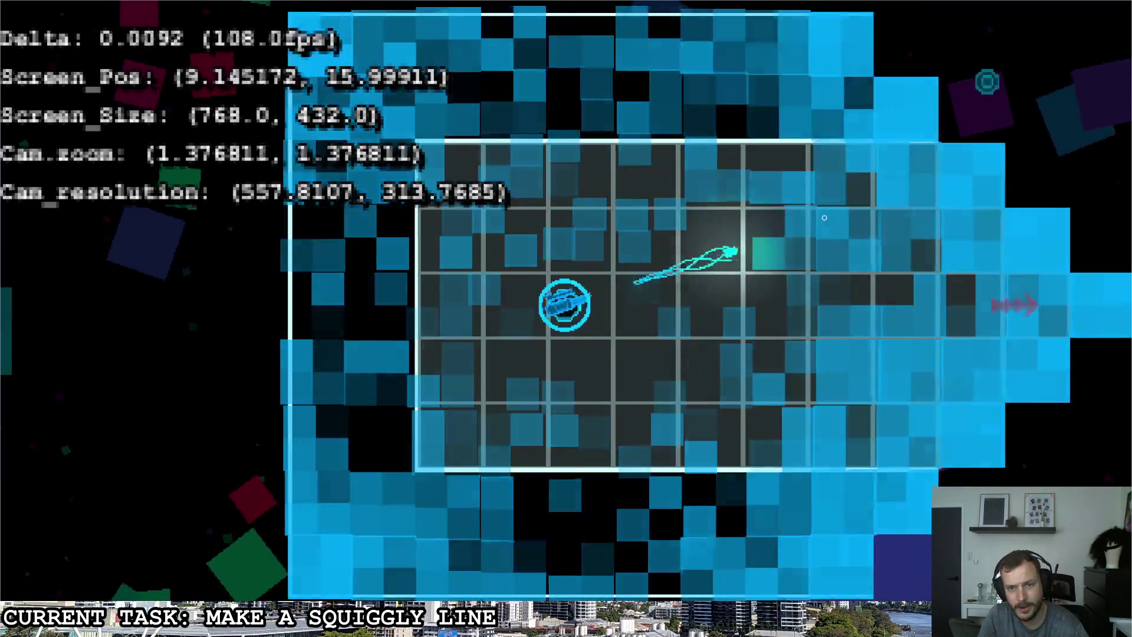
{"action": "key", "text": "Escape"}
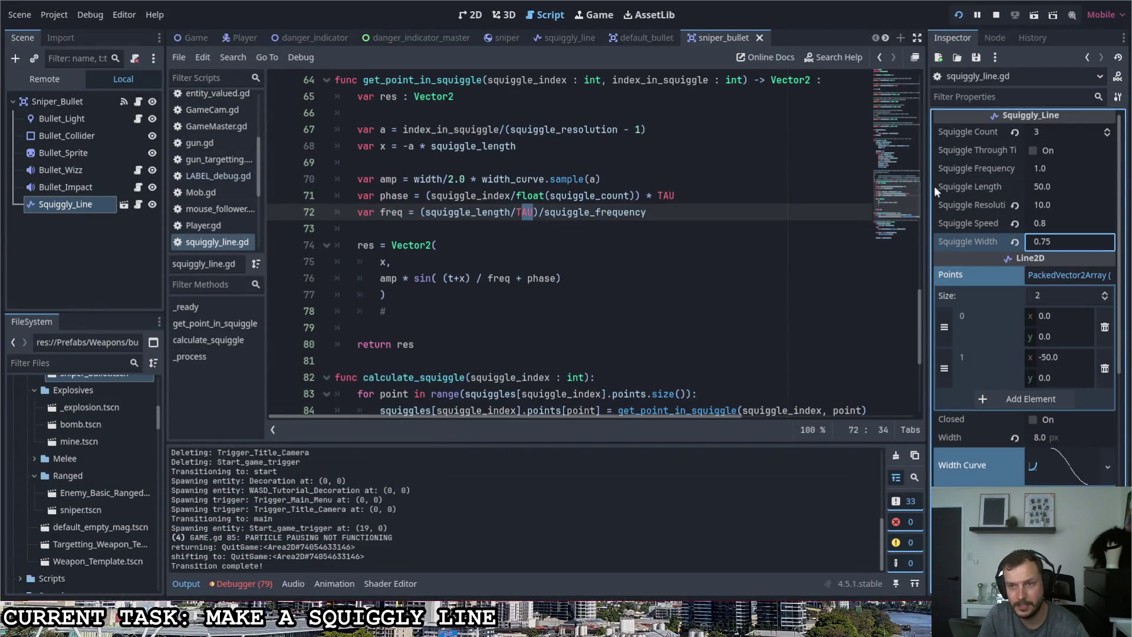
{"action": "left_click", "coordinate": [476, 18]}
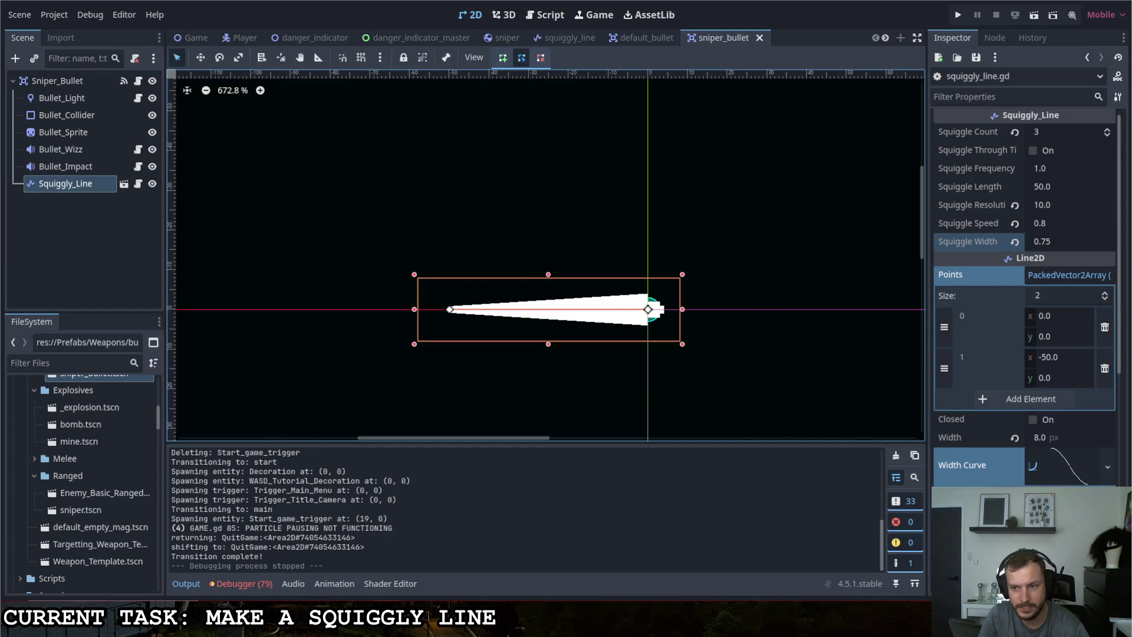
Reduce the Line2D Width to 4.0 px and test-fire sniper shots in the game
{"action": "left_click", "coordinate": [1044, 438]}
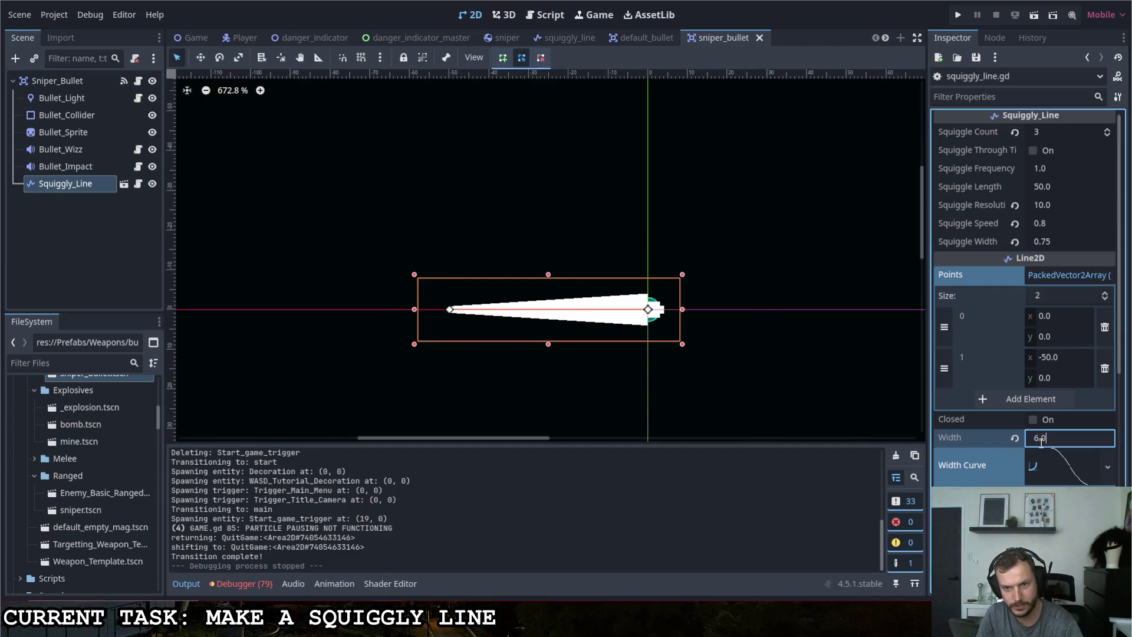
{"action": "key", "text": "Return"}
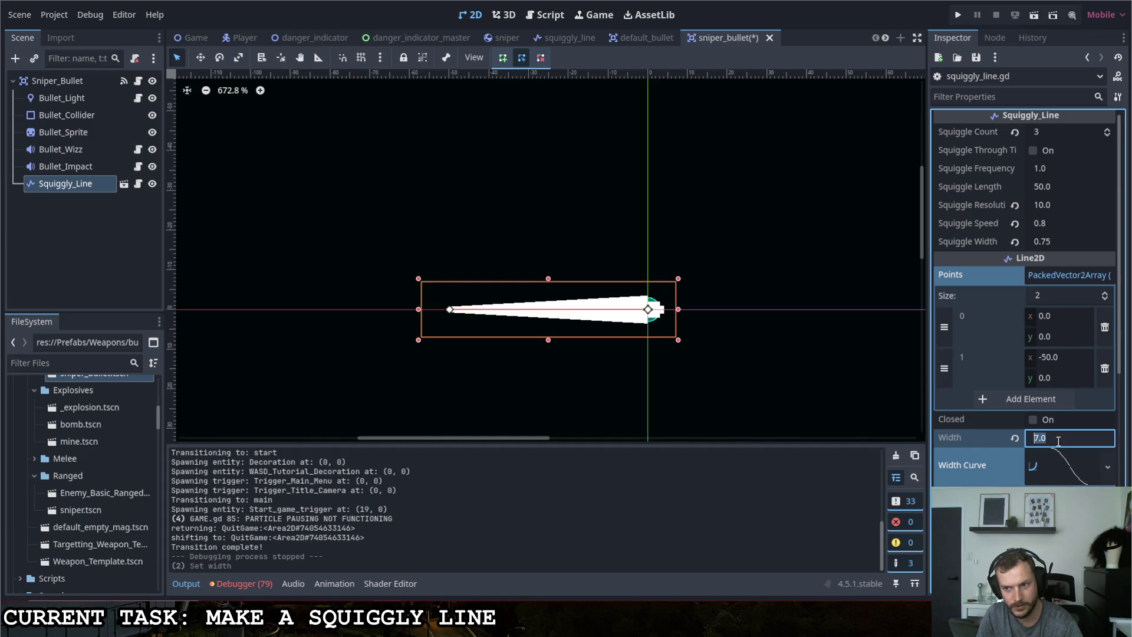
{"action": "key", "text": "Return"}
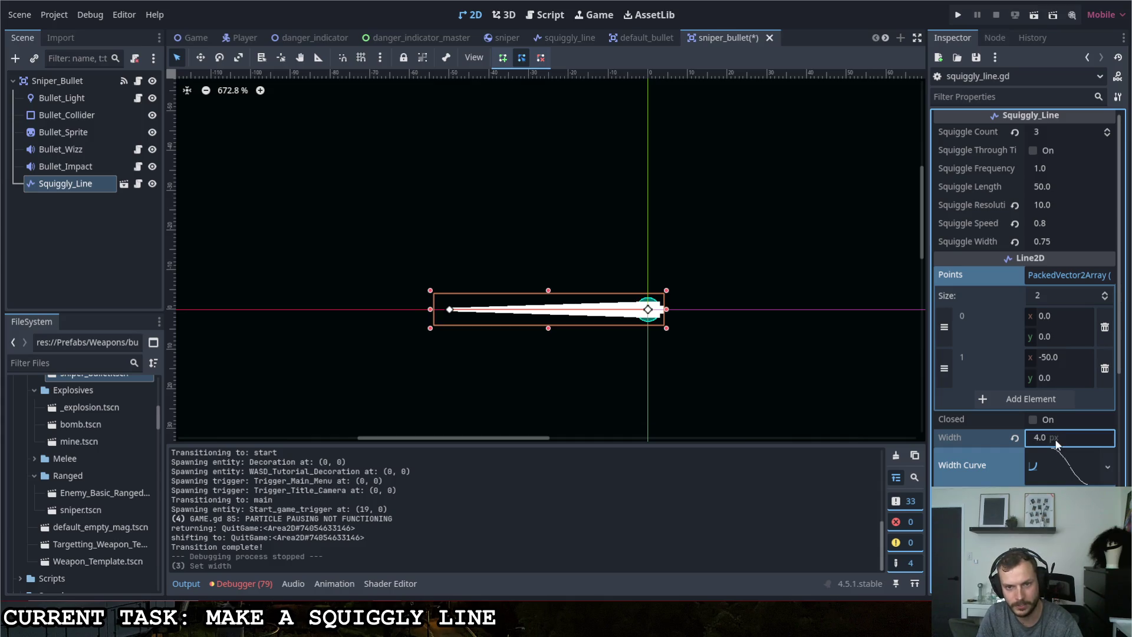
{"action": "left_click", "coordinate": [956, 14]}
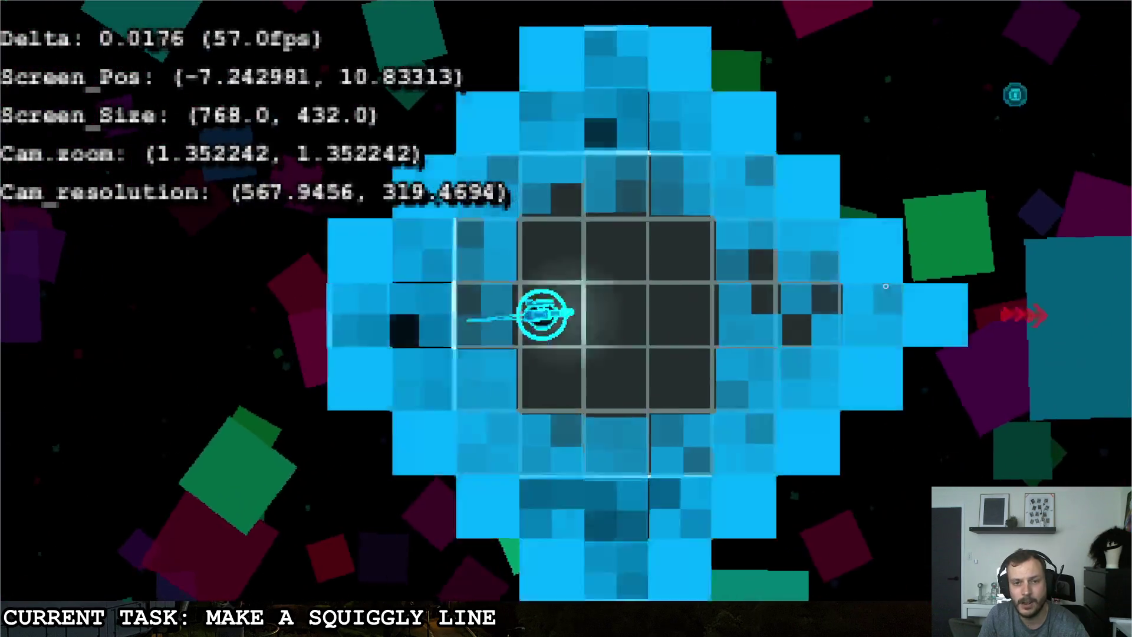
{"action": "left_click", "coordinate": [887, 285]}
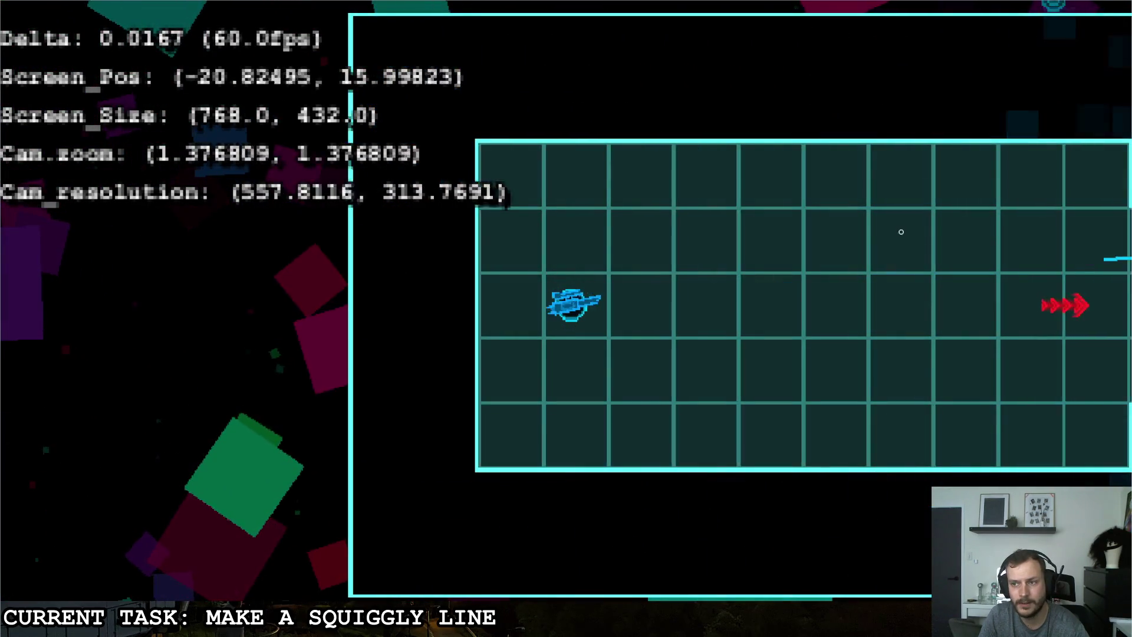
{"action": "key", "text": "d"}
{"action": "left_click", "coordinate": [954, 169]}
{"action": "key", "text": "Escape"}
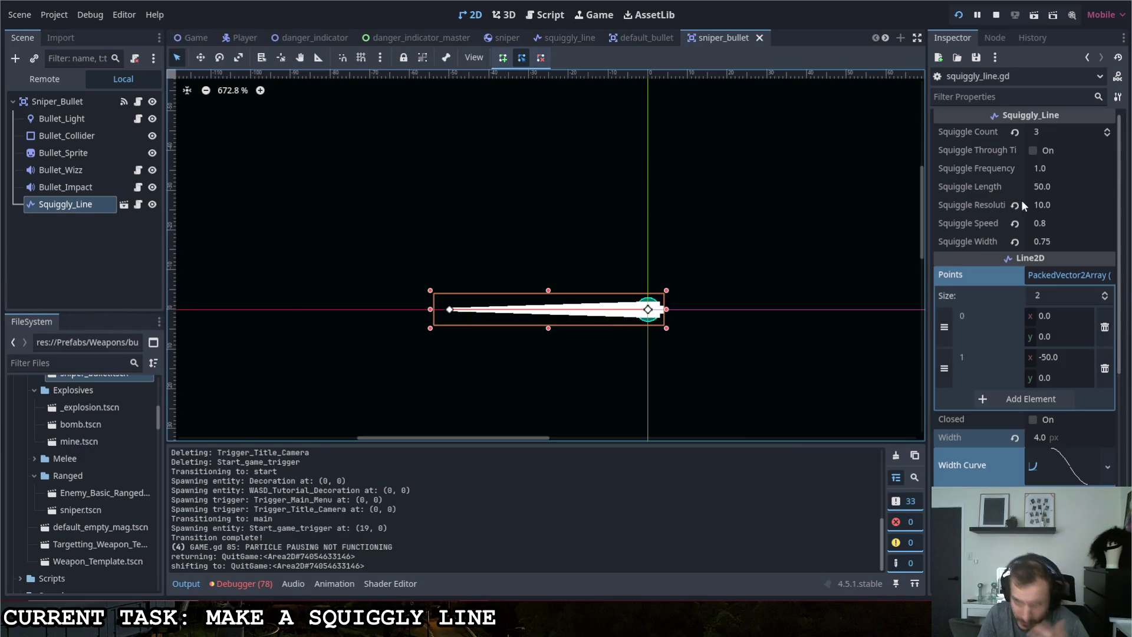
Leave Squiggle Resolution as is and fire several more sniper shots before quitting
{"action": "left_click", "coordinate": [1056, 203]}
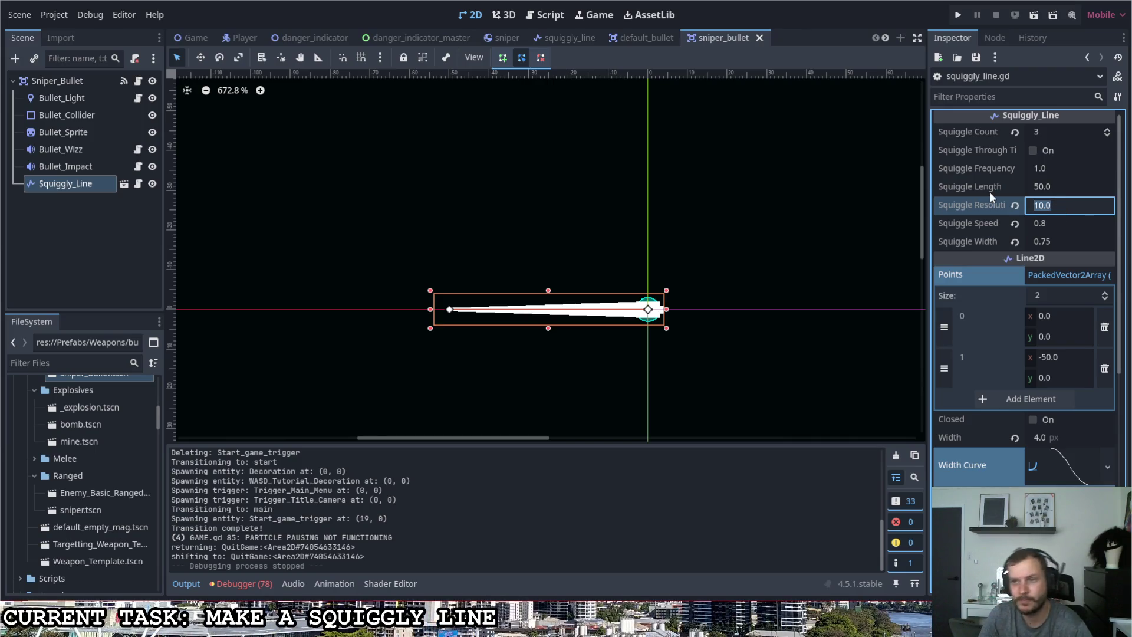
{"action": "mouse_move", "coordinate": [991, 197]}
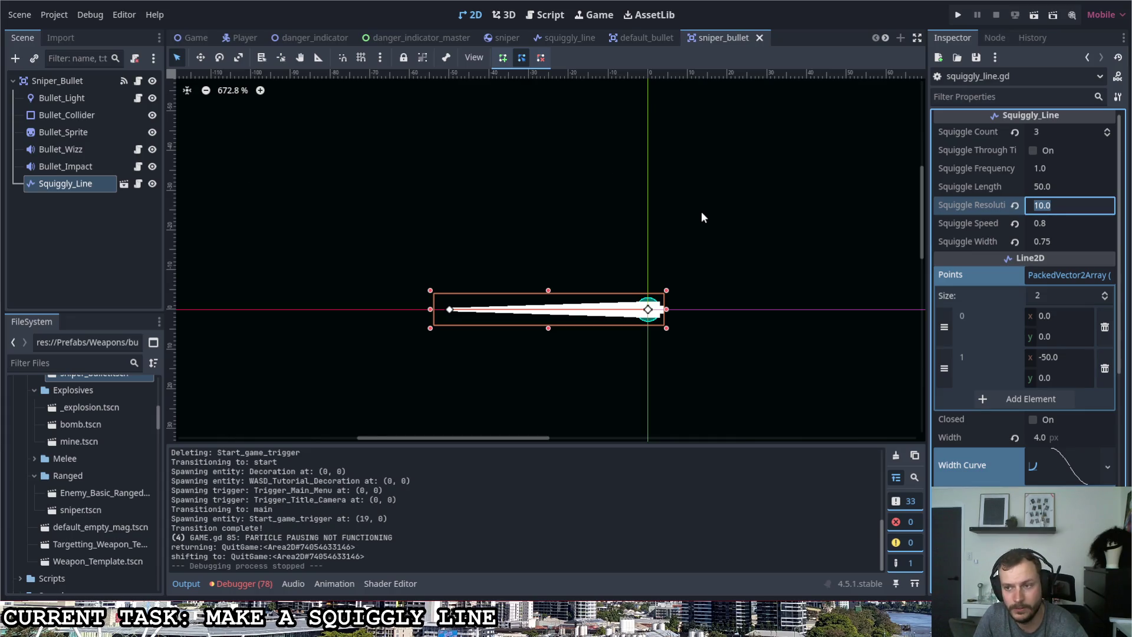
{"action": "left_click", "coordinate": [957, 16]}
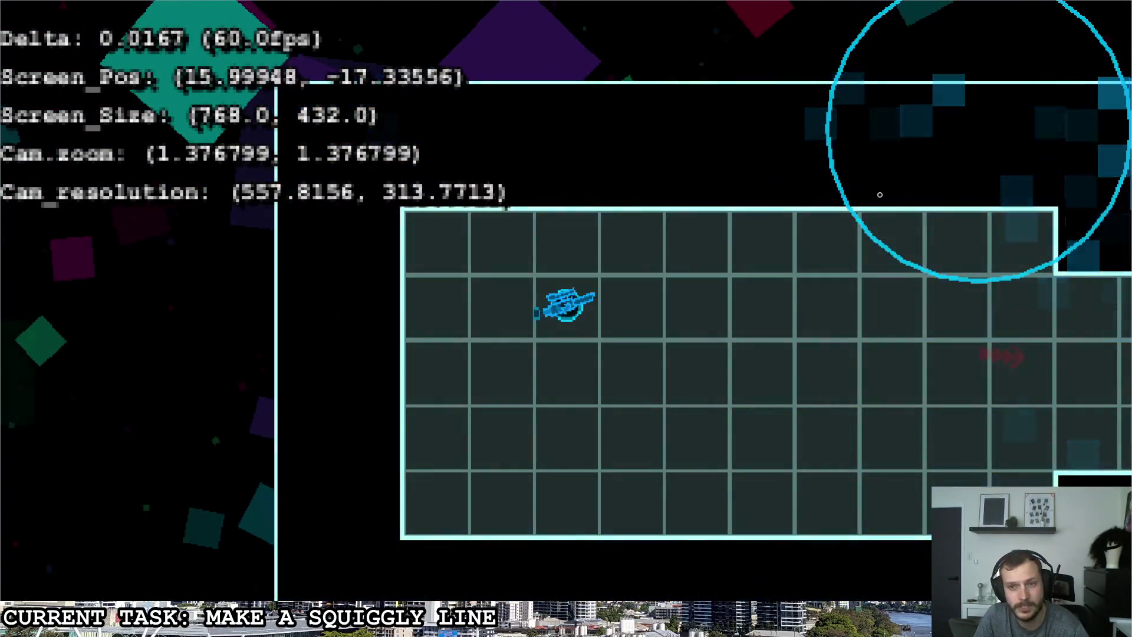
{"action": "left_click", "coordinate": [873, 190]}
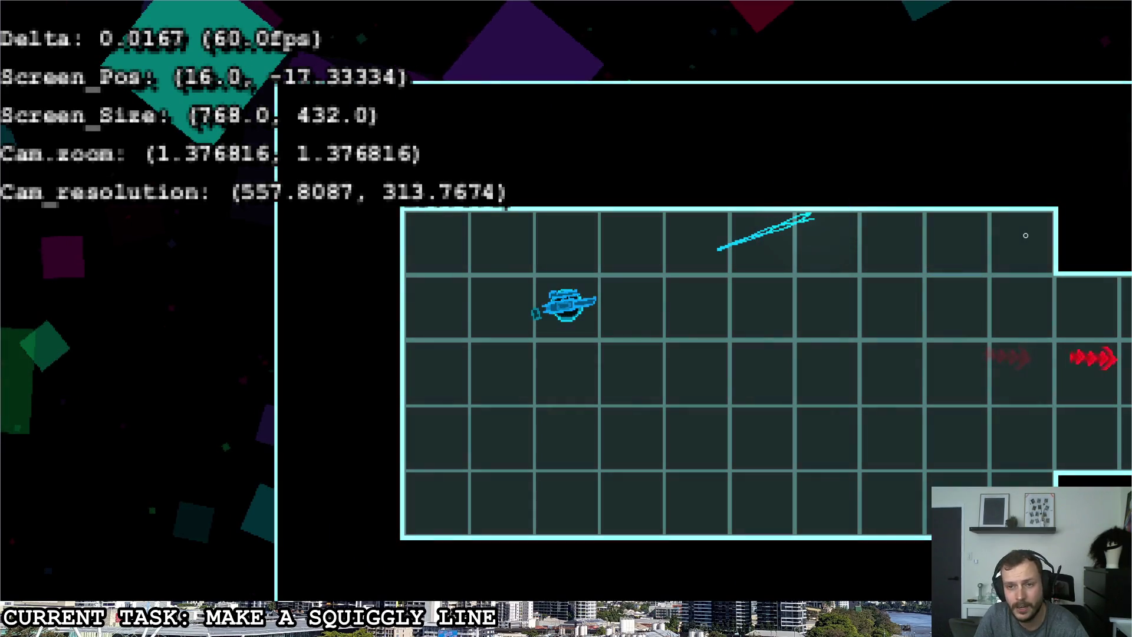
{"action": "left_click", "coordinate": [1049, 244]}
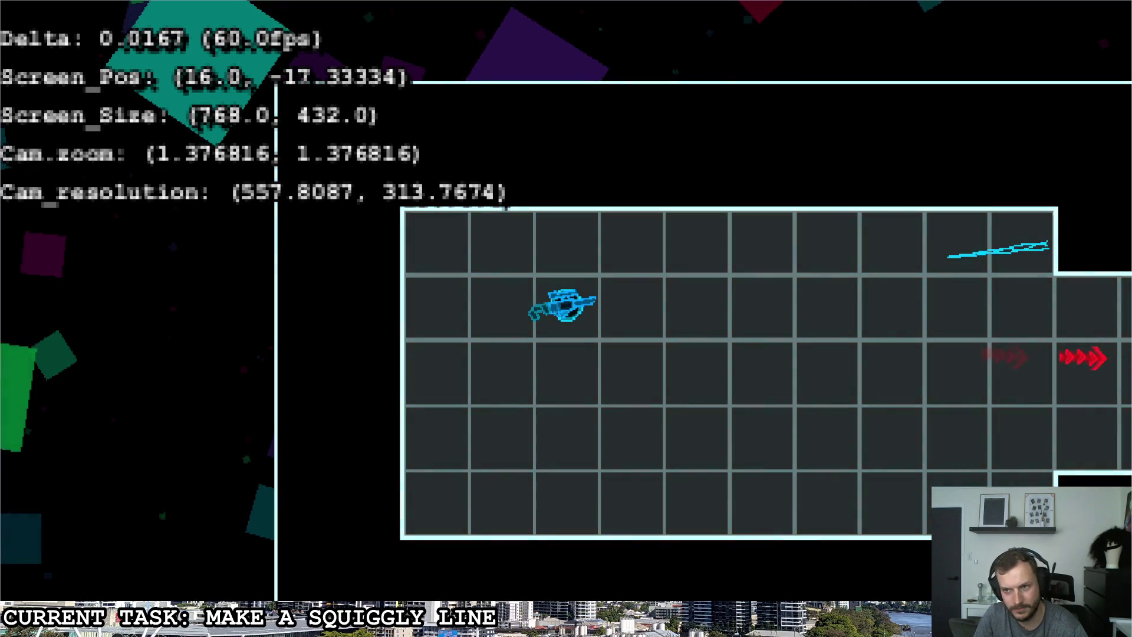
{"action": "left_click", "coordinate": [1052, 213]}
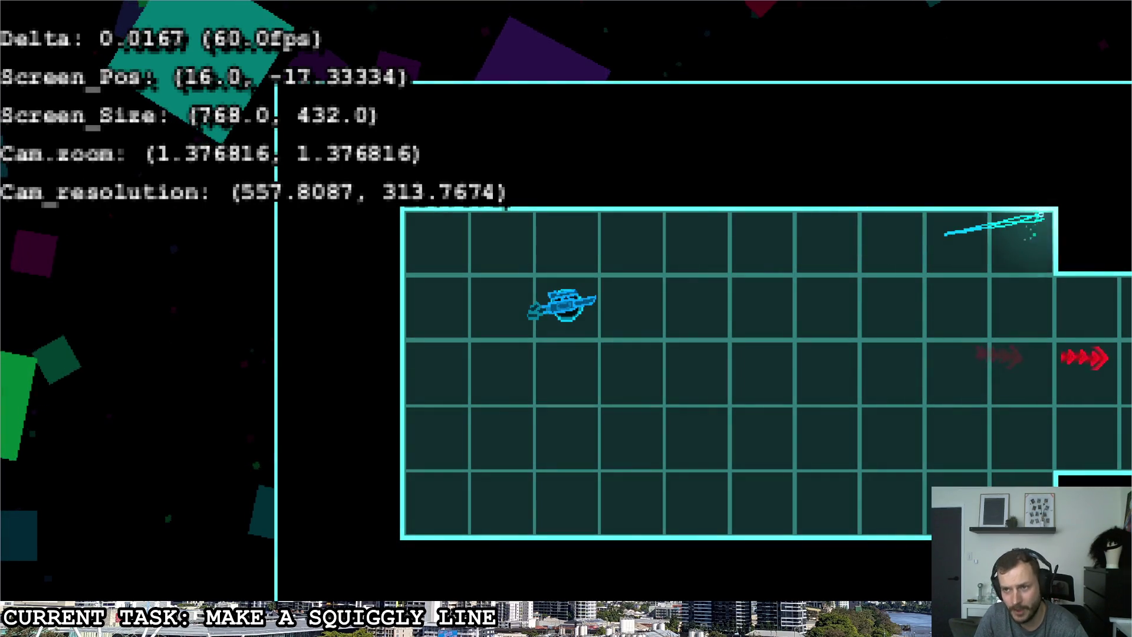
{"action": "key", "text": "w"}
{"action": "left_click", "coordinate": [1055, 280]}
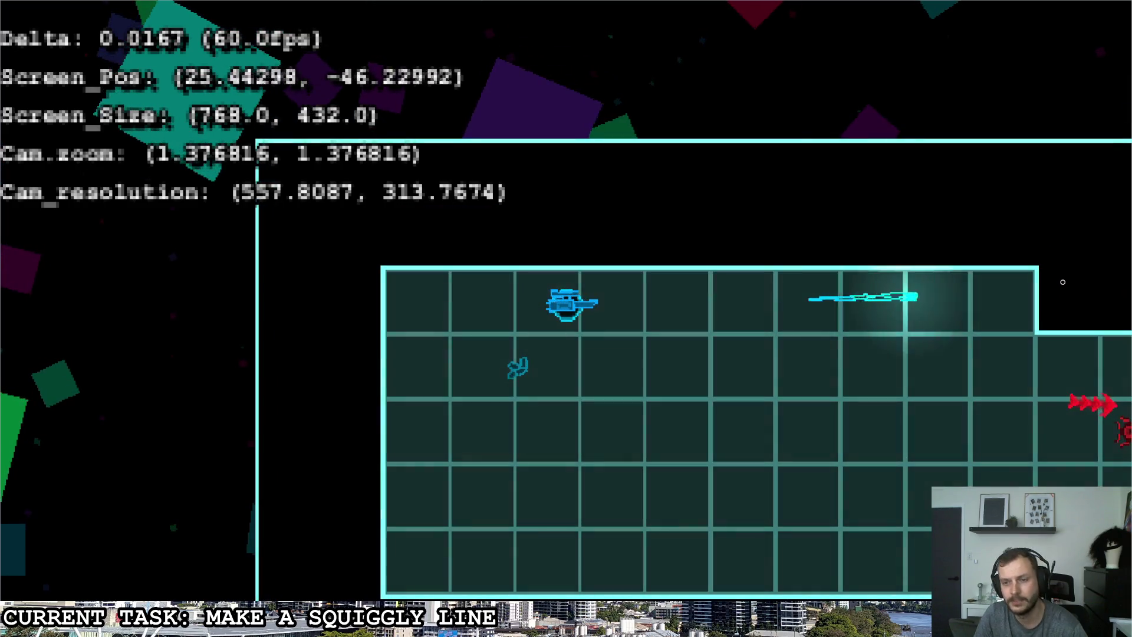
{"action": "key", "text": "Escape"}
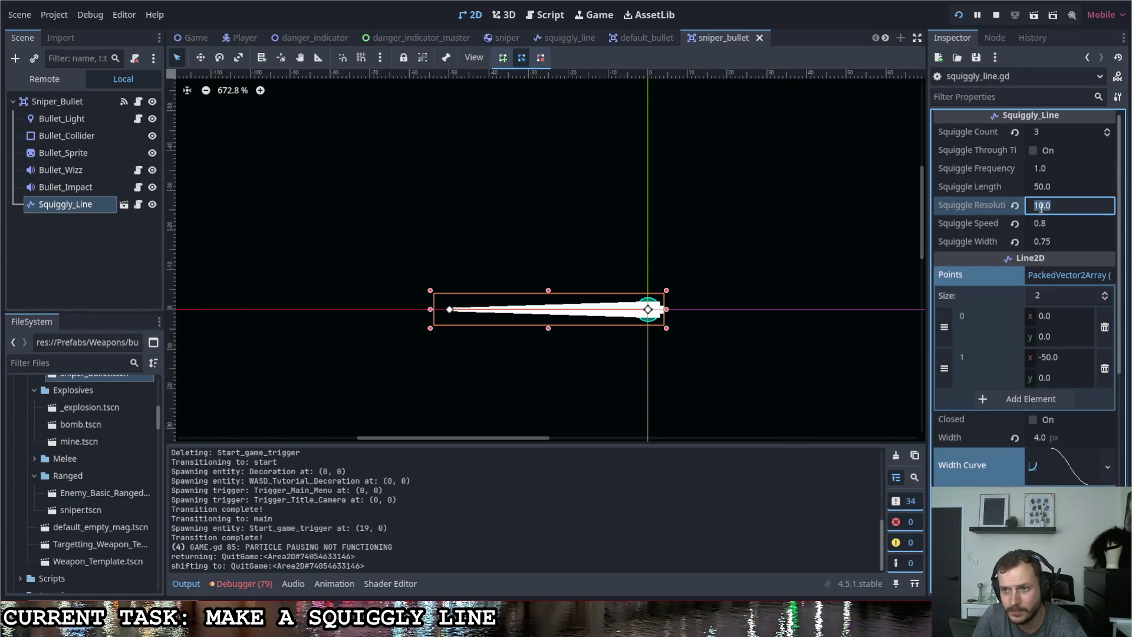
Change Squiggle Width from 0.75 to 0.2
{"action": "left_click", "coordinate": [1057, 243]}
{"action": "type", "text": "0"}
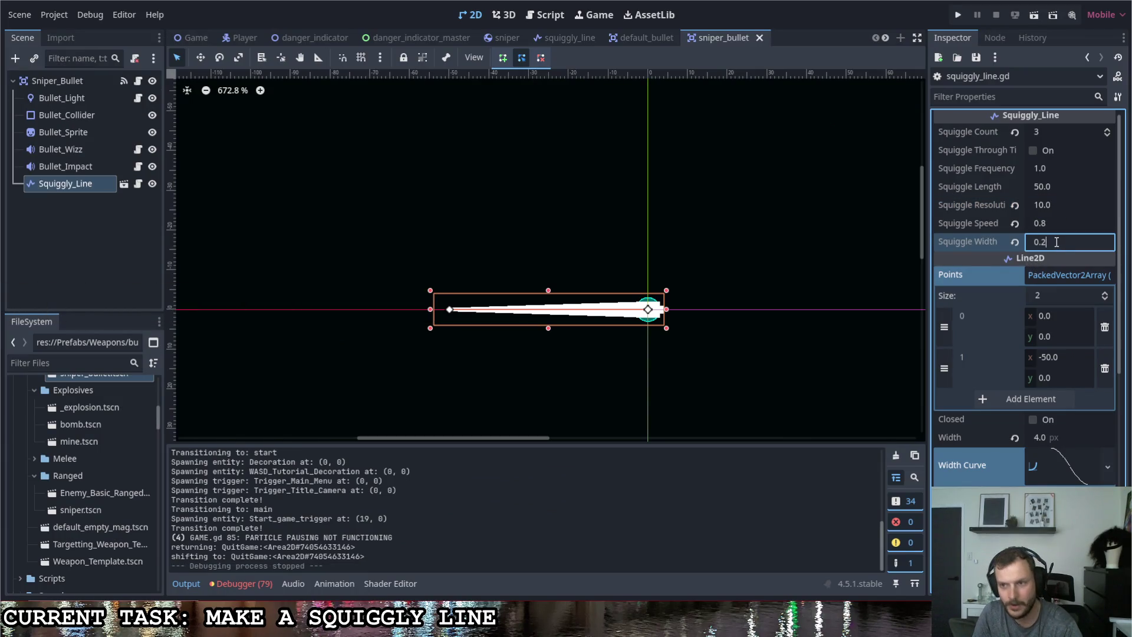
{"action": "key", "text": "Return"}
Run the game and fire several sniper shots to check the thinner strands, then quit
{"action": "left_click", "coordinate": [958, 17]}
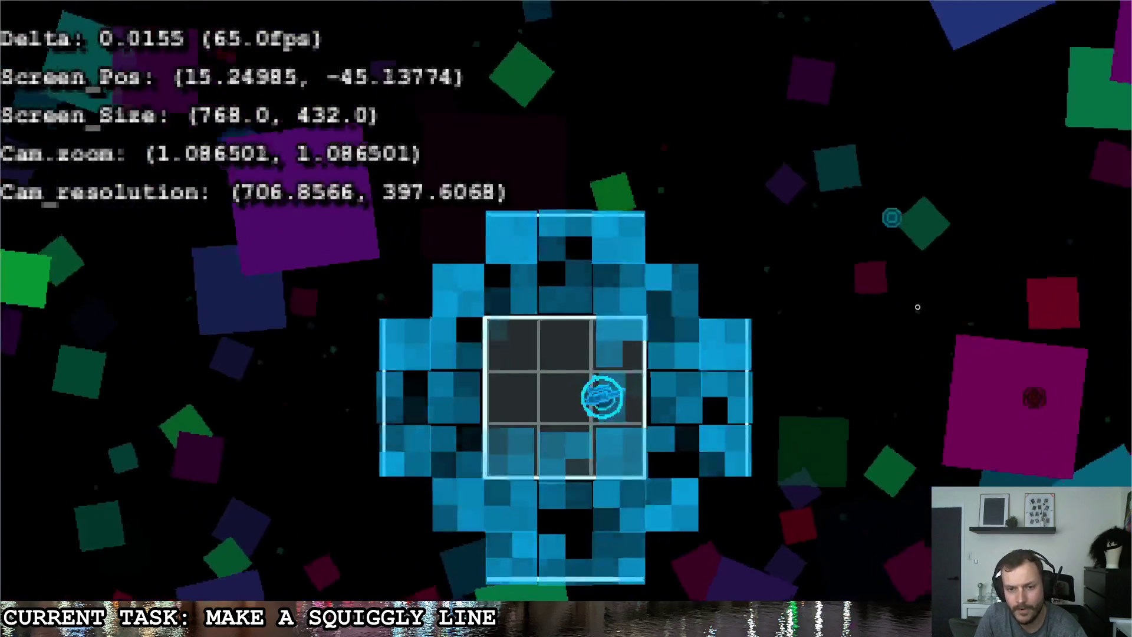
{"action": "left_click", "coordinate": [849, 302]}
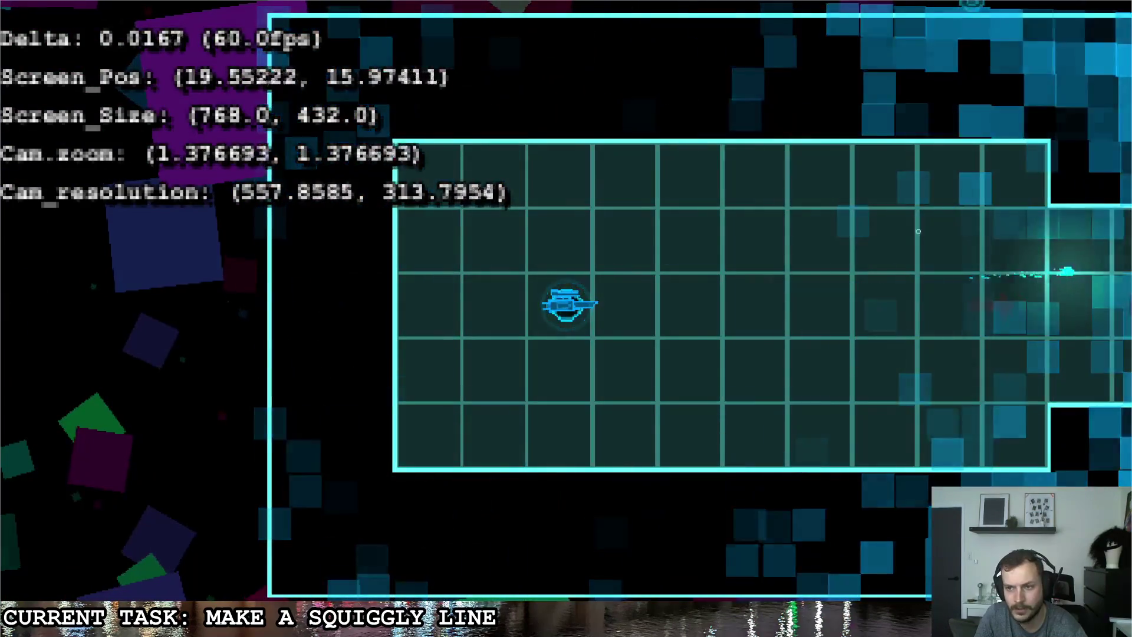
{"action": "left_click", "coordinate": [1008, 209]}
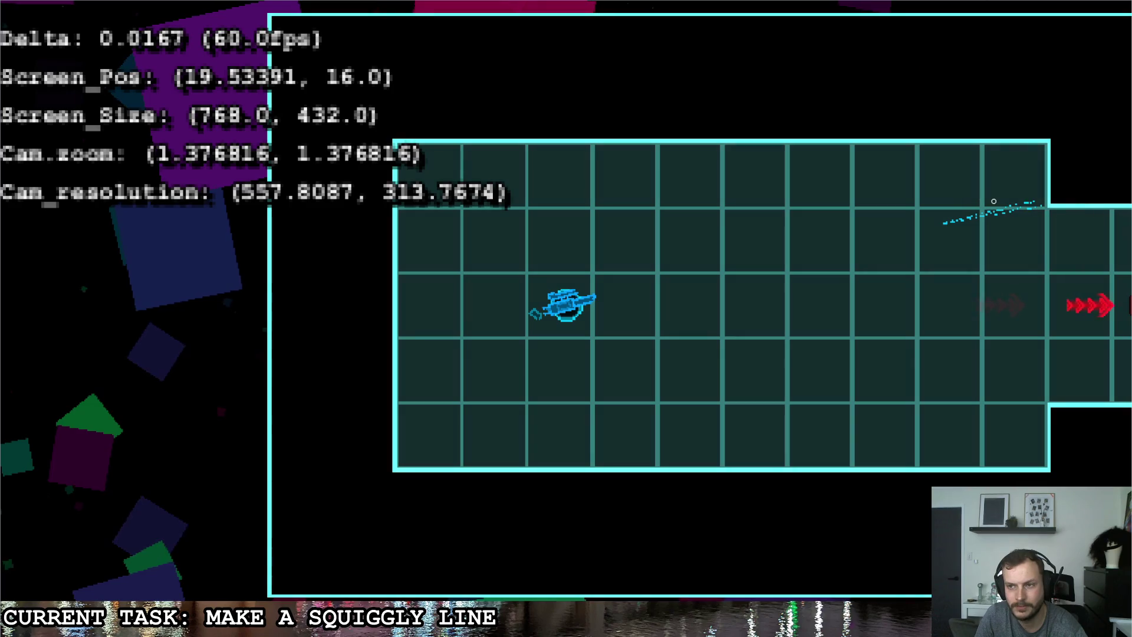
{"action": "left_click", "coordinate": [915, 155]}
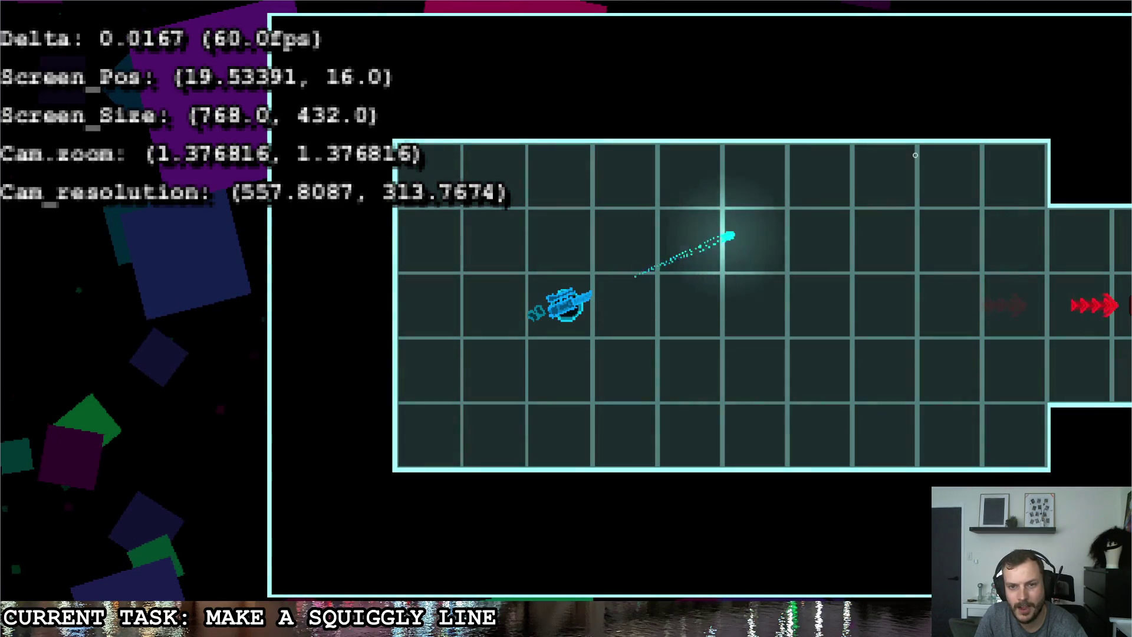
{"action": "key", "text": "w"}
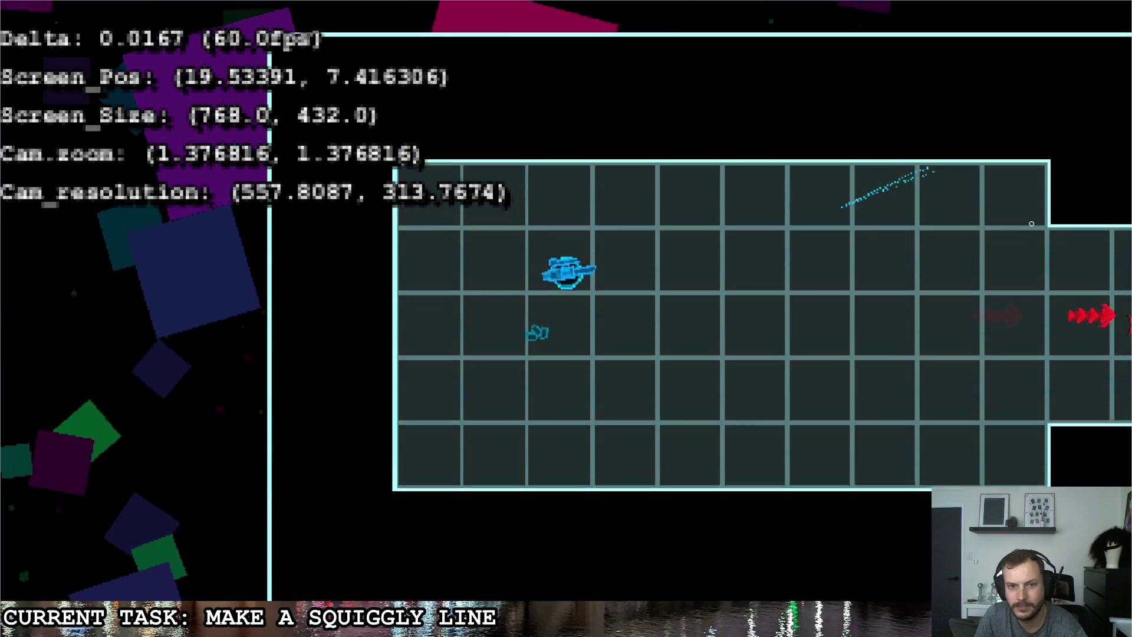
{"action": "left_click", "coordinate": [1040, 271]}
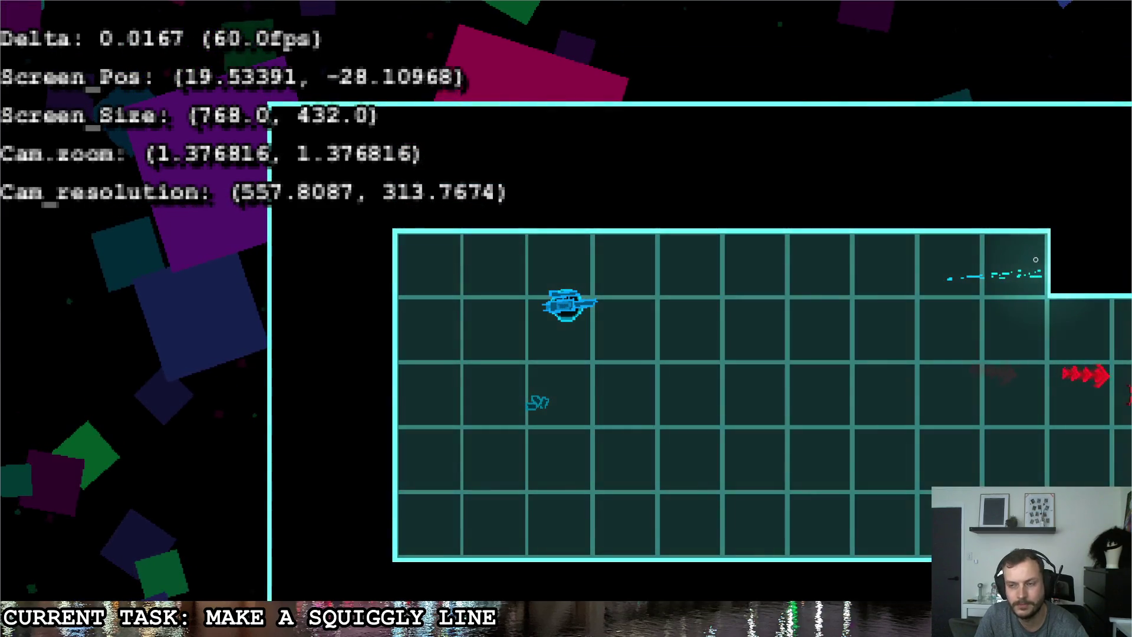
{"action": "key", "text": "Escape"}
{"action": "key", "text": "alt+Tab"}
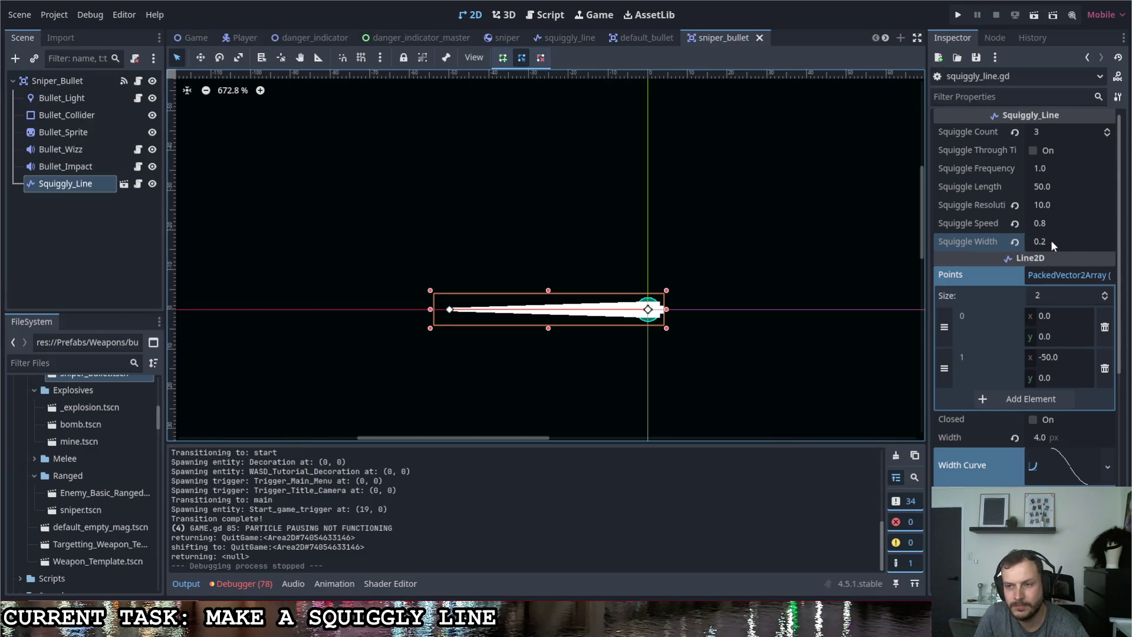
Set Squiggle Width 0.4 and Line2D Width 8.0 px, and add a Width Curve point
{"action": "left_click", "coordinate": [1052, 240]}
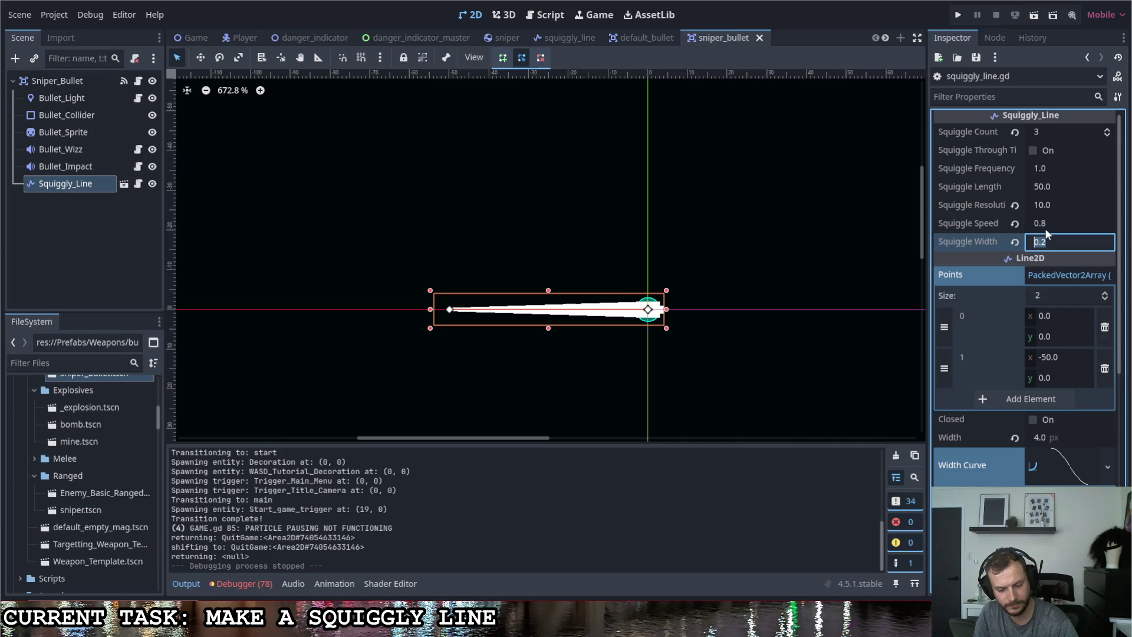
{"action": "type", "text": "4"}
{"action": "key", "text": "Return"}
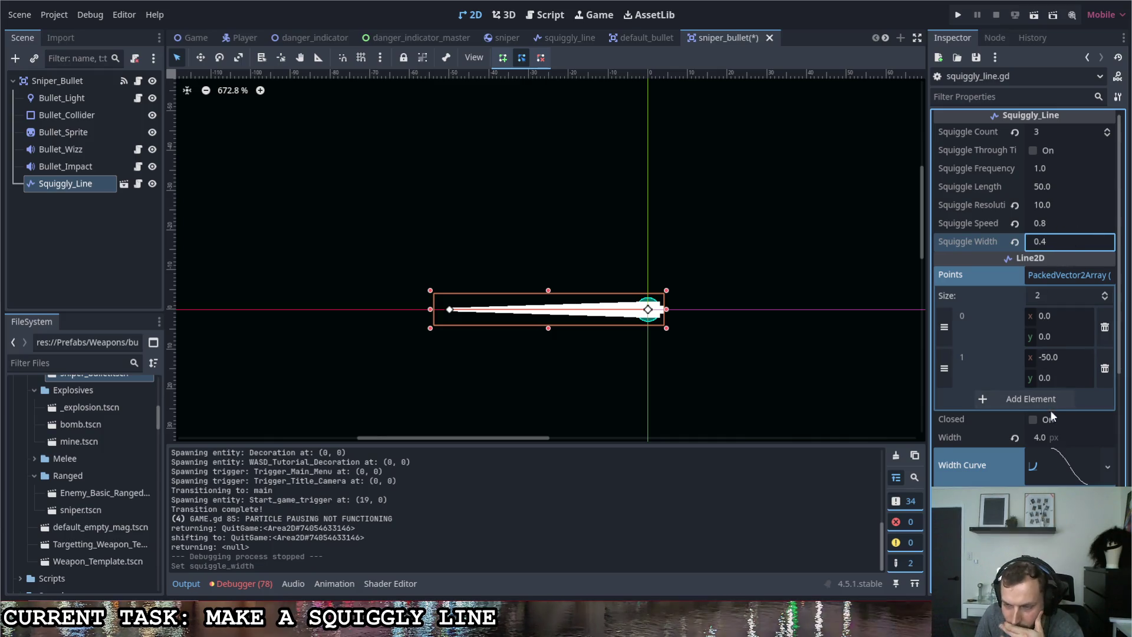
{"action": "left_click", "coordinate": [1042, 437]}
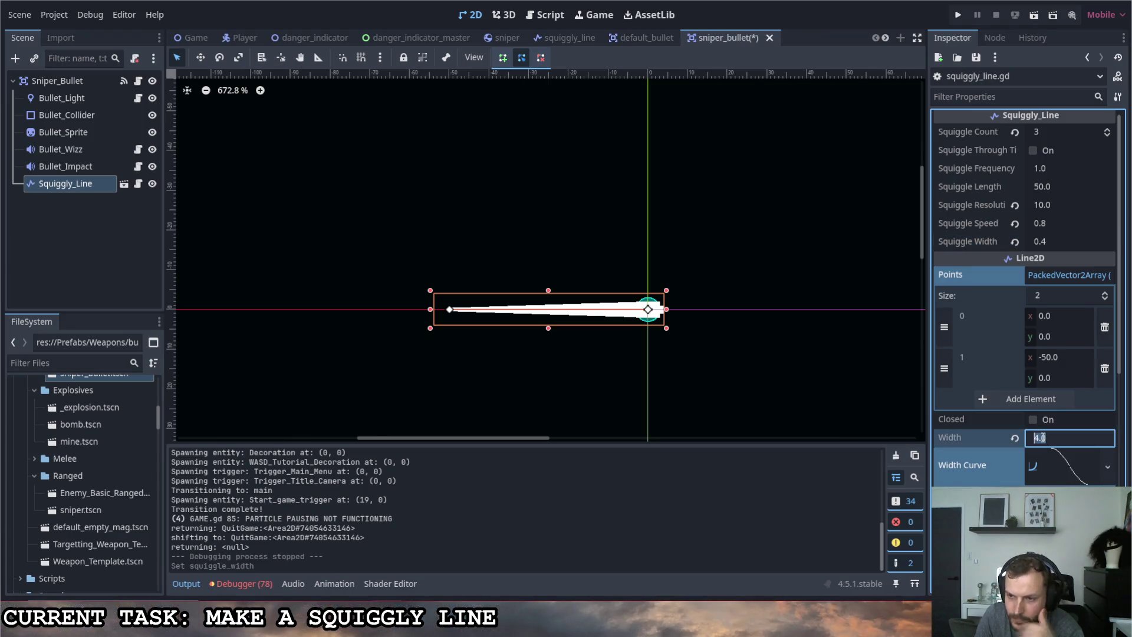
{"action": "key", "text": "Return"}
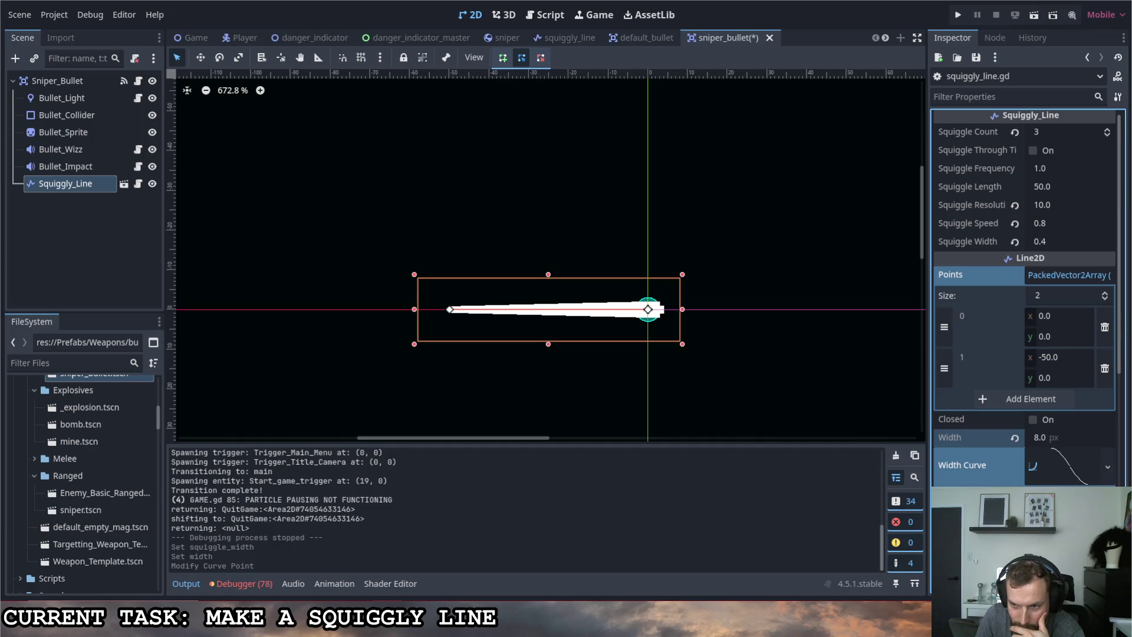
{"action": "left_click", "coordinate": [1067, 472]}
Run the game and fire a sniper bullet to check the thicker trail
{"action": "left_click", "coordinate": [958, 15]}
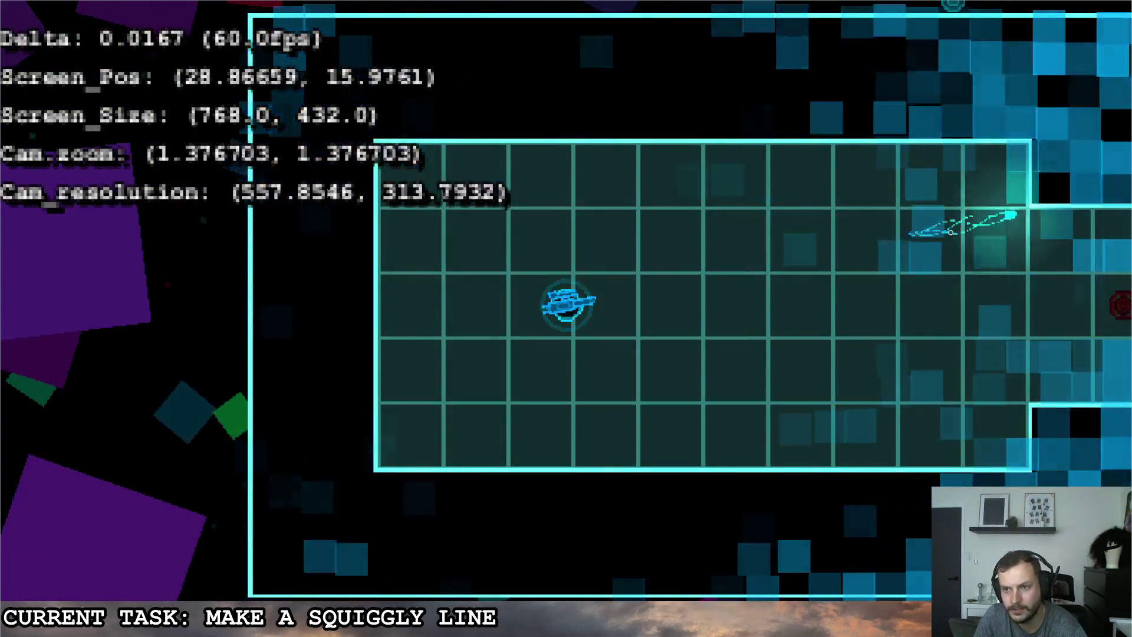
{"action": "left_click", "coordinate": [1003, 177]}
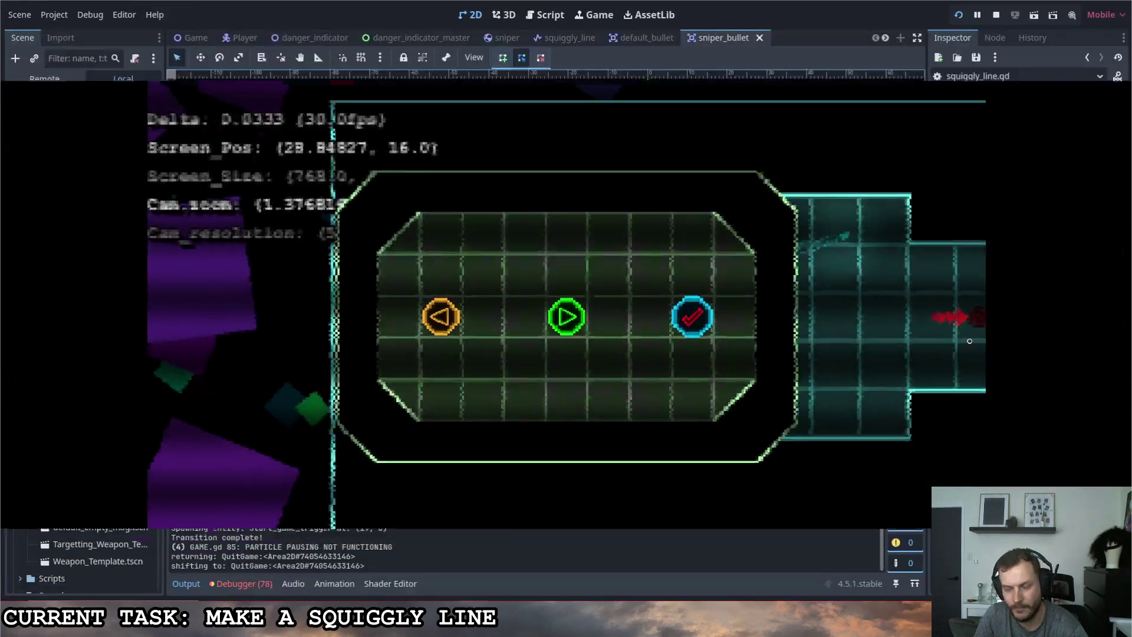
{"action": "key", "text": "f"}
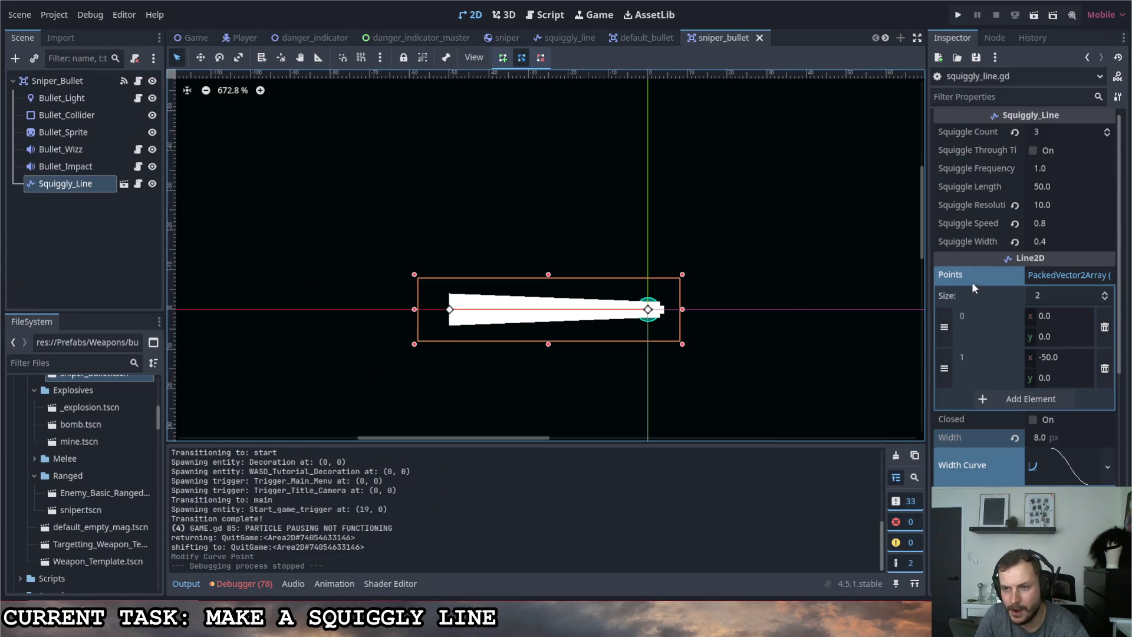
Open squiggly_line.gd and scroll to the squiggle_speed and squiggle_width export declarations
{"action": "left_click", "coordinate": [138, 184]}
{"action": "scroll", "coordinate": [531, 254], "scroll_direction": "up", "scroll_amount": 3}
{"action": "scroll", "coordinate": [518, 394], "scroll_direction": "down", "scroll_amount": 8}
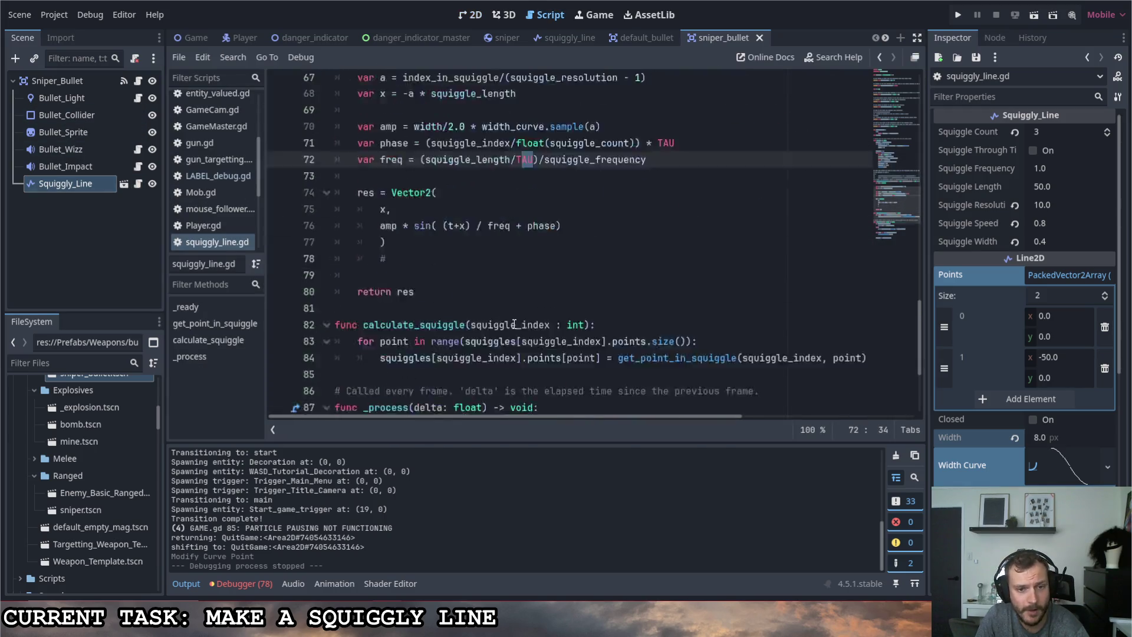
{"action": "scroll", "coordinate": [513, 390], "scroll_direction": "up", "scroll_amount": 2}
{"action": "scroll", "coordinate": [513, 389], "scroll_direction": "up", "scroll_amount": 20}
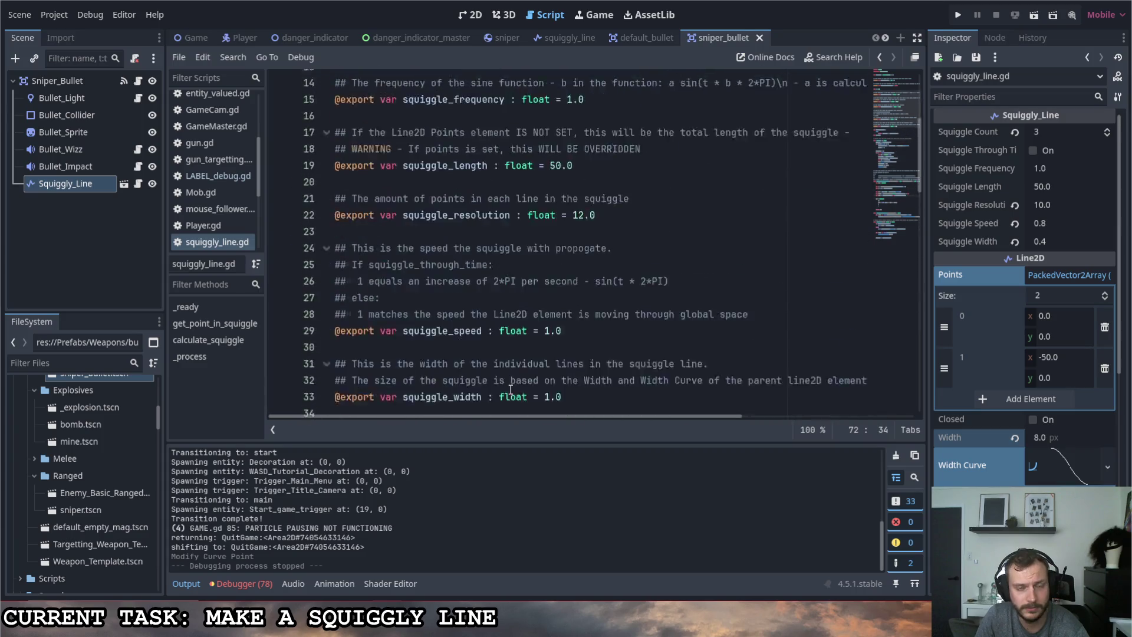
{"action": "scroll", "coordinate": [470, 338], "scroll_direction": "down", "scroll_amount": 2}
{"action": "scroll", "coordinate": [469, 338], "scroll_direction": "down", "scroll_amount": 7}
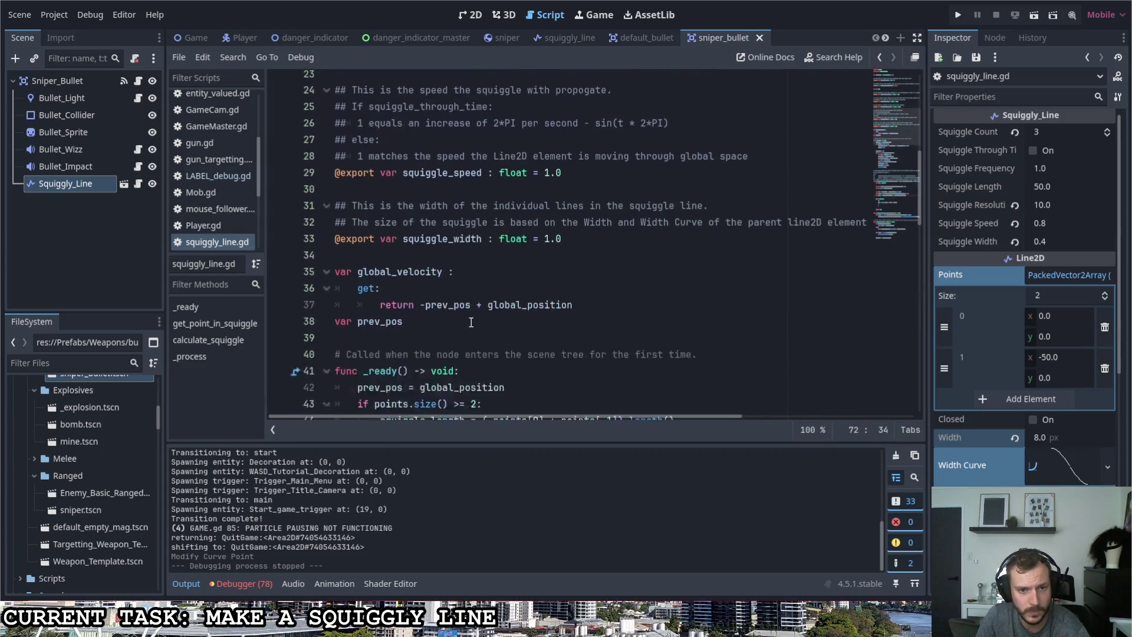